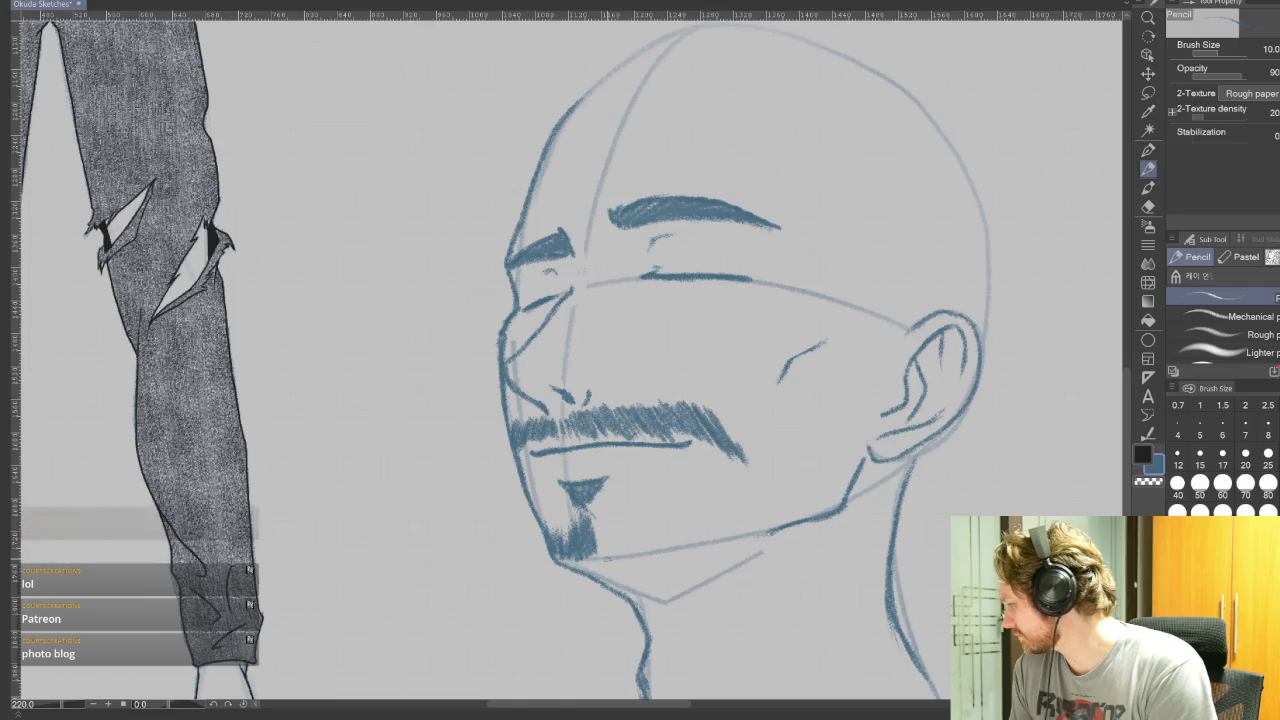
Hatch short stubble strokes from the goatee along the right jawline.
mouse_move(598, 549)
left_mouse_down()
mouse_move(592, 558)
mouse_move(608, 556)
left_mouse_up()
left_click_drag(624, 528, 622, 548)
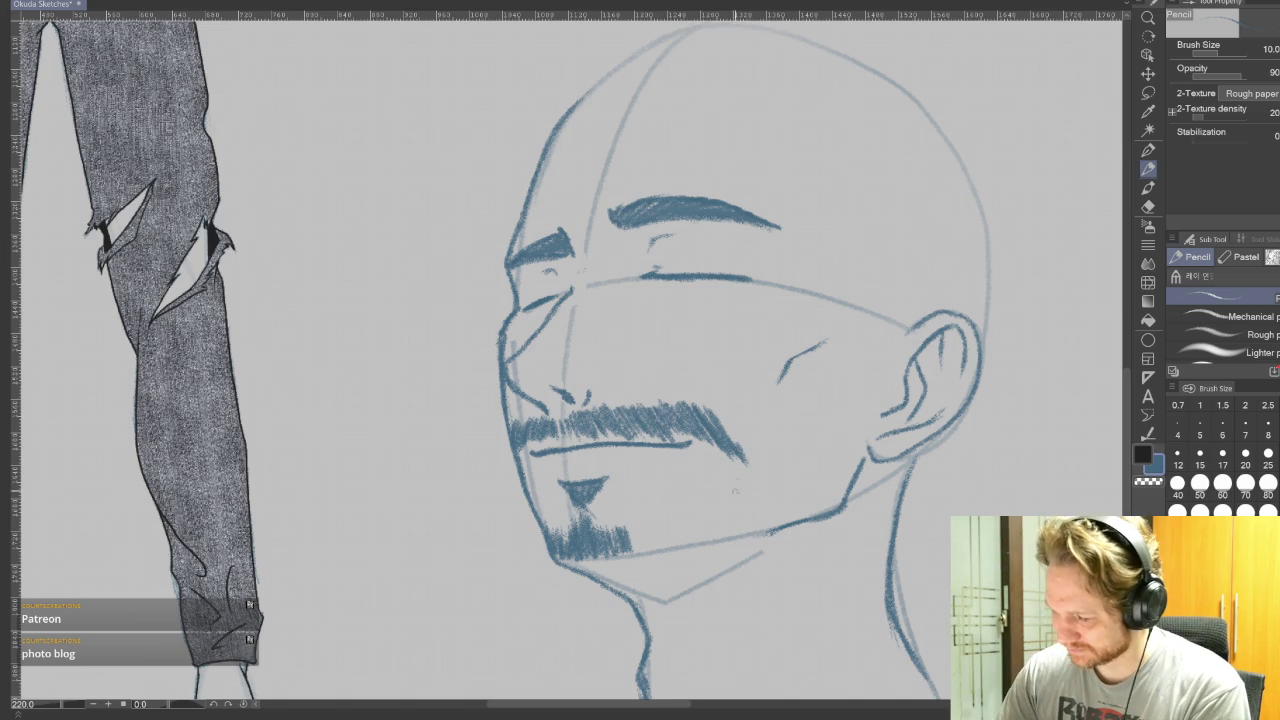
left_click_drag(730, 474, 760, 528)
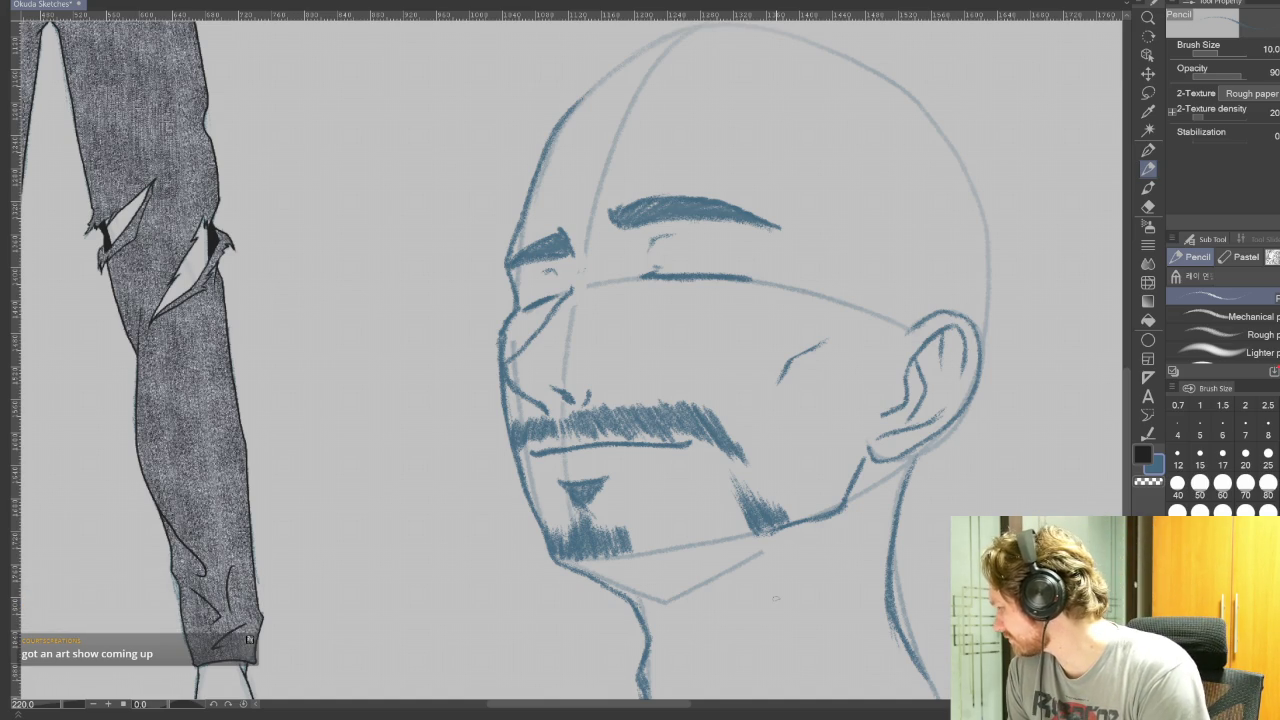
mouse_move(752, 532)
left_mouse_down()
mouse_move(728, 490)
mouse_move(710, 494)
left_mouse_up()
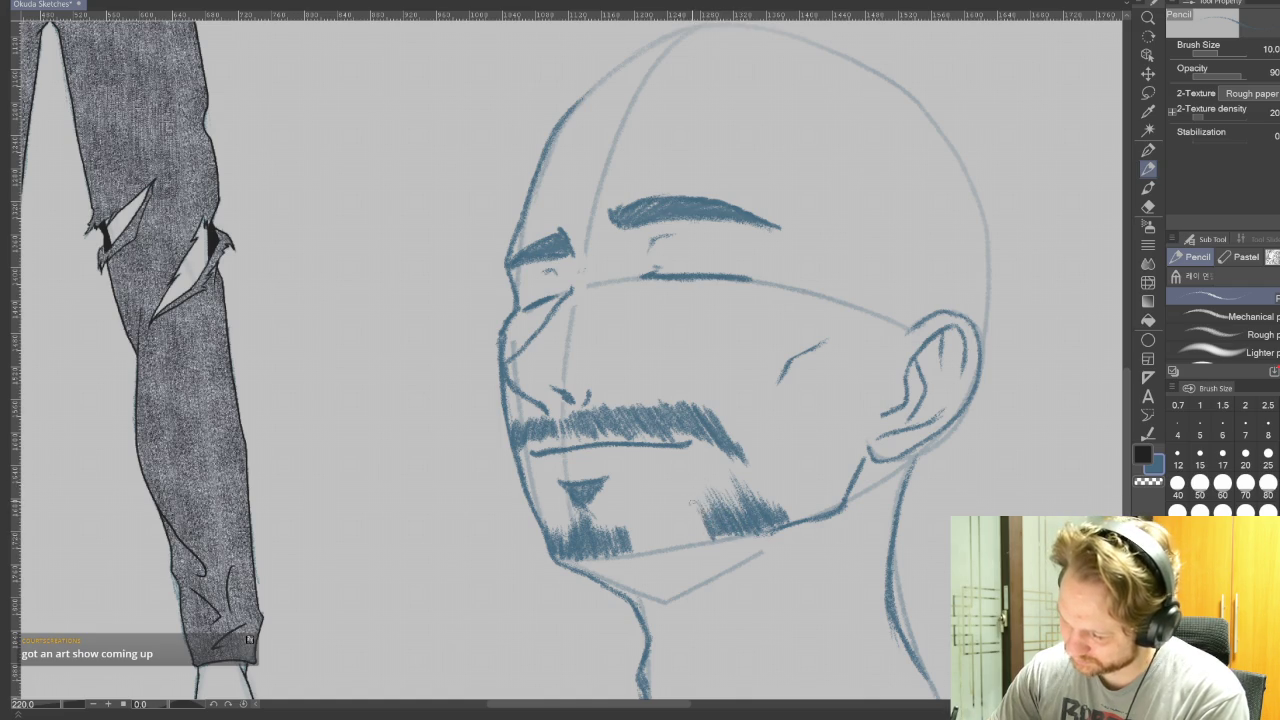
left_click_drag(704, 543, 691, 506)
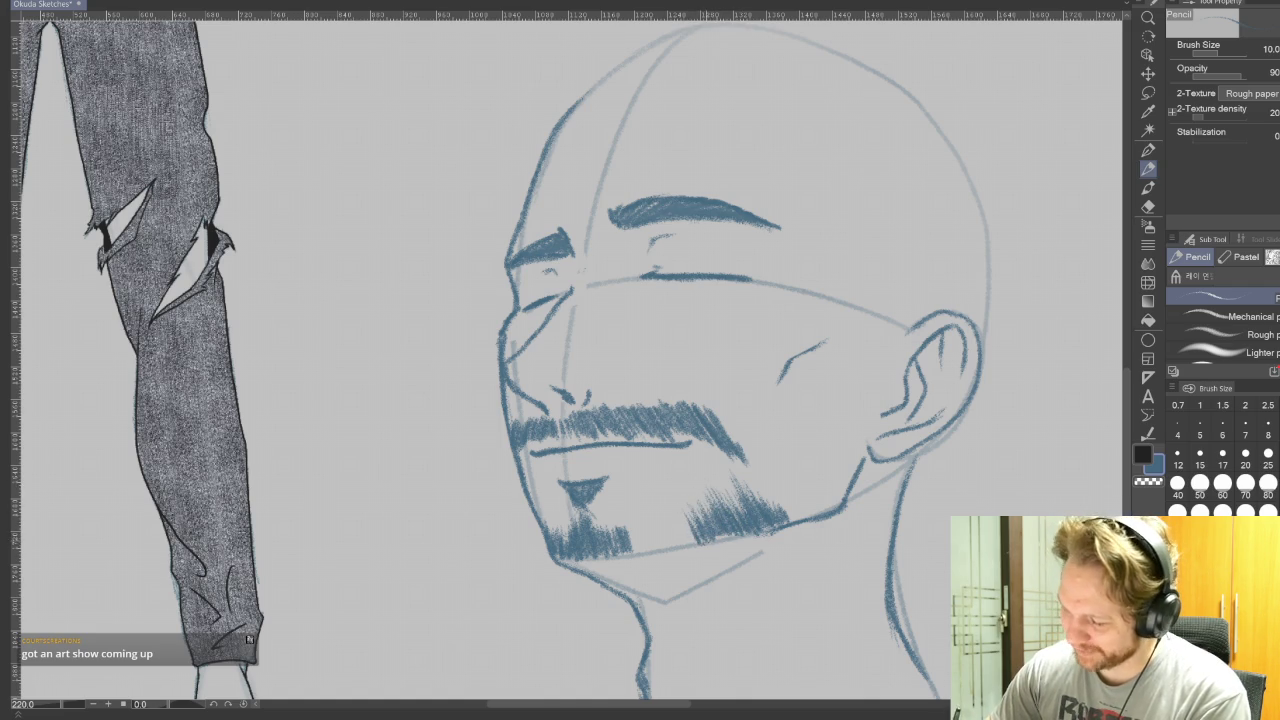
With the canvas rotated, hatch dense strokes along the chin stubble's edge.
key("r")
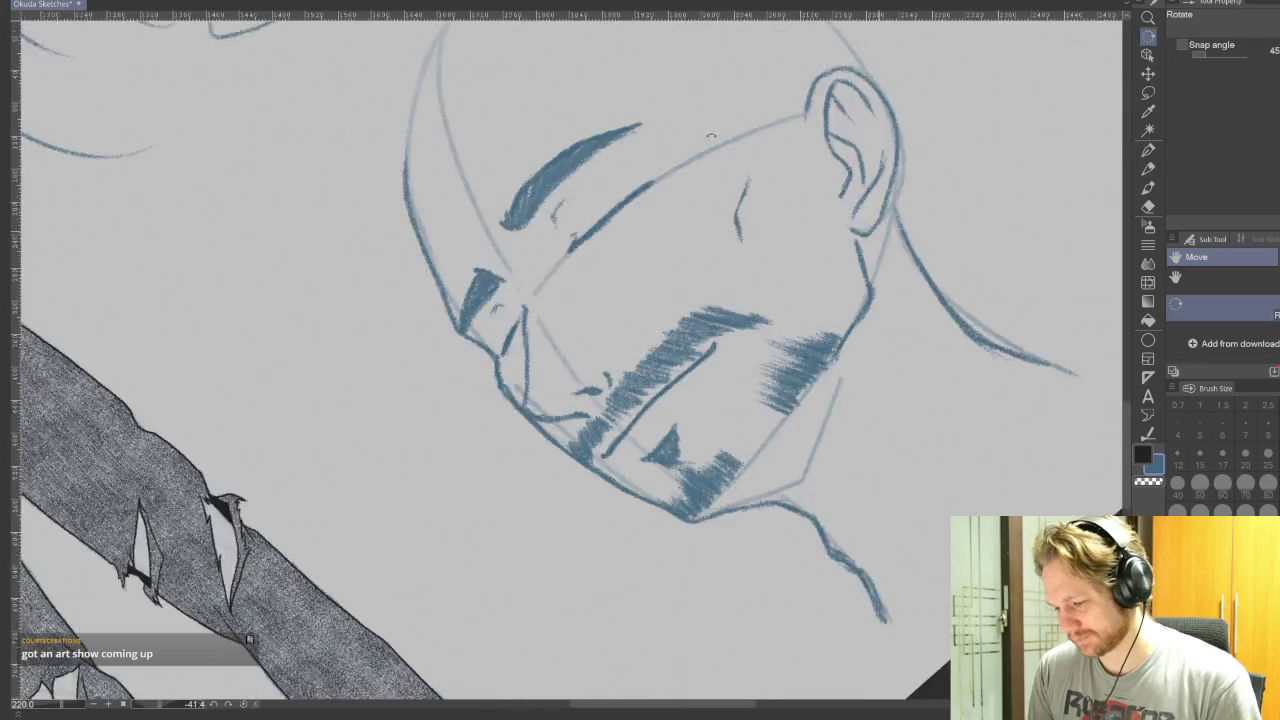
left_click_drag(700, 350, 600, 500)
key("p")
left_click_drag(548, 168, 544, 142)
mouse_move(554, 172)
left_mouse_down()
mouse_move(550, 144)
mouse_move(570, 150)
left_mouse_up()
mouse_move(580, 180)
left_mouse_down()
mouse_move(576, 154)
mouse_move(613, 164)
left_mouse_up()
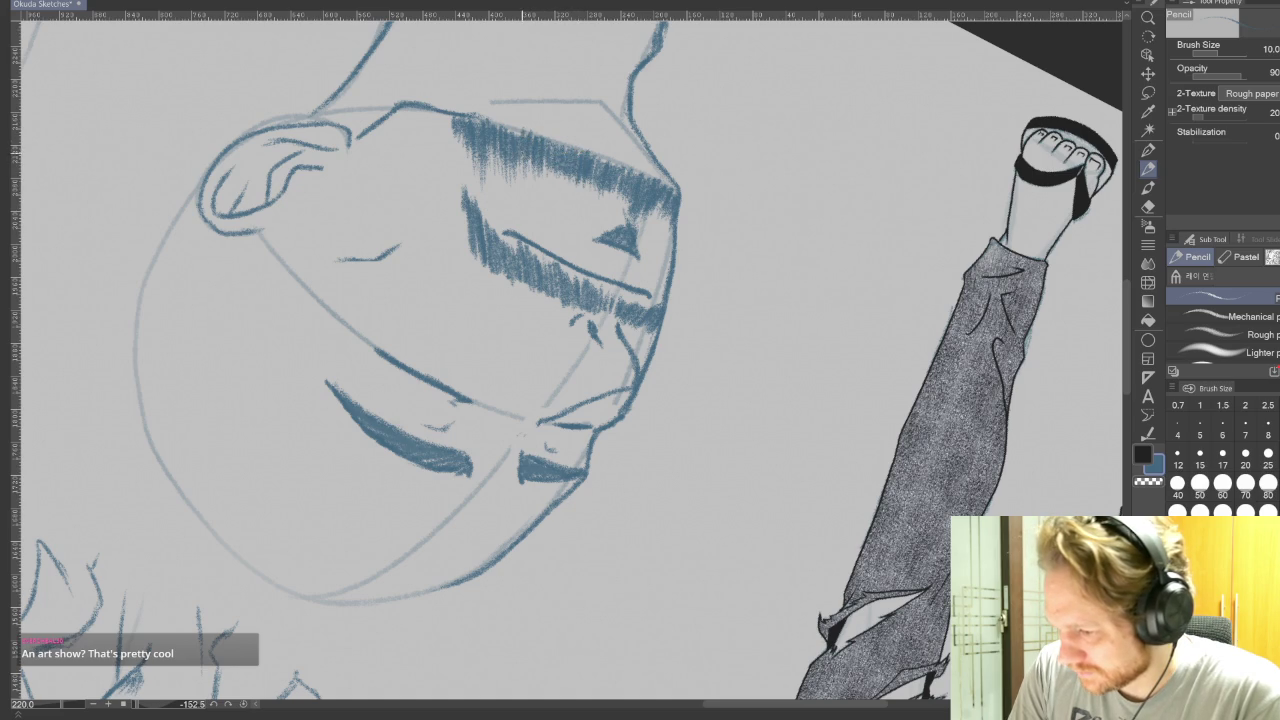
mouse_move(509, 142)
left_mouse_down()
mouse_move(505, 118)
mouse_move(487, 130)
left_mouse_up()
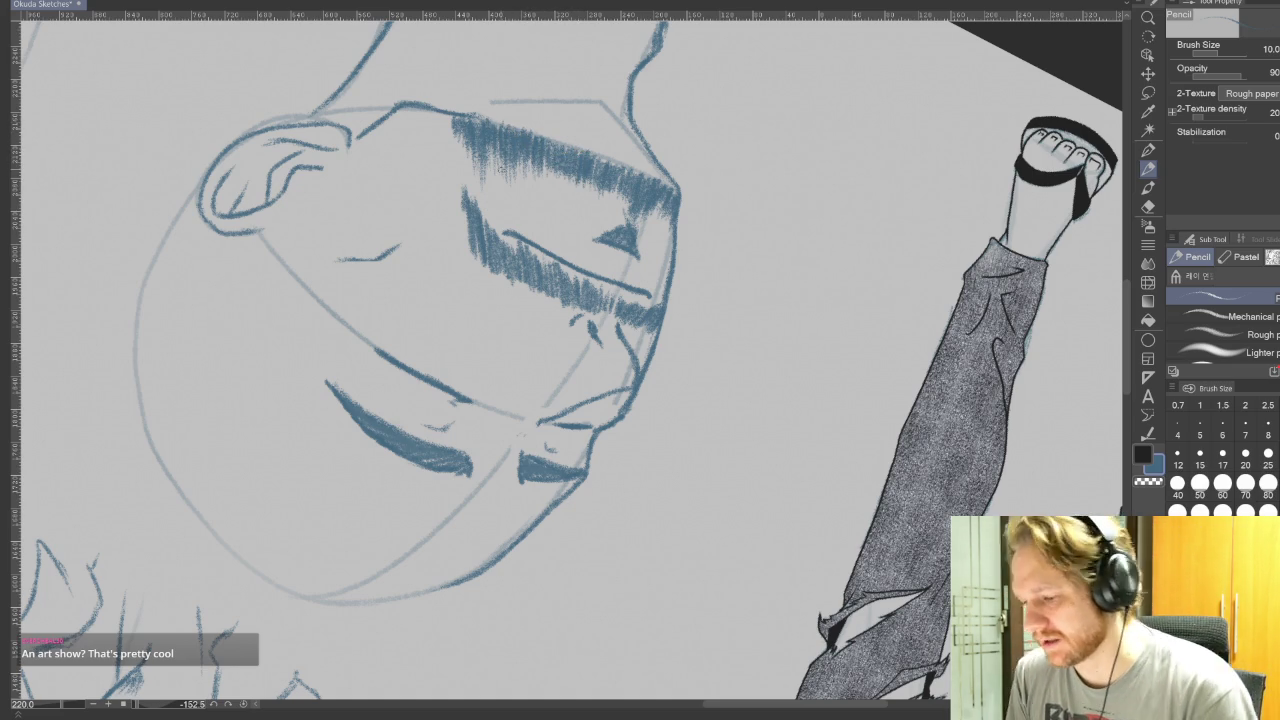
left_click_drag(627, 222, 628, 197)
mouse_move(641, 226)
left_mouse_down()
mouse_move(637, 203)
mouse_move(641, 213)
left_mouse_up()
mouse_move(652, 228)
left_mouse_down()
mouse_move(656, 202)
mouse_move(615, 186)
mouse_move(669, 214)
left_mouse_up()
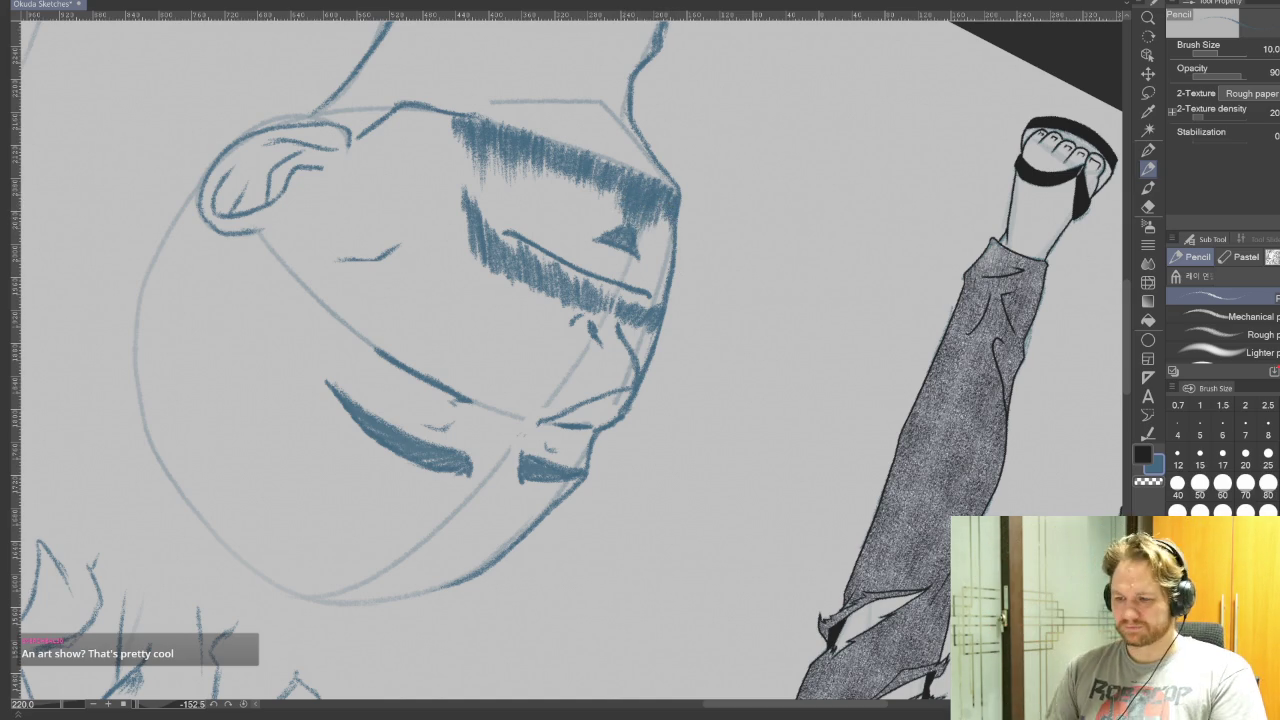
Darken the lower chin and left side of the beard, then reset rotation to 0°.
key("ctrl+@")
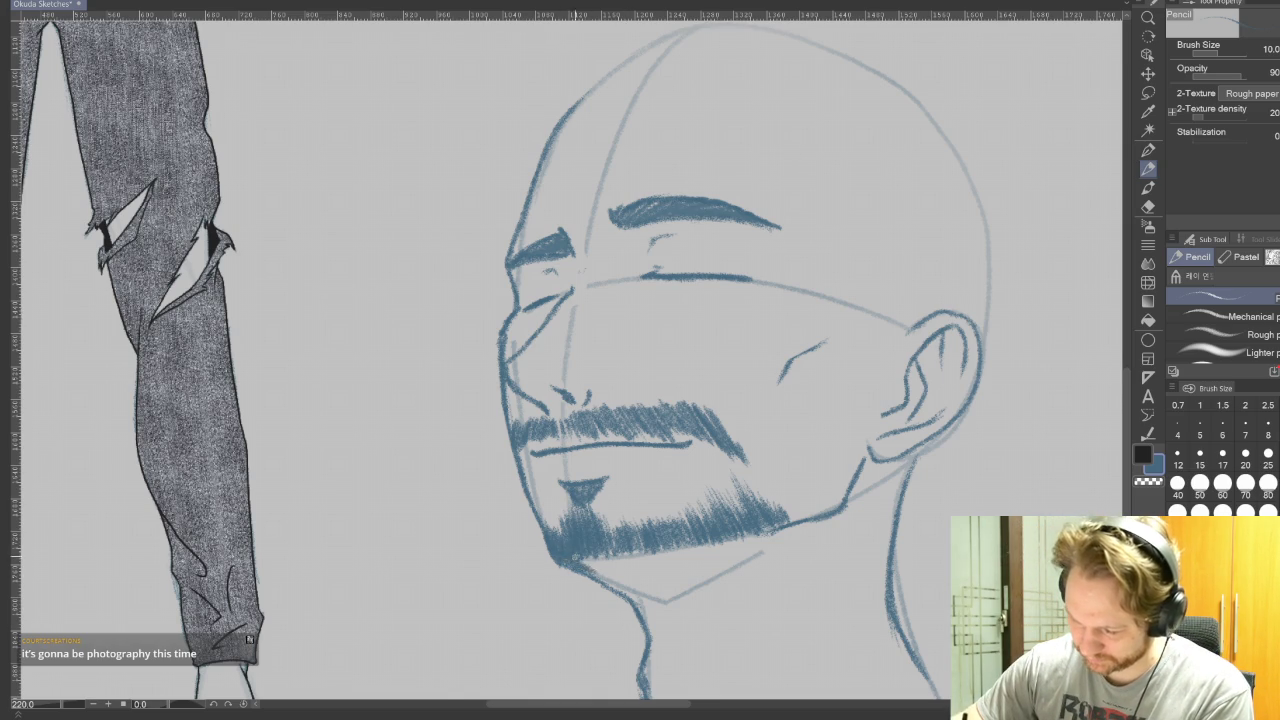
mouse_move(578, 555)
left_mouse_down()
mouse_move(615, 576)
mouse_move(640, 572)
left_mouse_up()
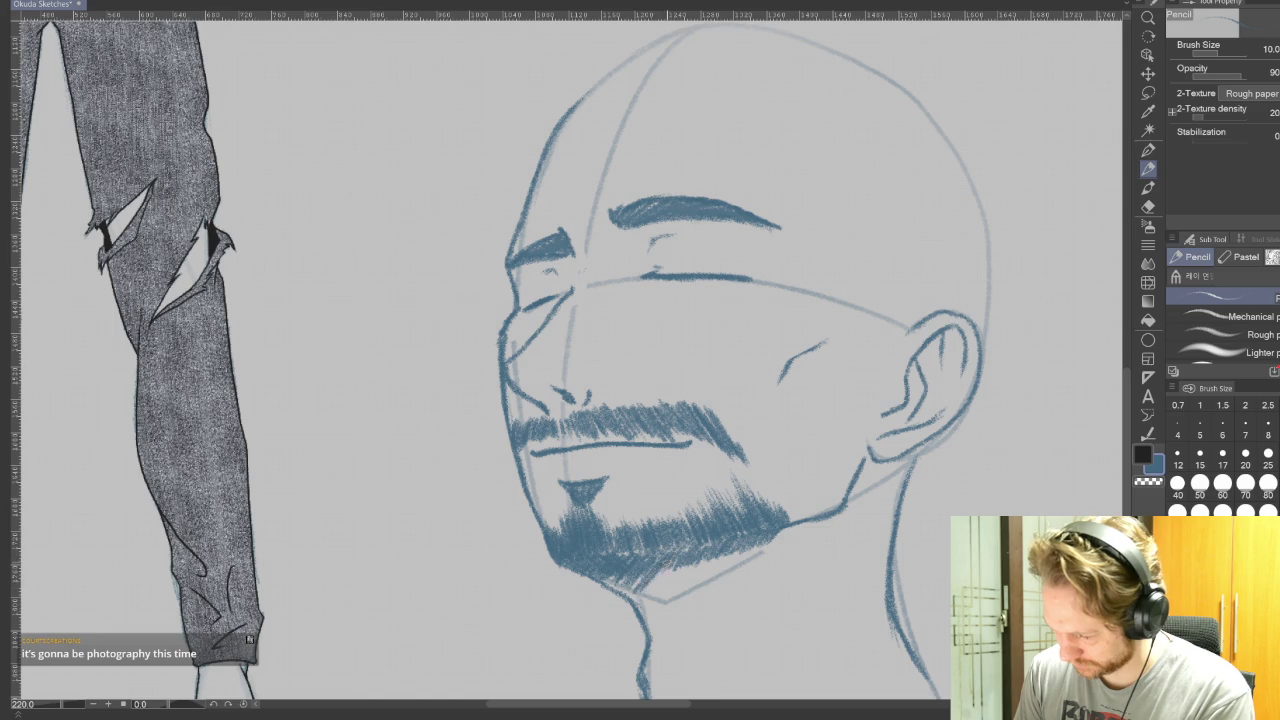
left_click_drag(712, 554, 676, 588)
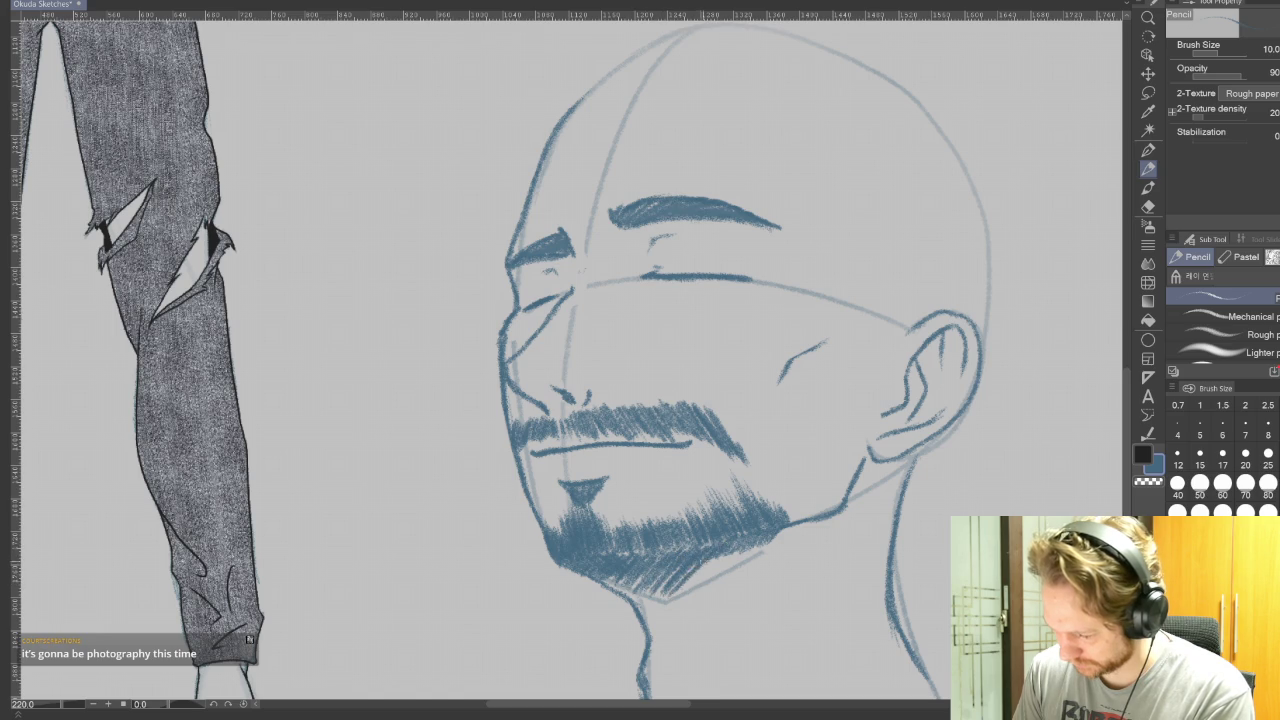
left_click_drag(748, 540, 712, 576)
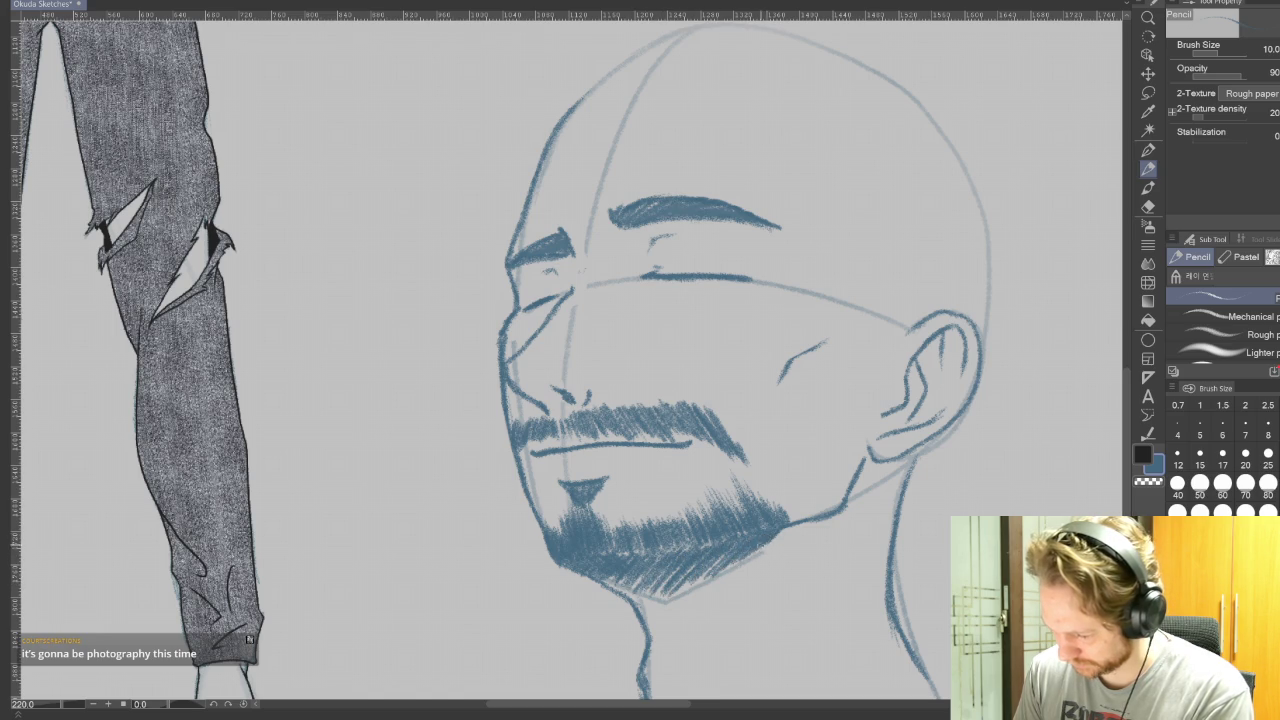
left_click_drag(792, 470, 649, 598)
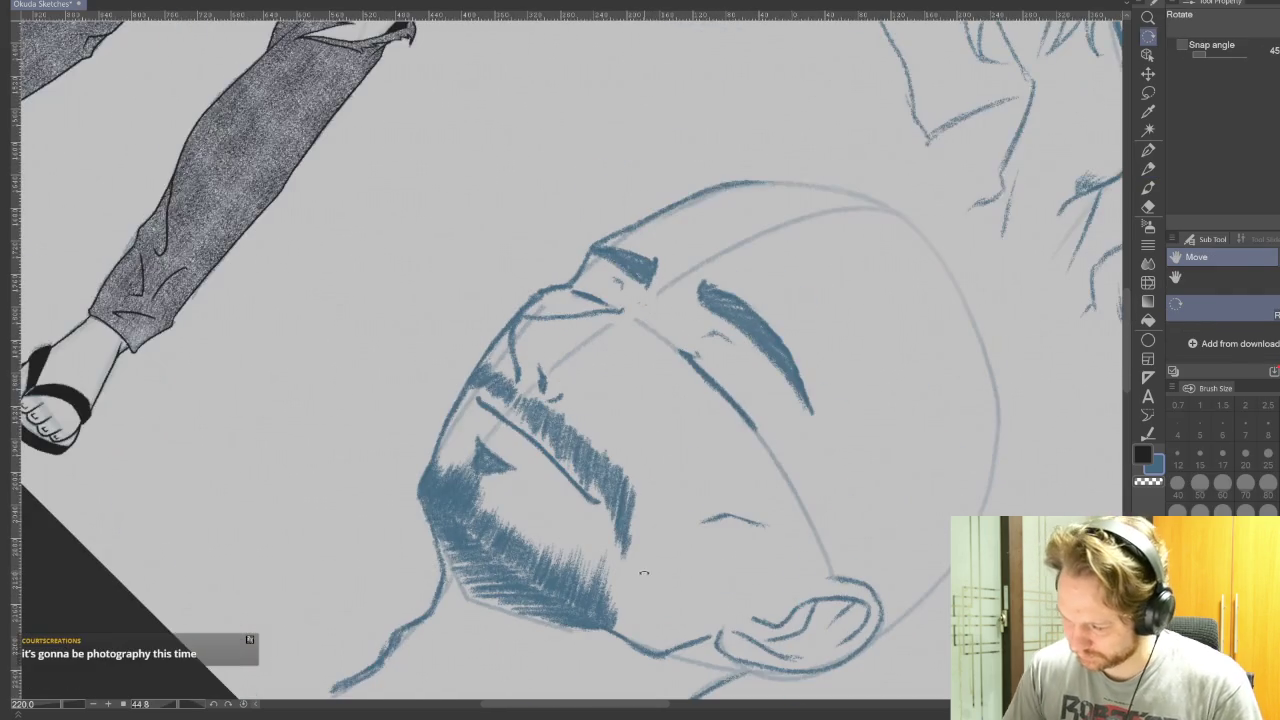
mouse_move(448, 528)
left_mouse_down()
mouse_move(440, 574)
mouse_move(476, 586)
left_mouse_up()
key("r")
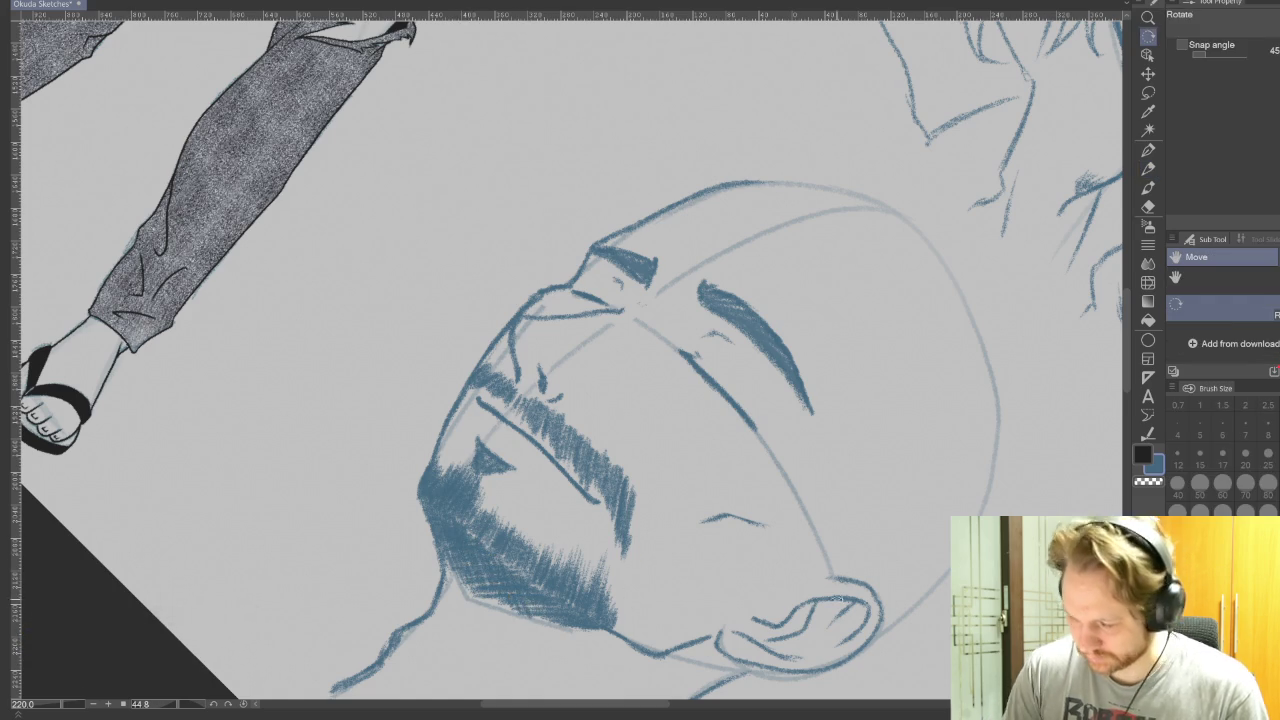
double_click(802, 598)
key("p")
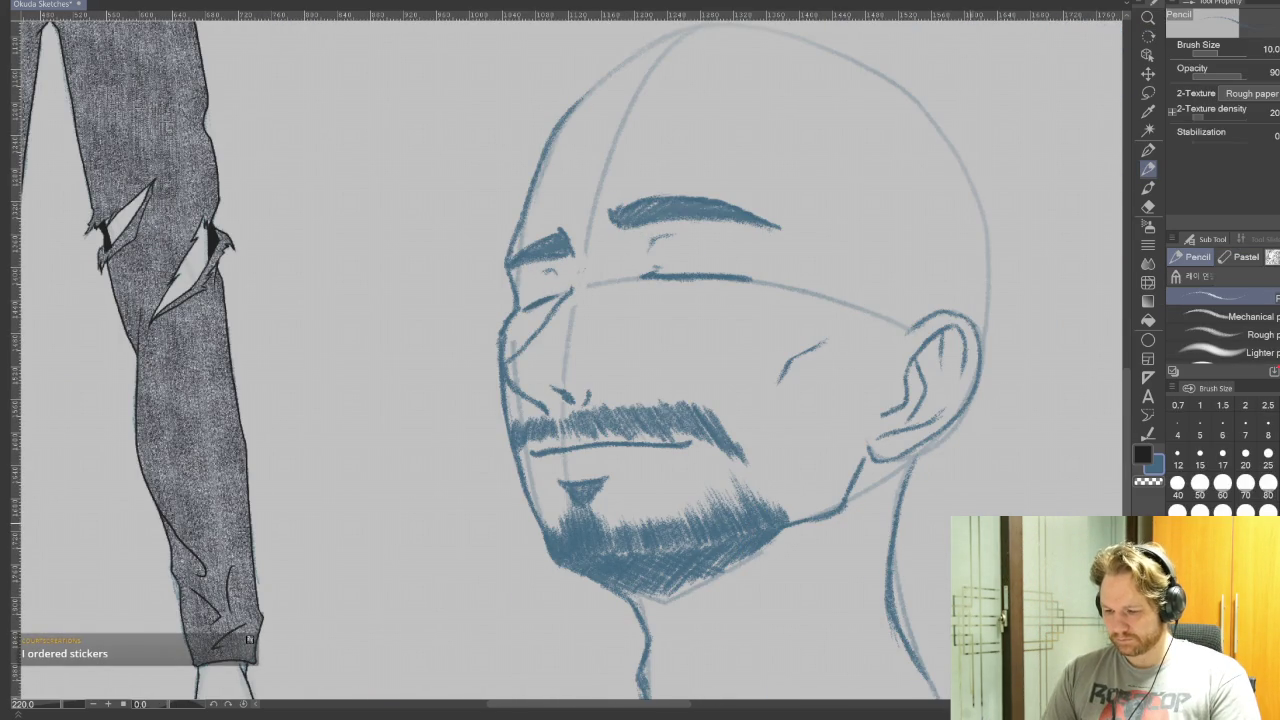
Erase the old neck line and redraw it below the chin.
mouse_move(958, 606)
left_mouse_down()
mouse_move(1018, 456)
mouse_move(983, 588)
left_mouse_up()
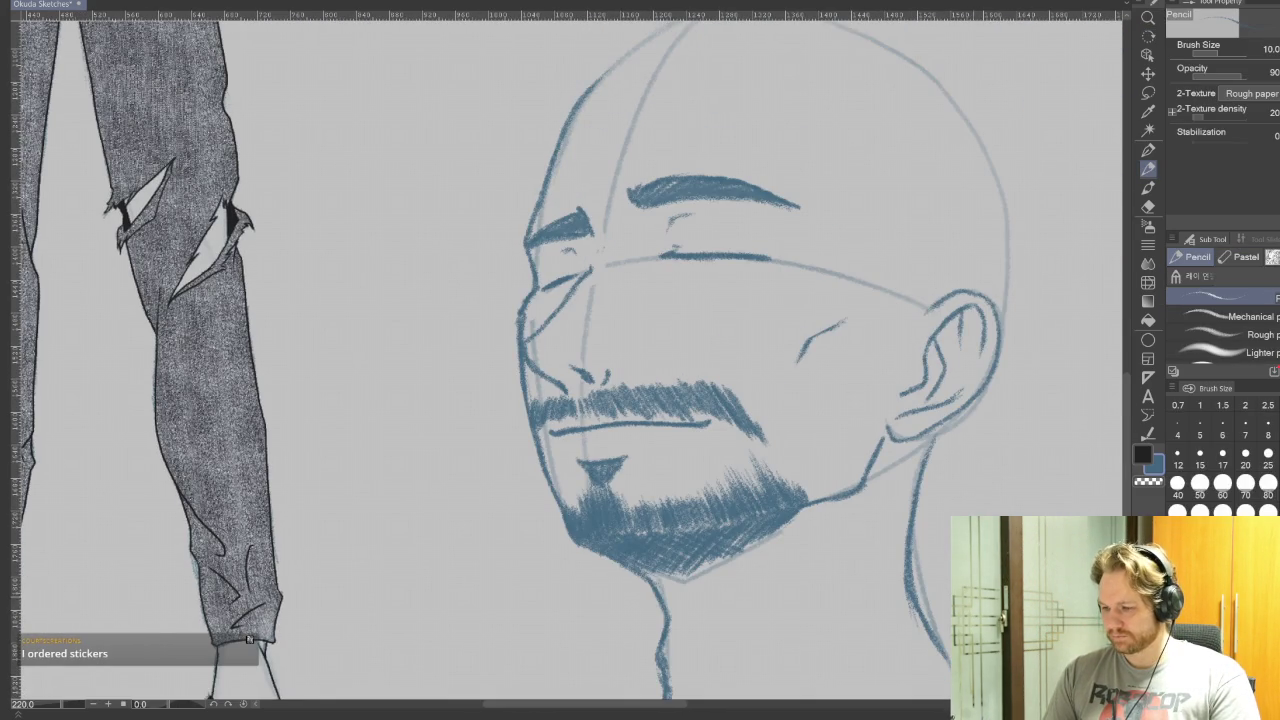
mouse_move(703, 645)
left_mouse_down()
mouse_move(730, 555)
mouse_move(688, 604)
left_mouse_up()
key("e")
key("p")
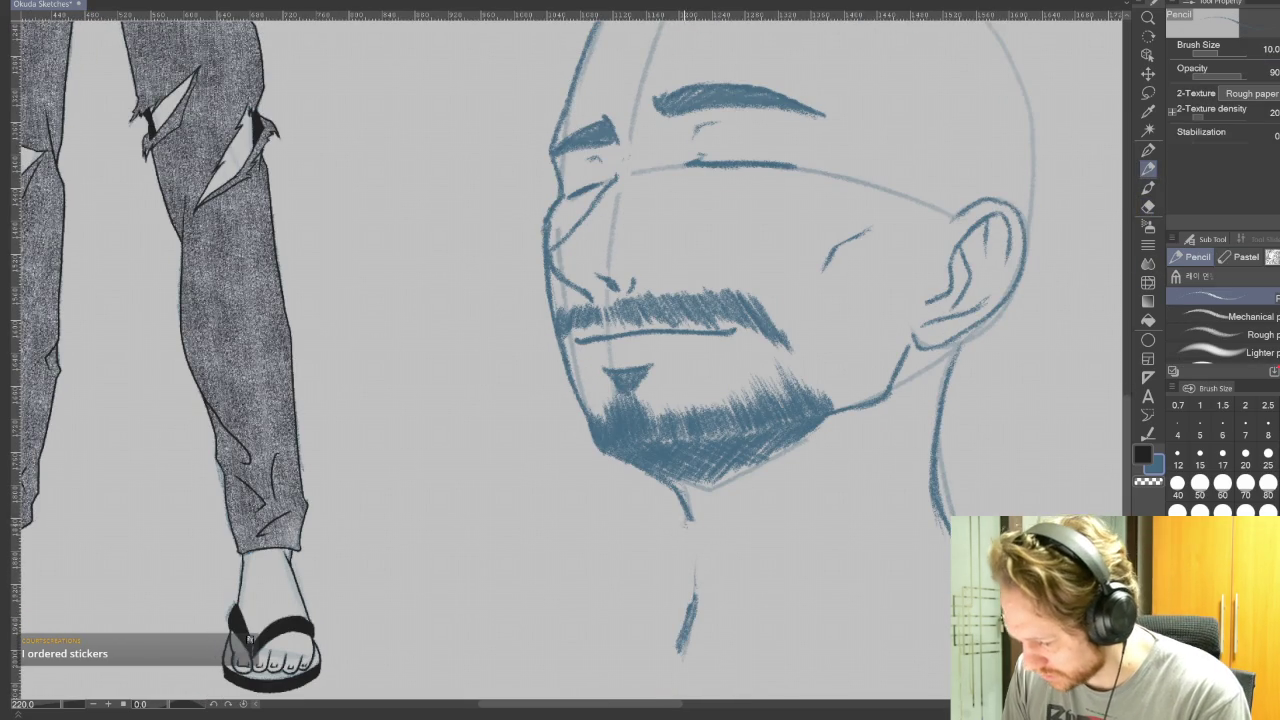
left_click_drag(680, 516, 697, 592)
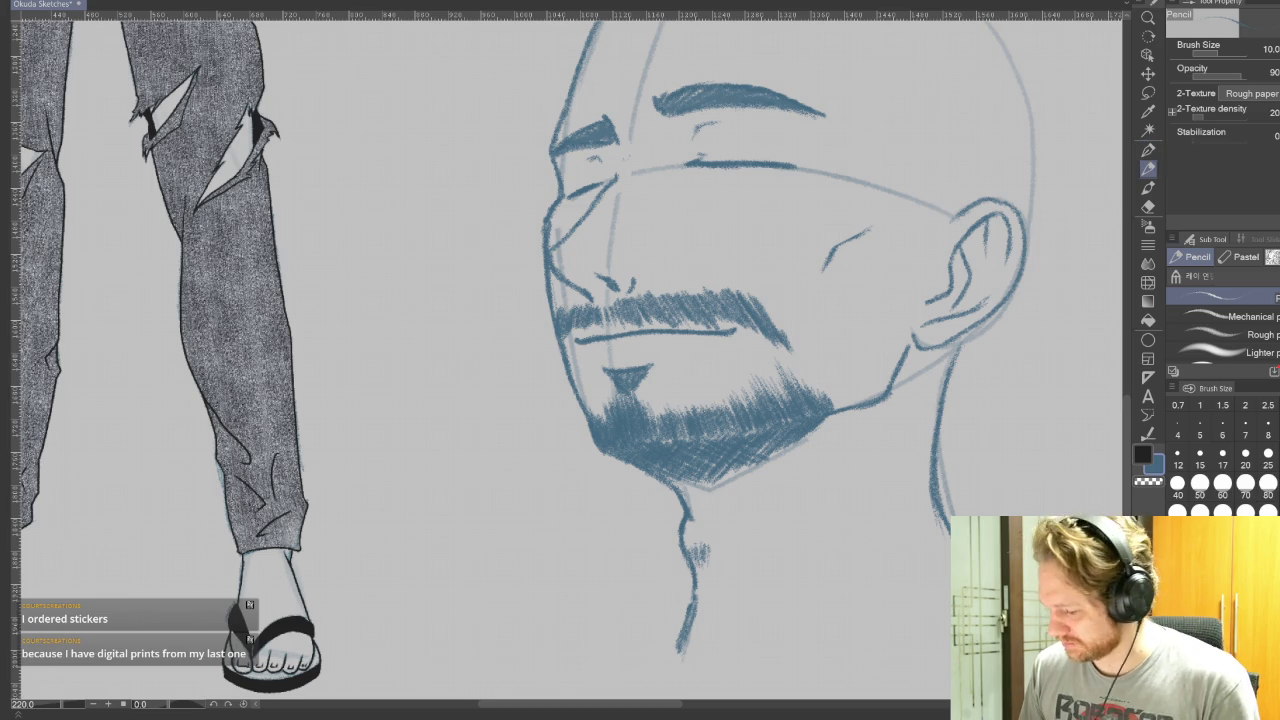
Clean up stray marks around the neck with the eraser.
mouse_move(1063, 374)
left_mouse_down()
mouse_move(1058, 512)
mouse_move(1008, 432)
left_mouse_up()
left_click(1150, 206)
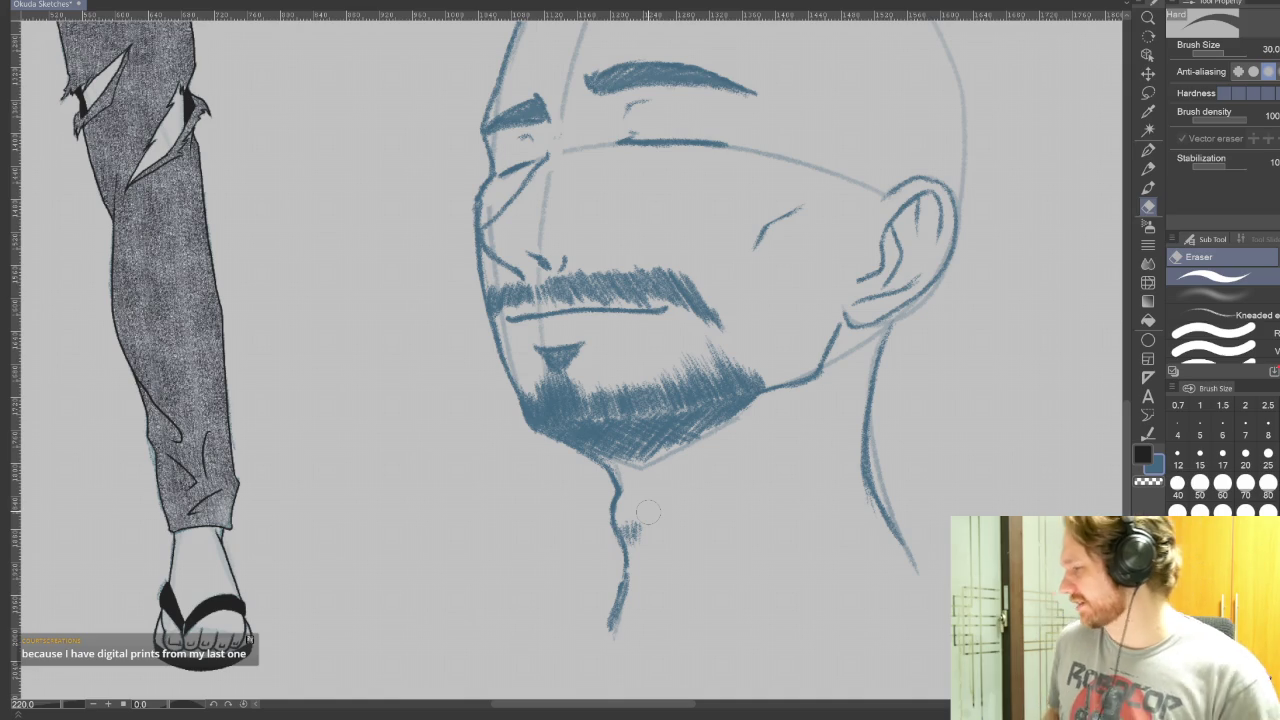
left_click(1148, 168)
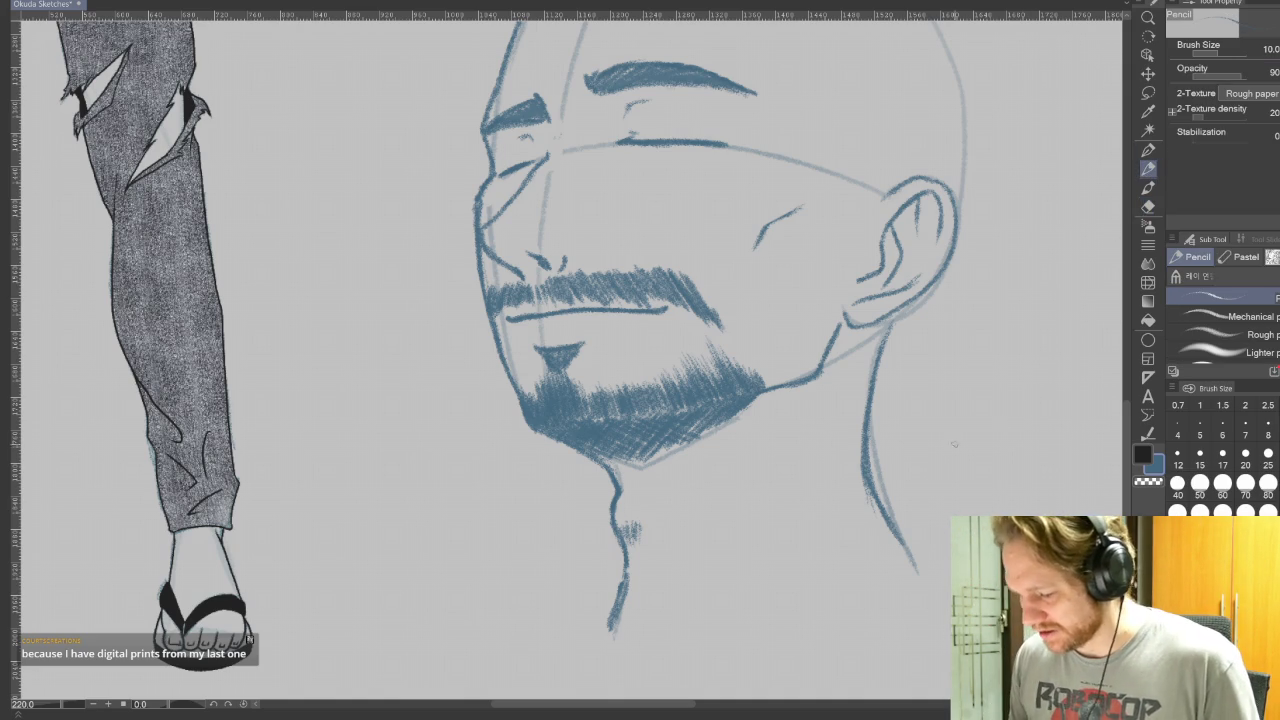
left_click_drag(985, 477, 932, 439)
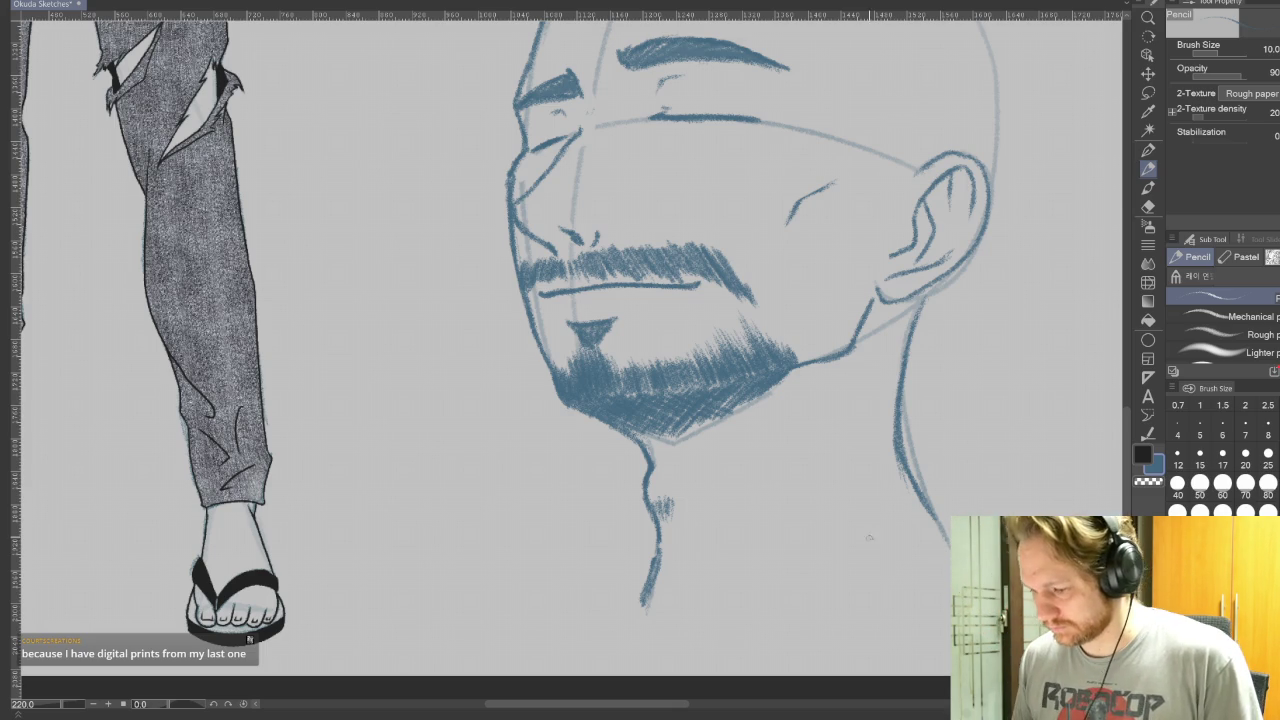
scroll(955, 467, "up", 3)
Zoom out to see the whole character sheet, then zoom back in on the head.
scroll(902, 388, "up", 1)
scroll(901, 381, "down", 3)
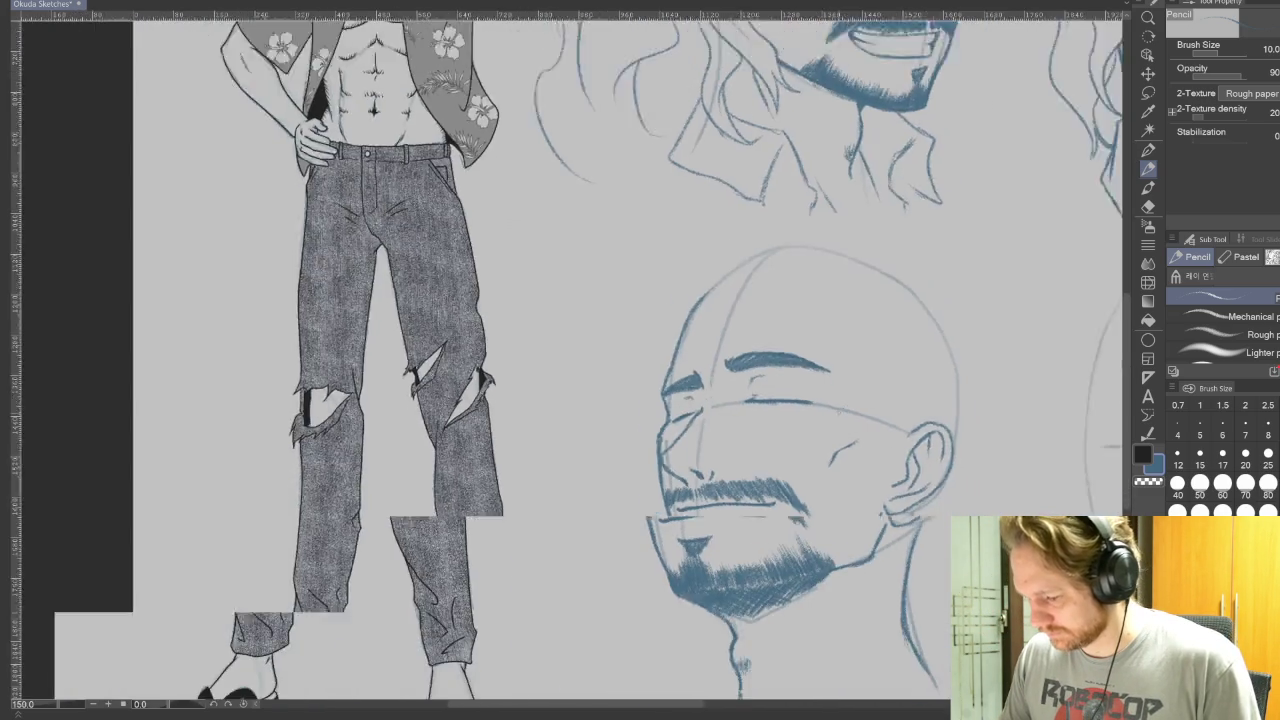
scroll(901, 381, "down", 1)
left_click_drag(772, 400, 657, 411)
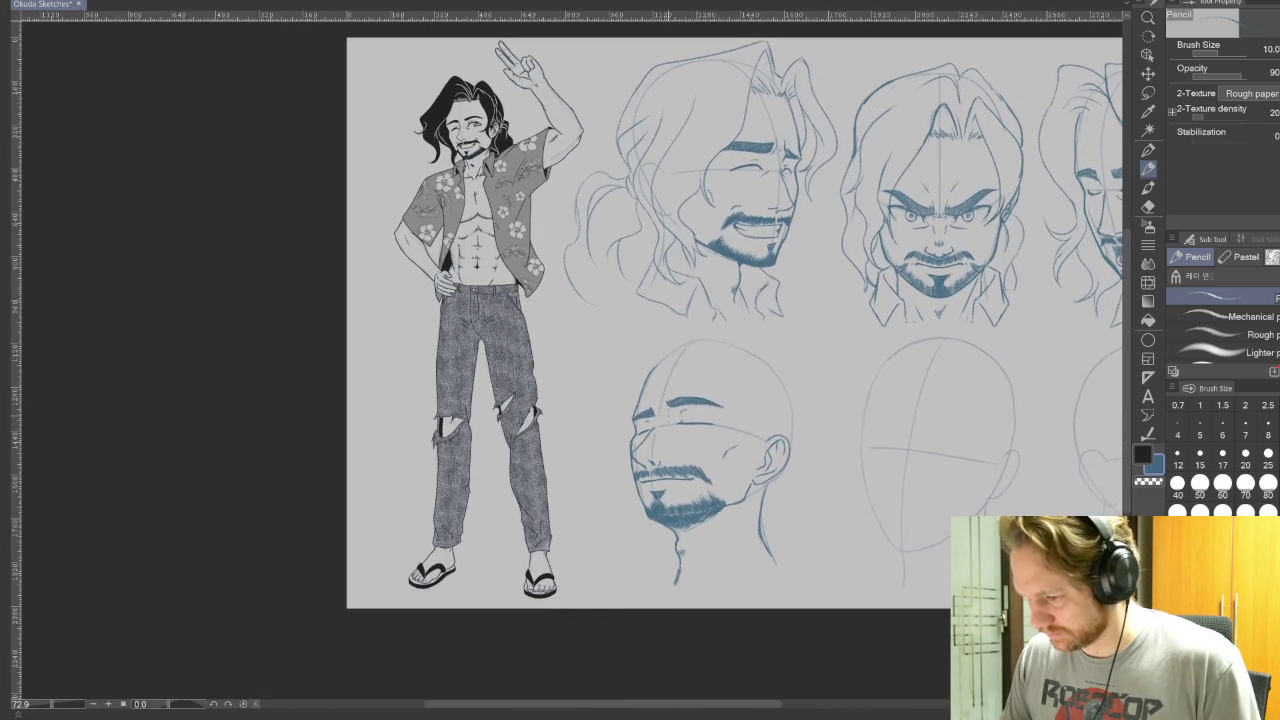
scroll(585, 540, "up", 1)
scroll(585, 540, "up", 1)
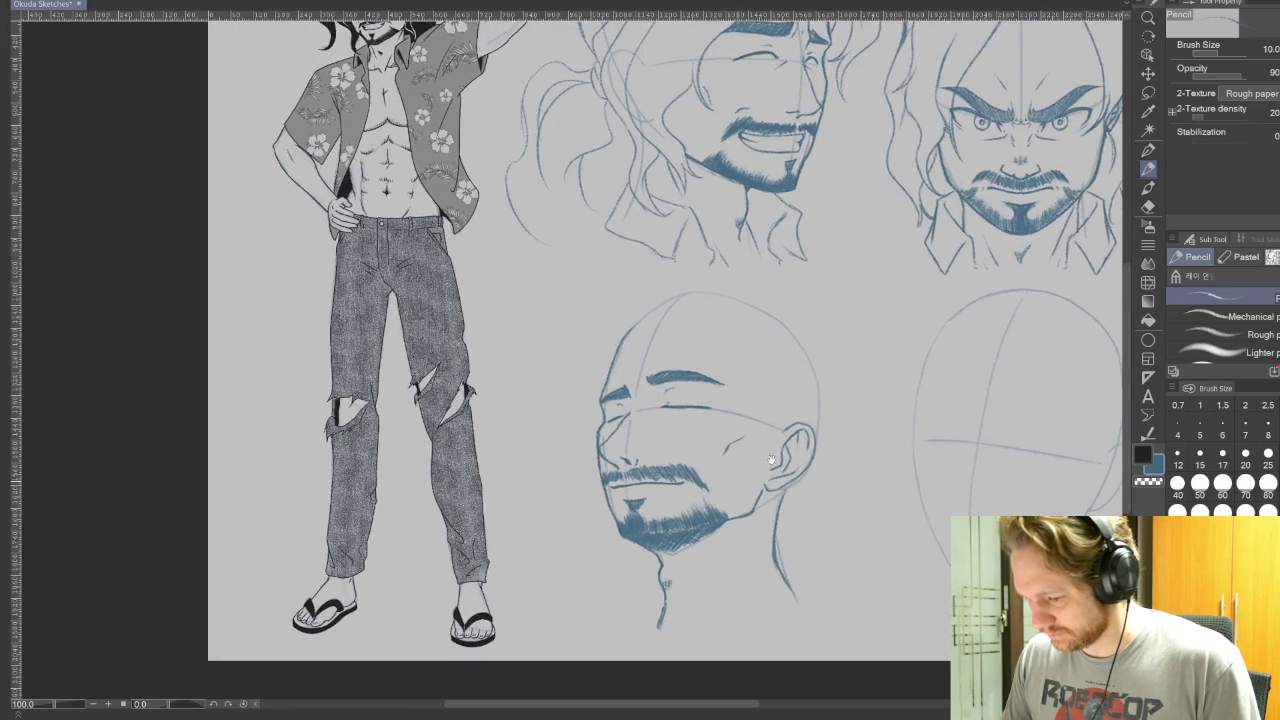
scroll(585, 540, "up", 1)
scroll(720, 445, "up", 2)
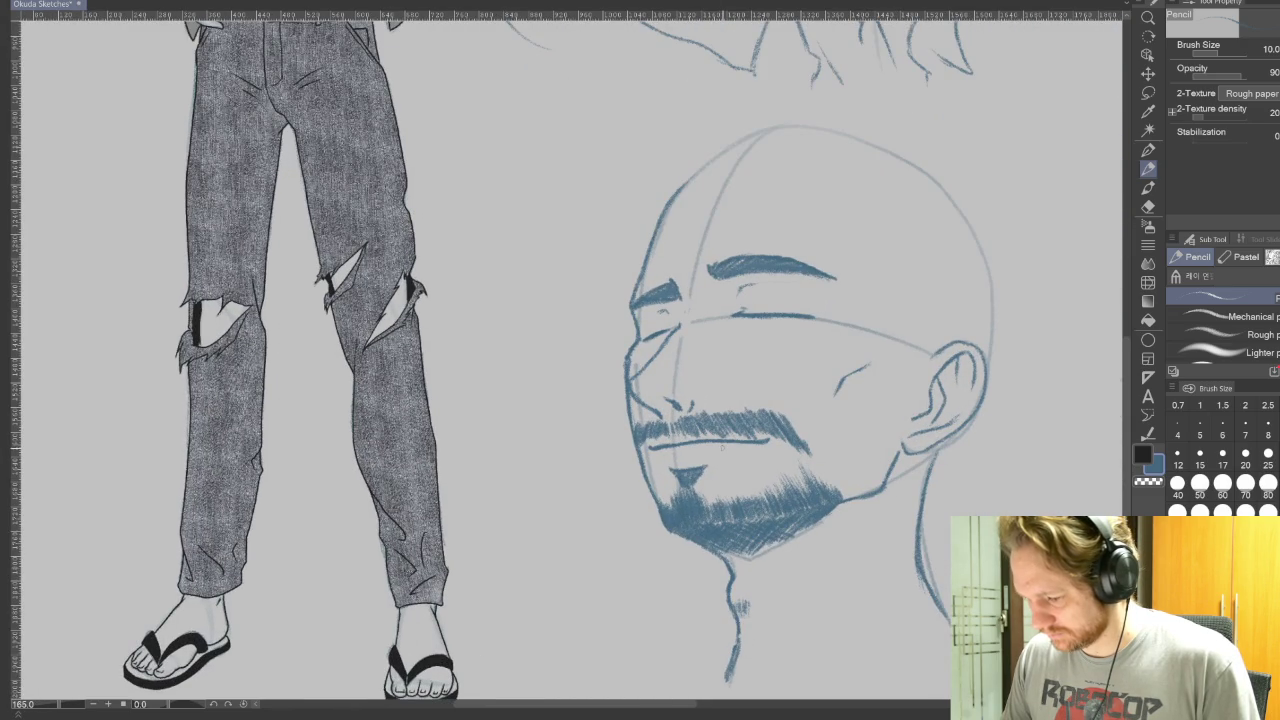
scroll(722, 449, "up", 1)
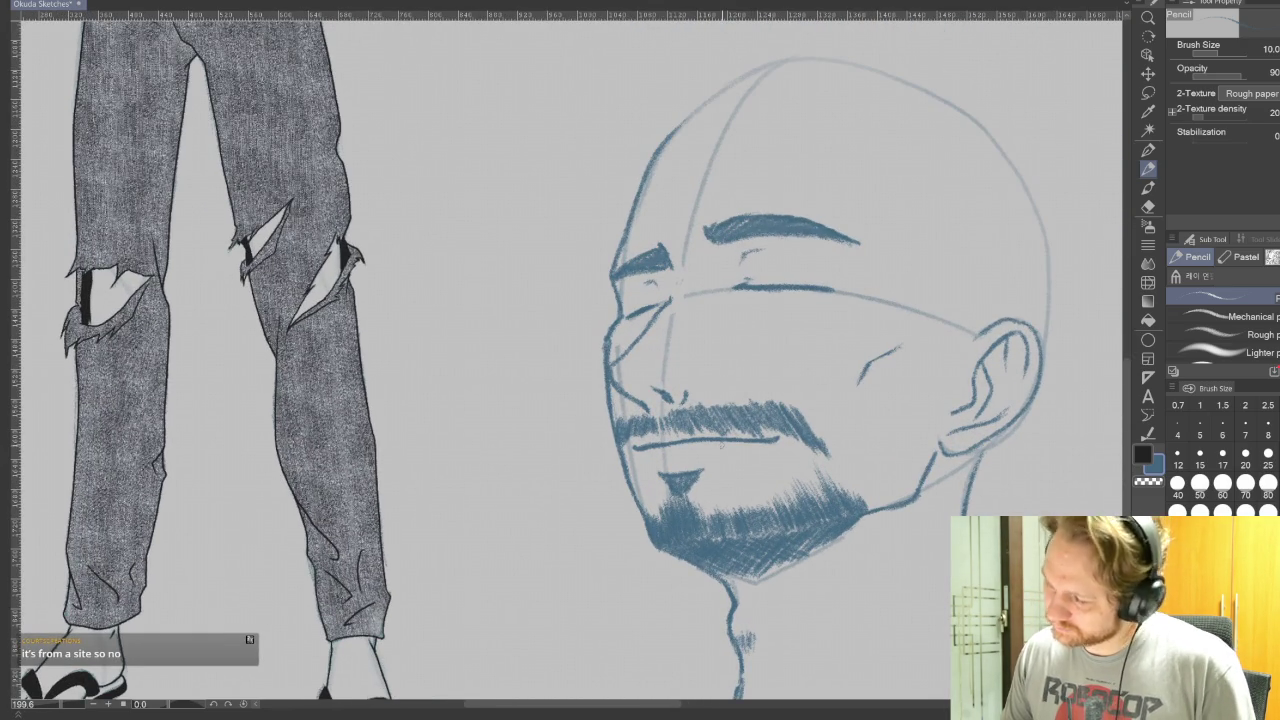
Check the face in a horizontally mirrored view, then choose the lasso selection tool.
key("h")
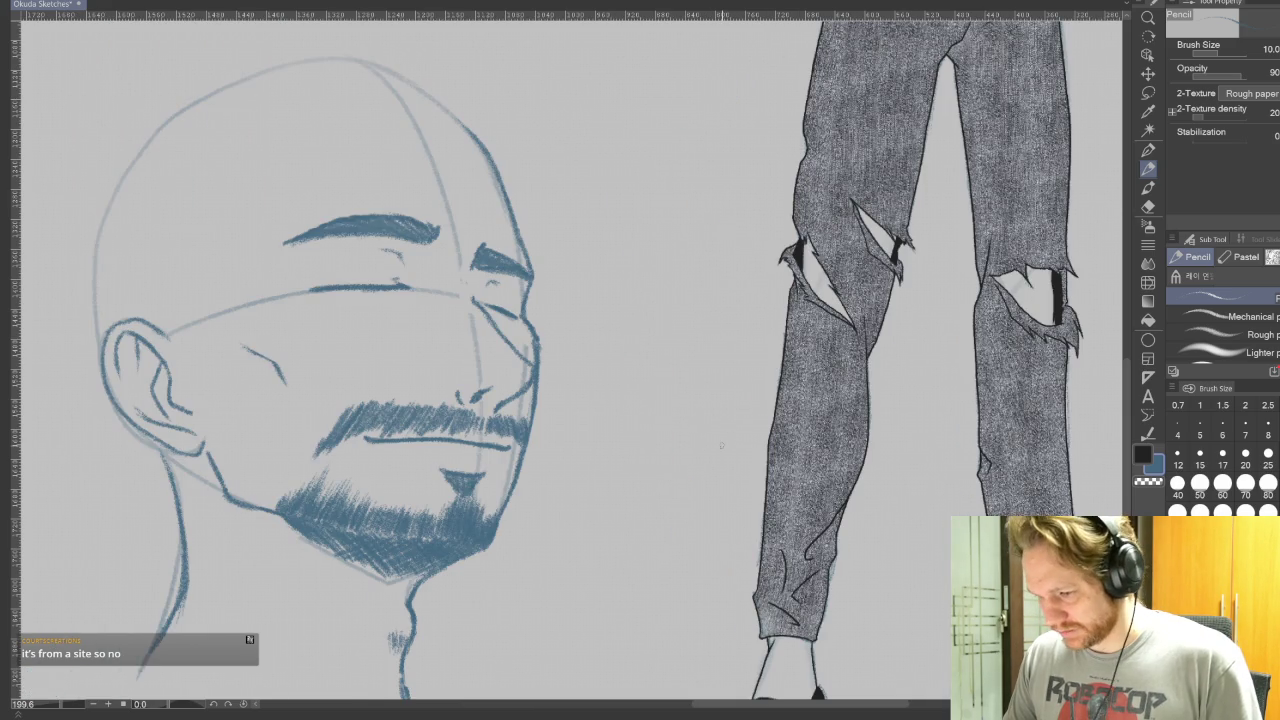
key("h")
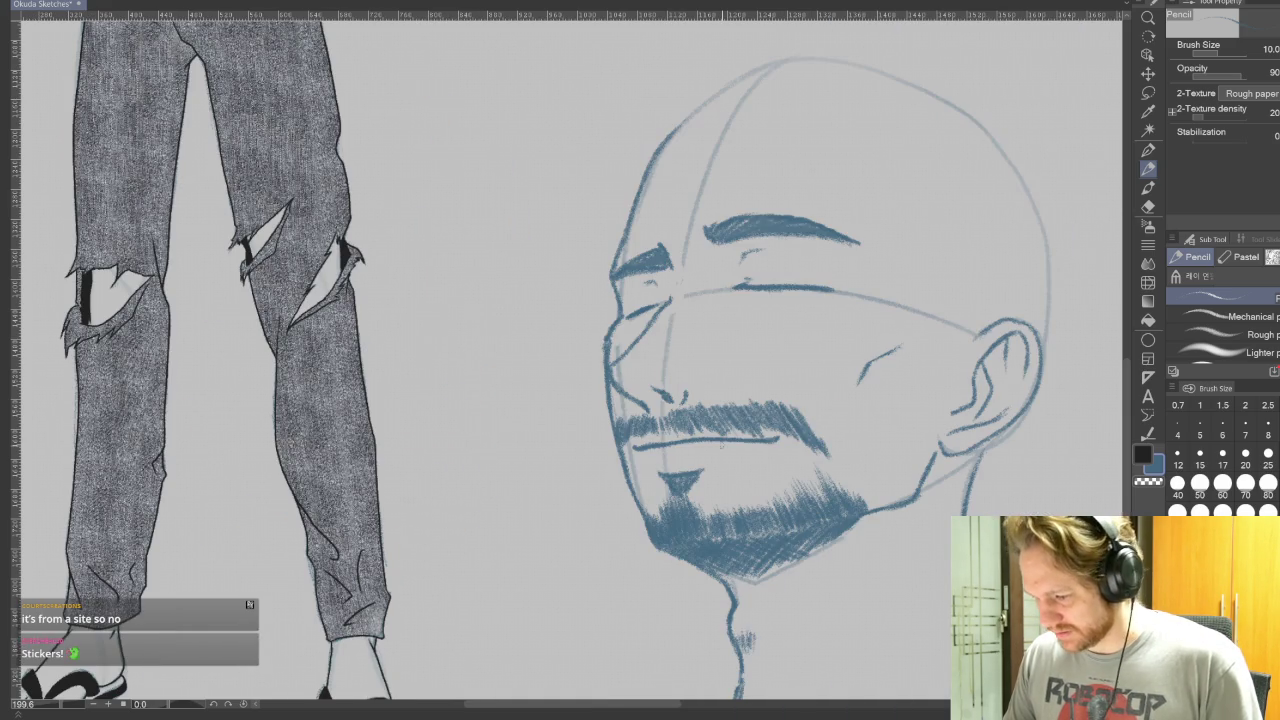
left_click(1150, 93)
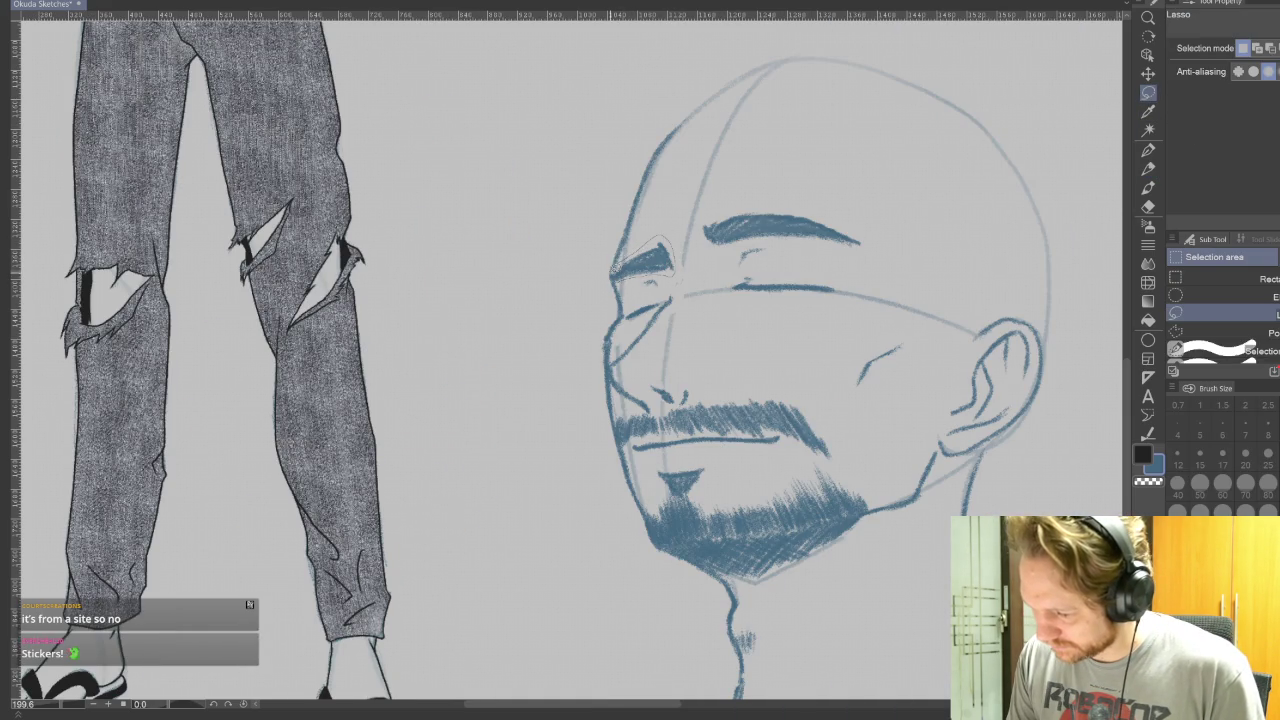
Rotate the selected left brow and eye slightly counterclockwise and deselect.
left_click(714, 309)
mouse_move(643, 258)
left_mouse_down()
mouse_move(625, 272)
mouse_move(697, 251)
left_mouse_up()
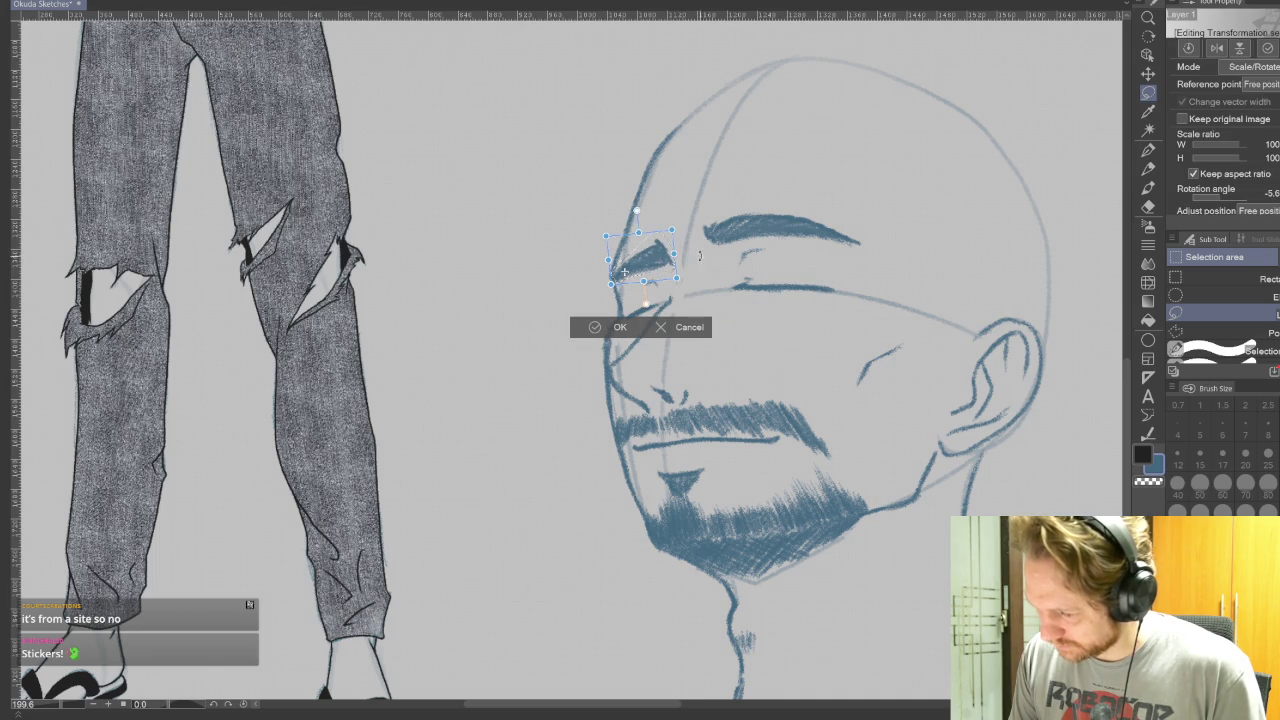
left_click(593, 329)
left_click(512, 307)
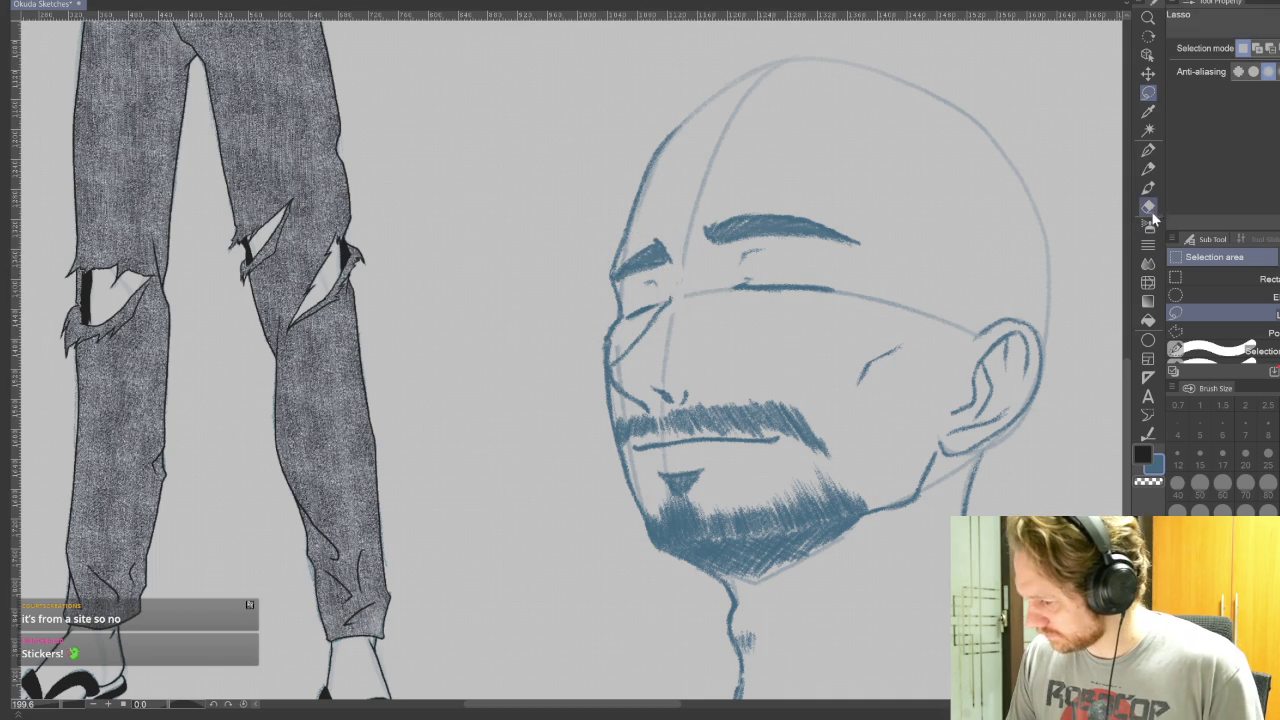
left_click(1149, 206)
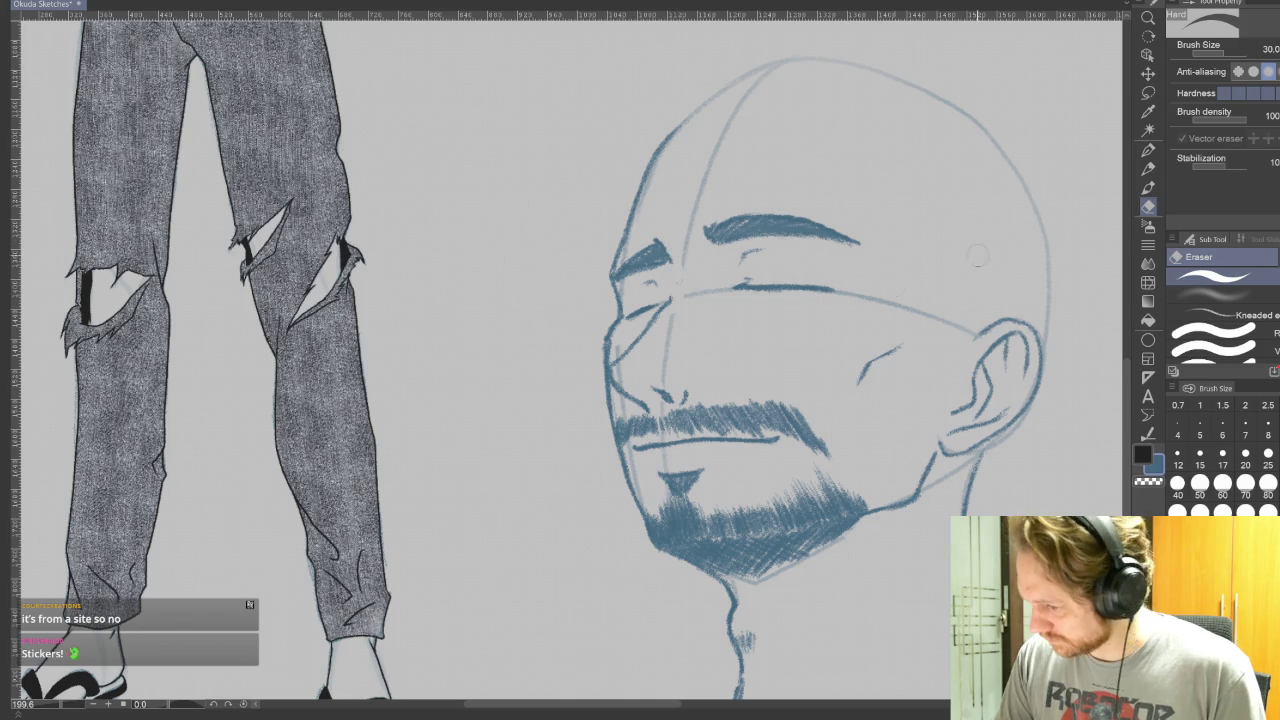
left_click(1148, 168)
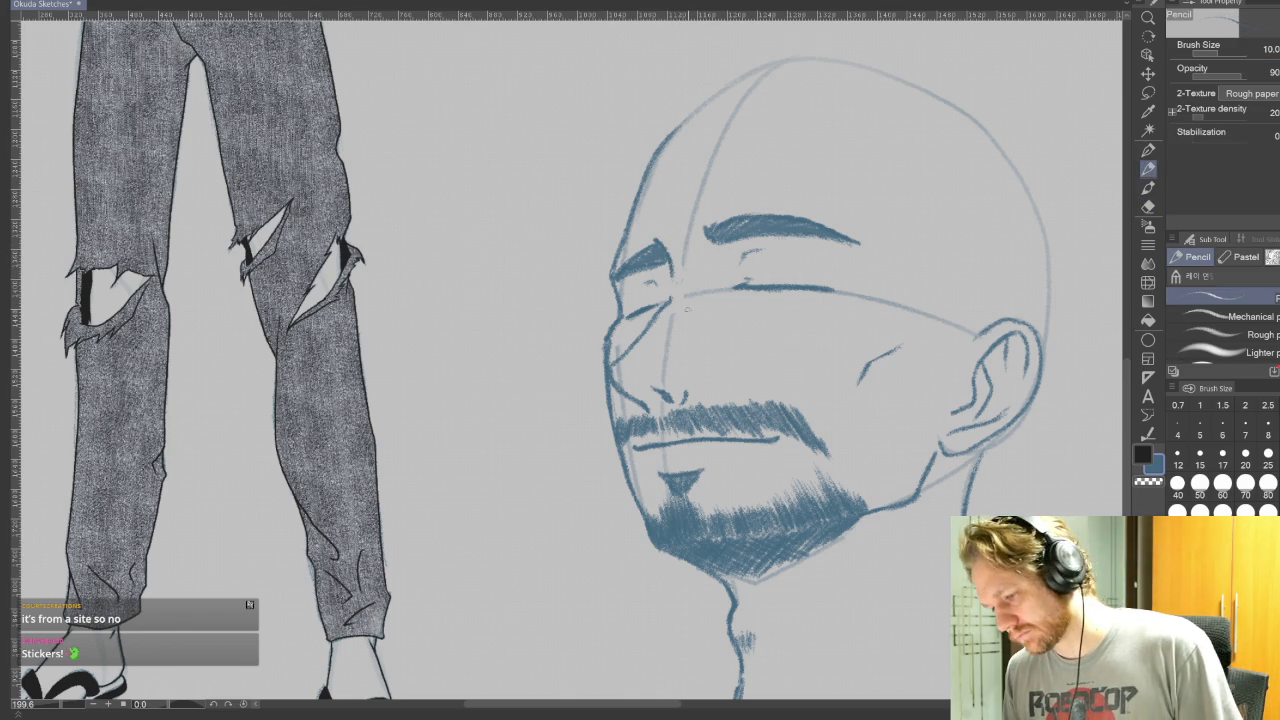
Flip the view horizontally twice to check the adjusted eye's proportions.
key("h")
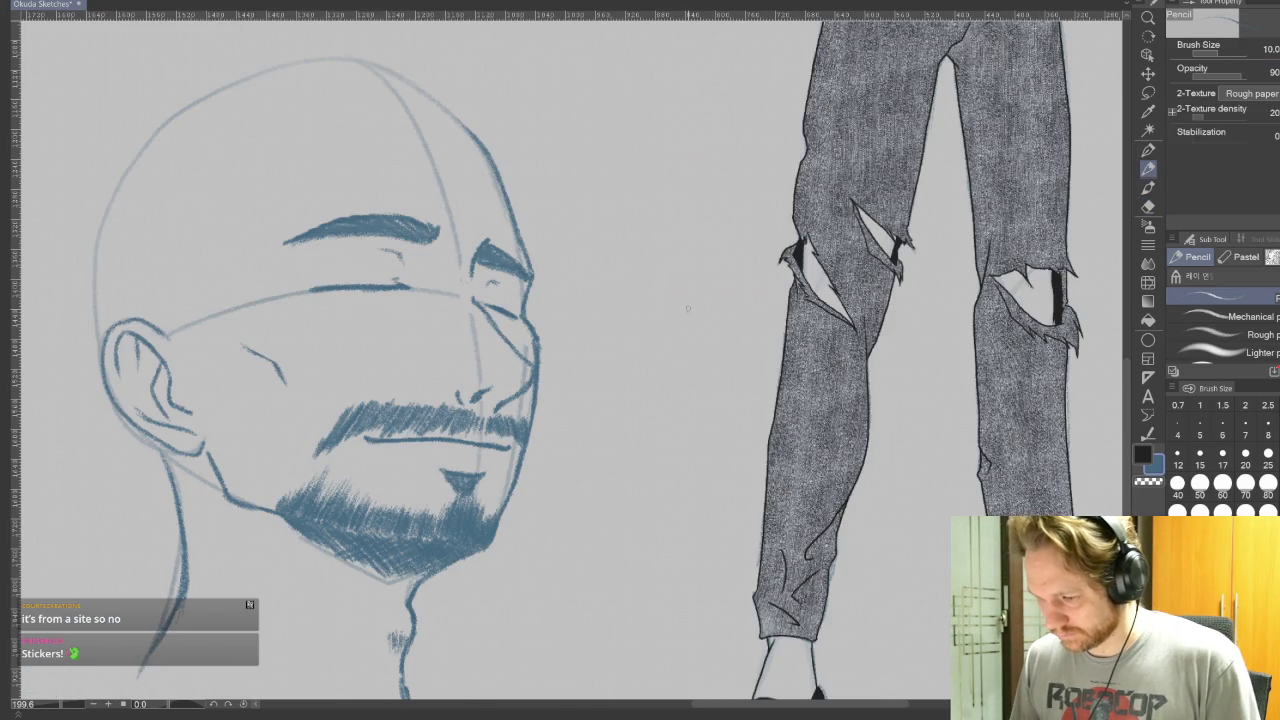
key("h")
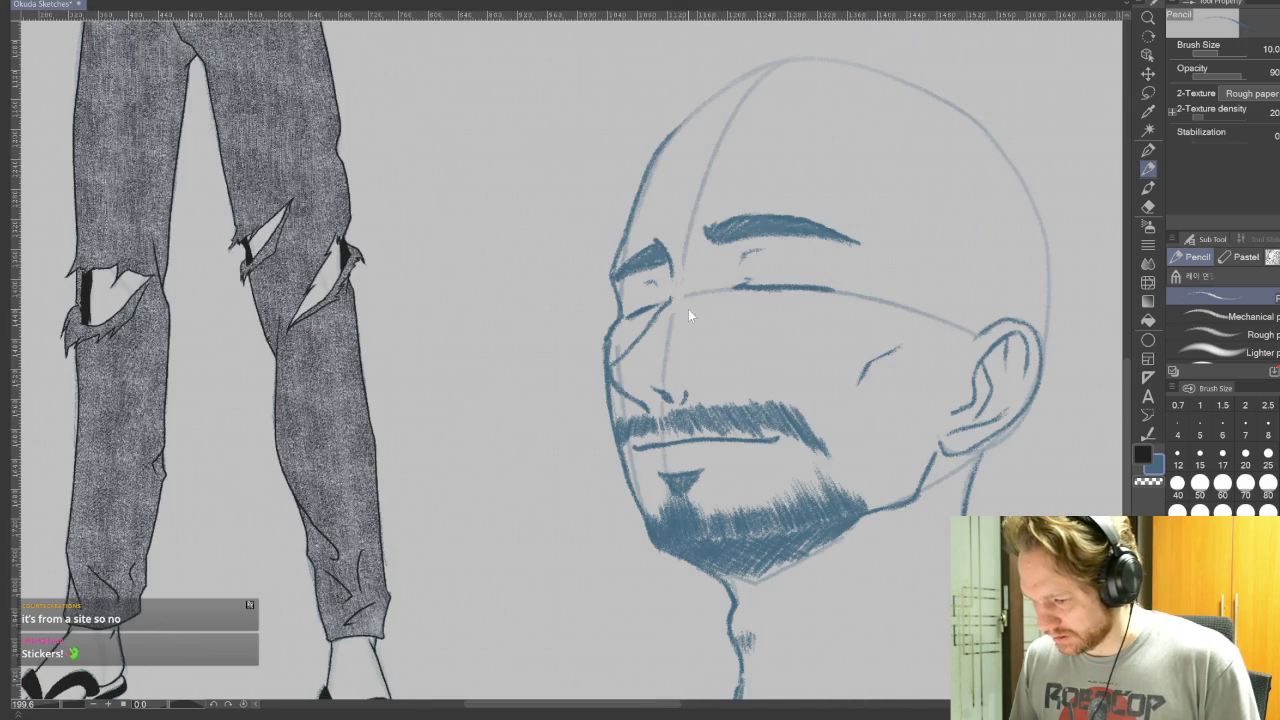
key("h")
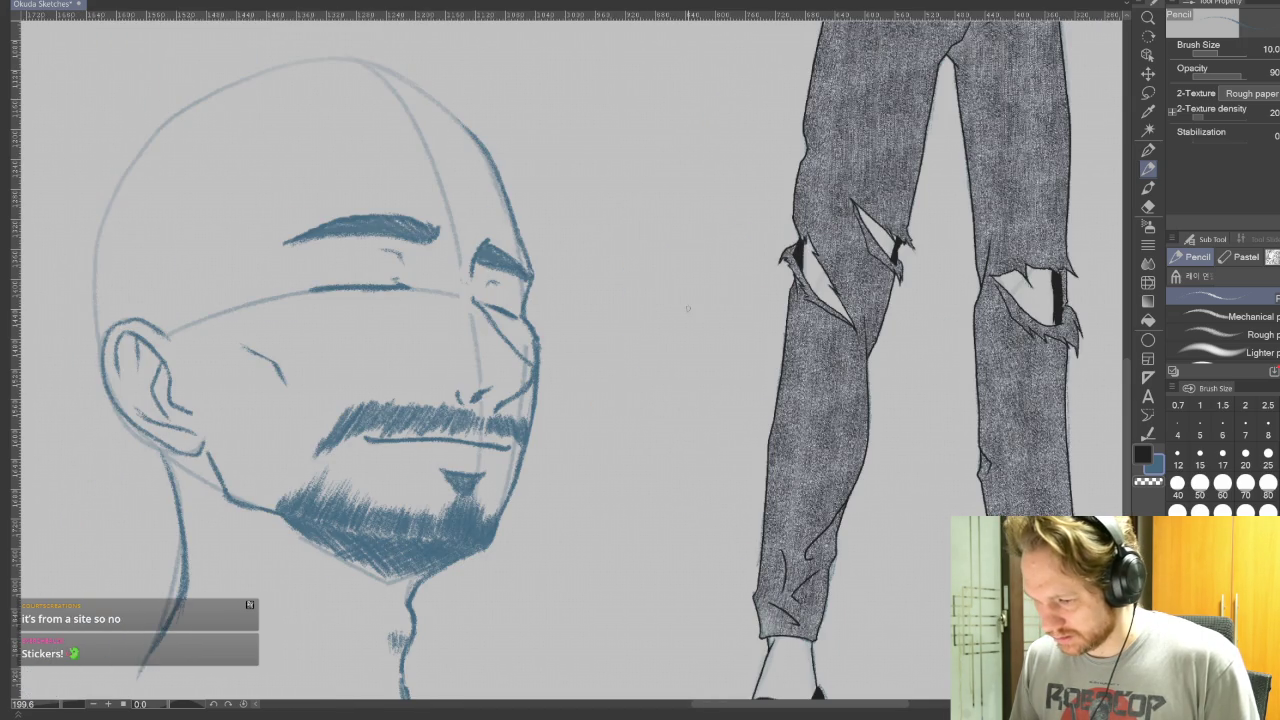
key("h")
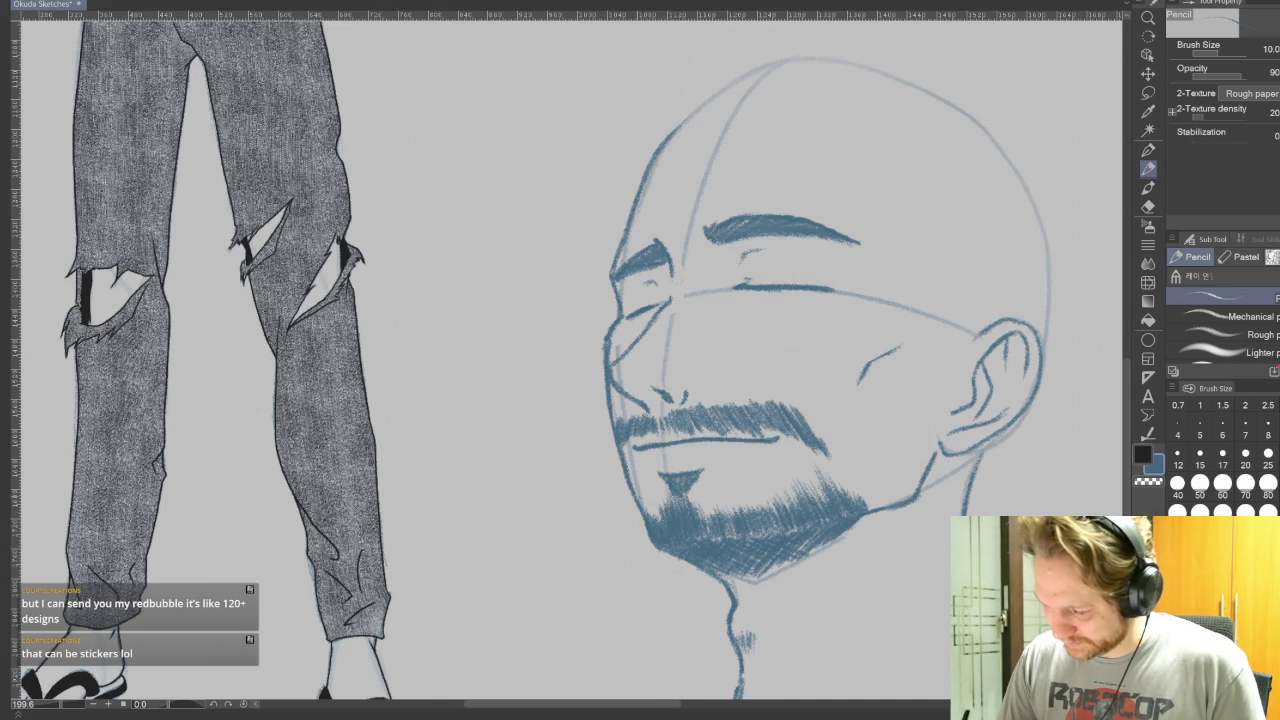
Darken the jaw line and beard's left edge, then zoom out over the head sketches.
left_click_drag(621, 468, 648, 522)
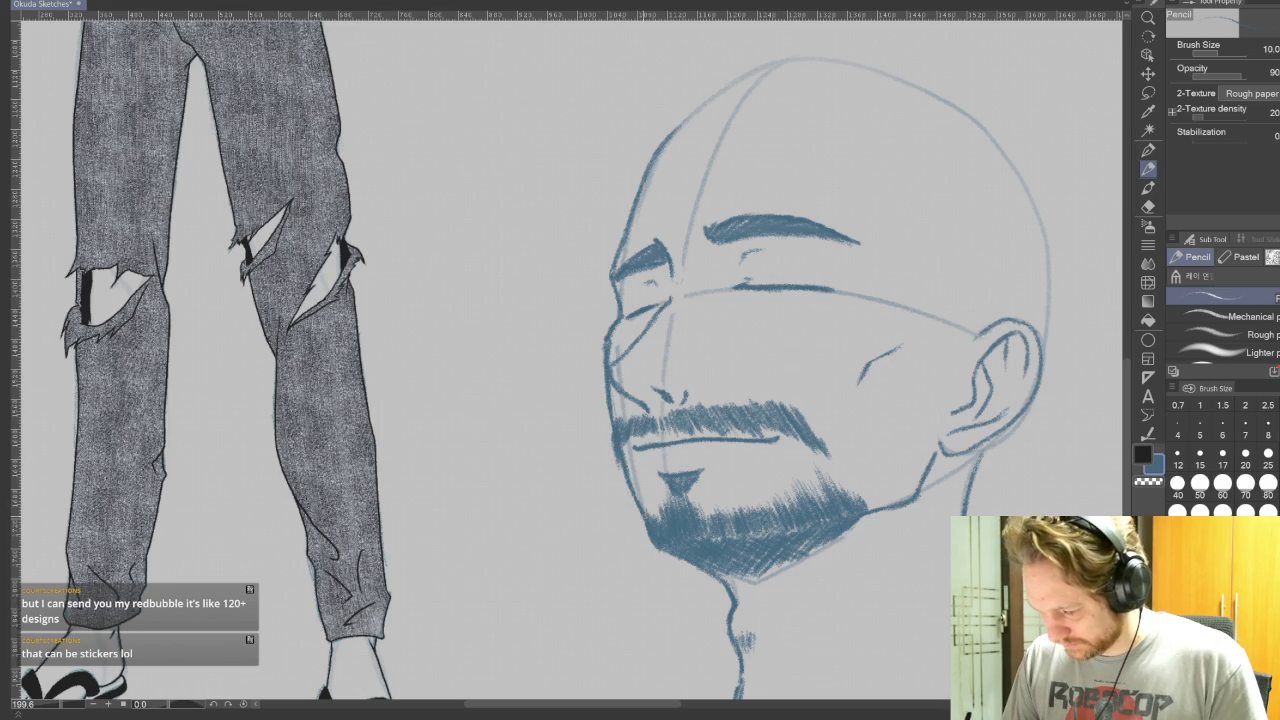
left_click_drag(652, 526, 646, 548)
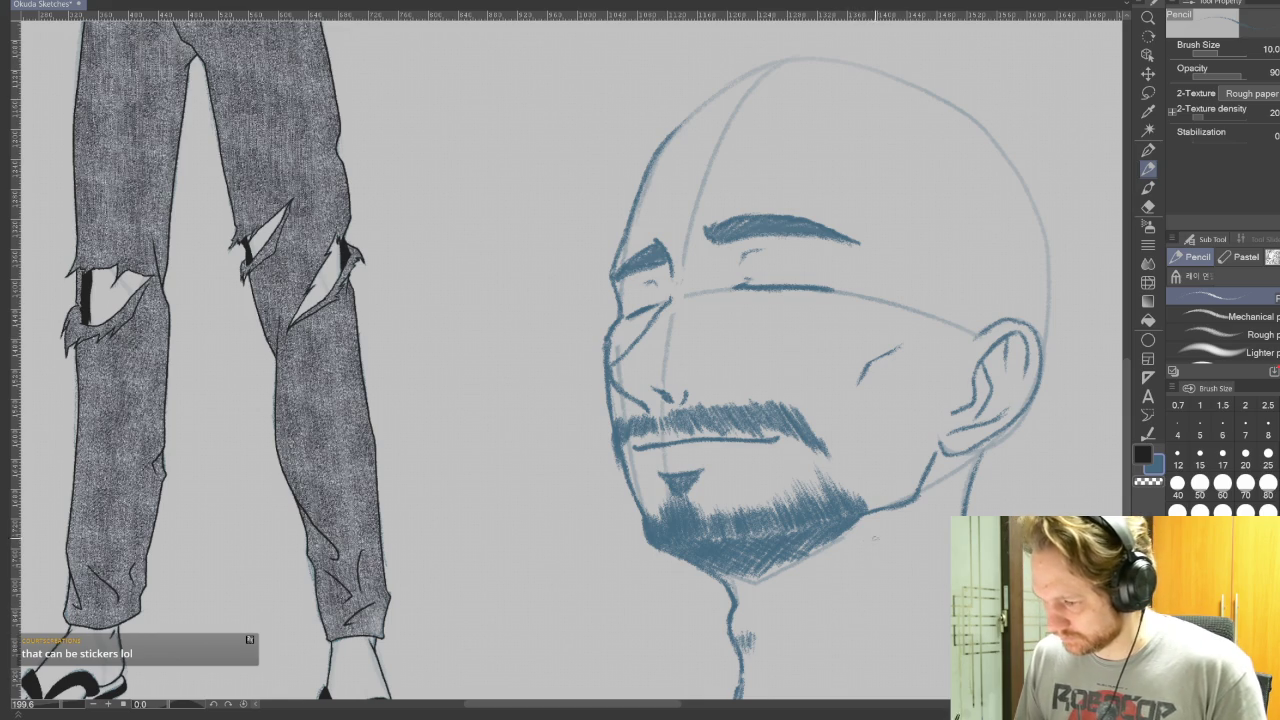
left_click_drag(882, 456, 861, 456)
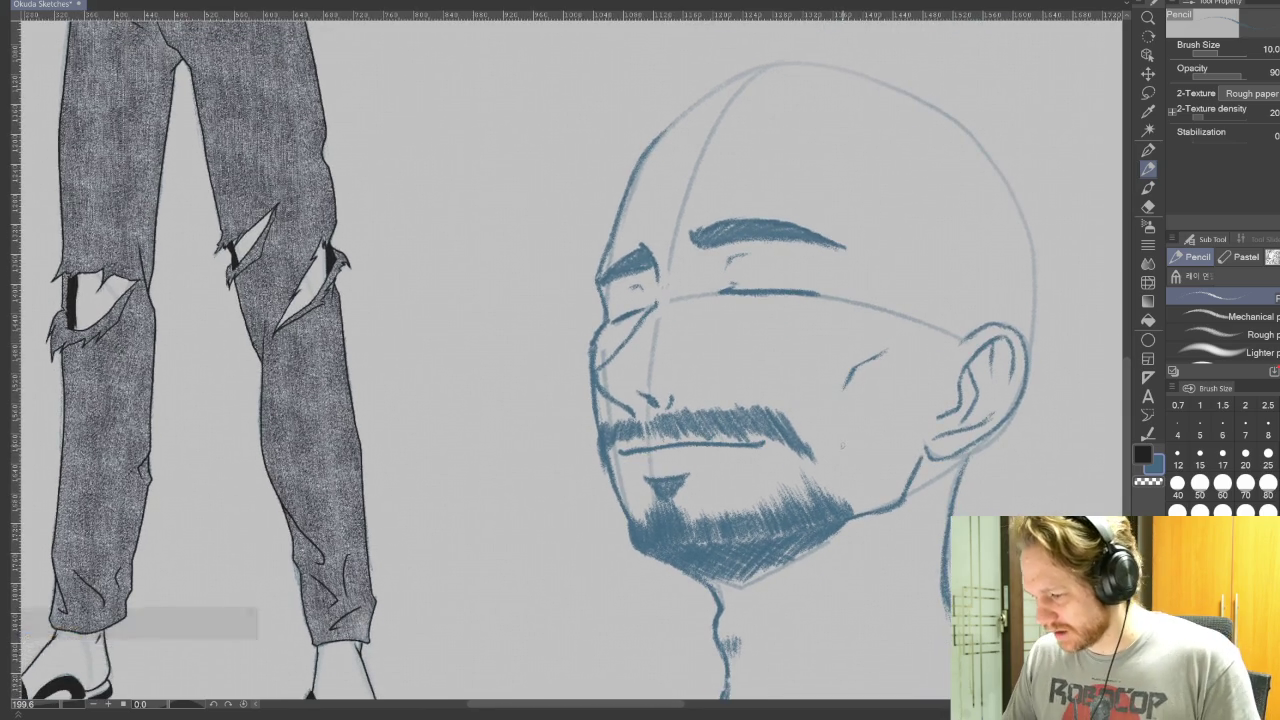
scroll(973, 337, "down", 5)
left_click_drag(973, 337, 725, 395)
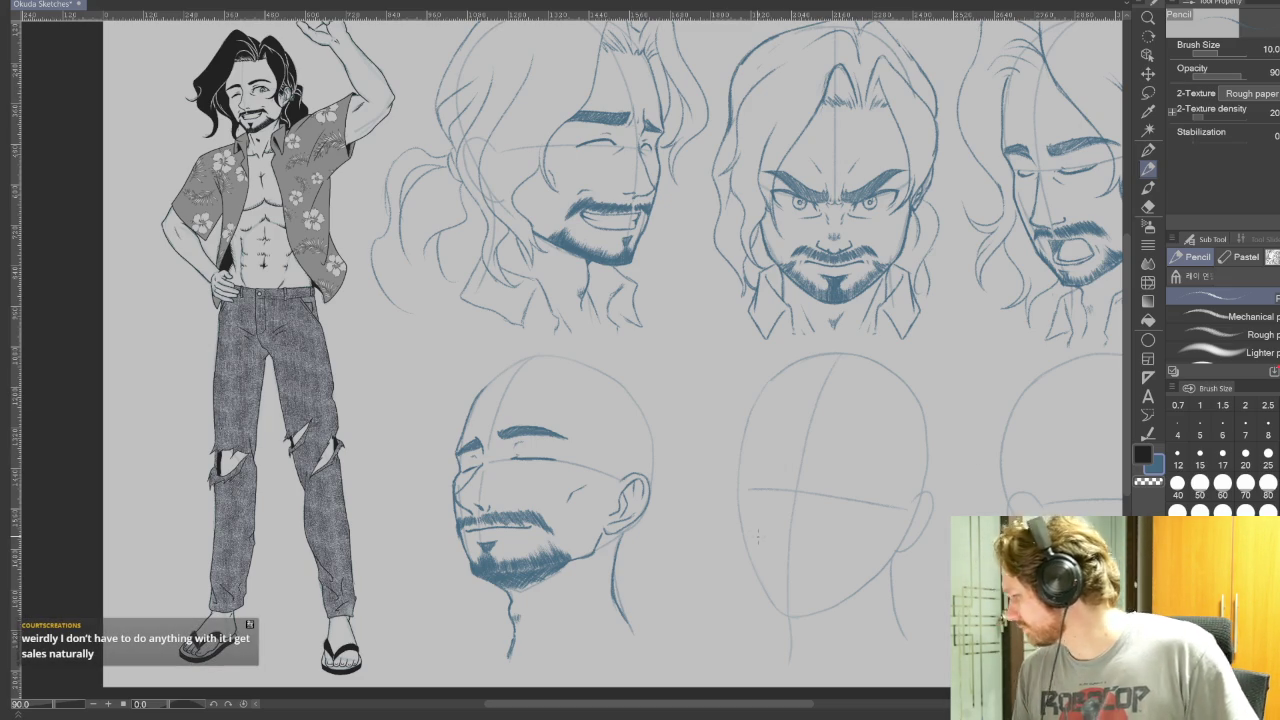
Zoom in on the bald head and draw a curved hair strand over the crown.
scroll(735, 527, "up", 1)
scroll(665, 511, "up", 1)
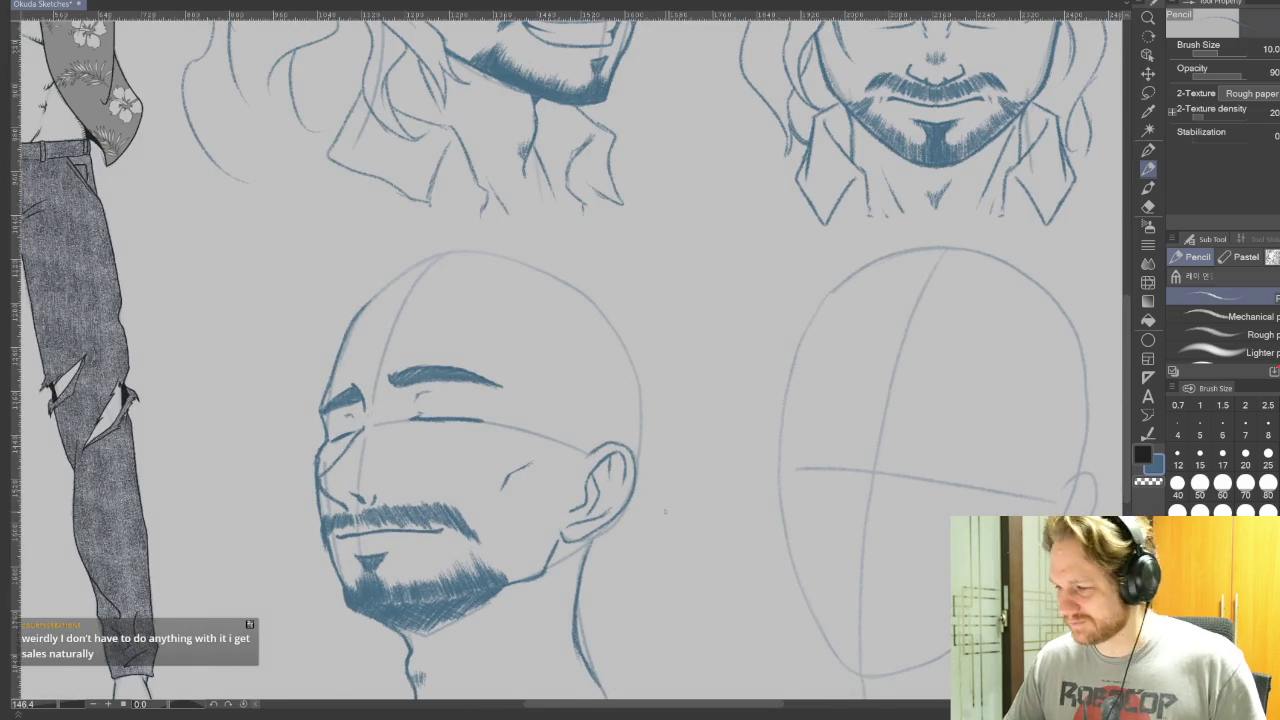
mouse_move(665, 511)
left_mouse_down()
mouse_move(1025, 362)
mouse_move(865, 347)
left_mouse_up()
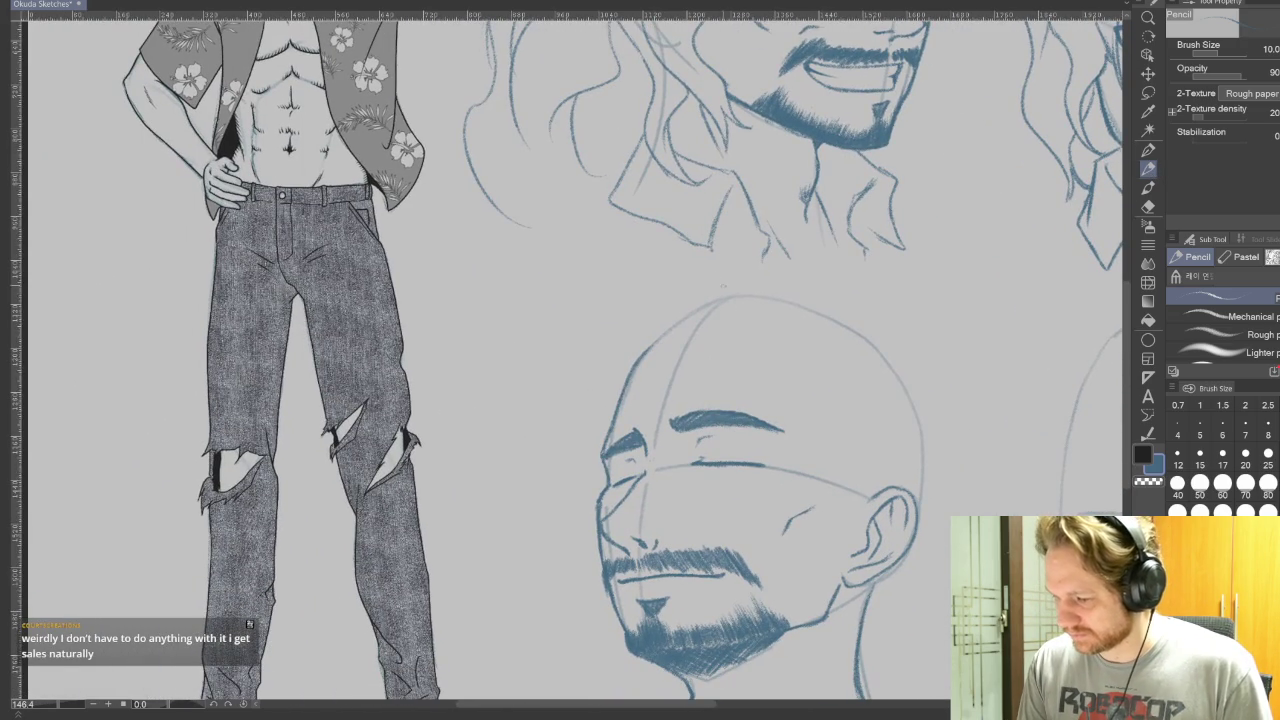
left_click_drag(716, 314, 655, 265)
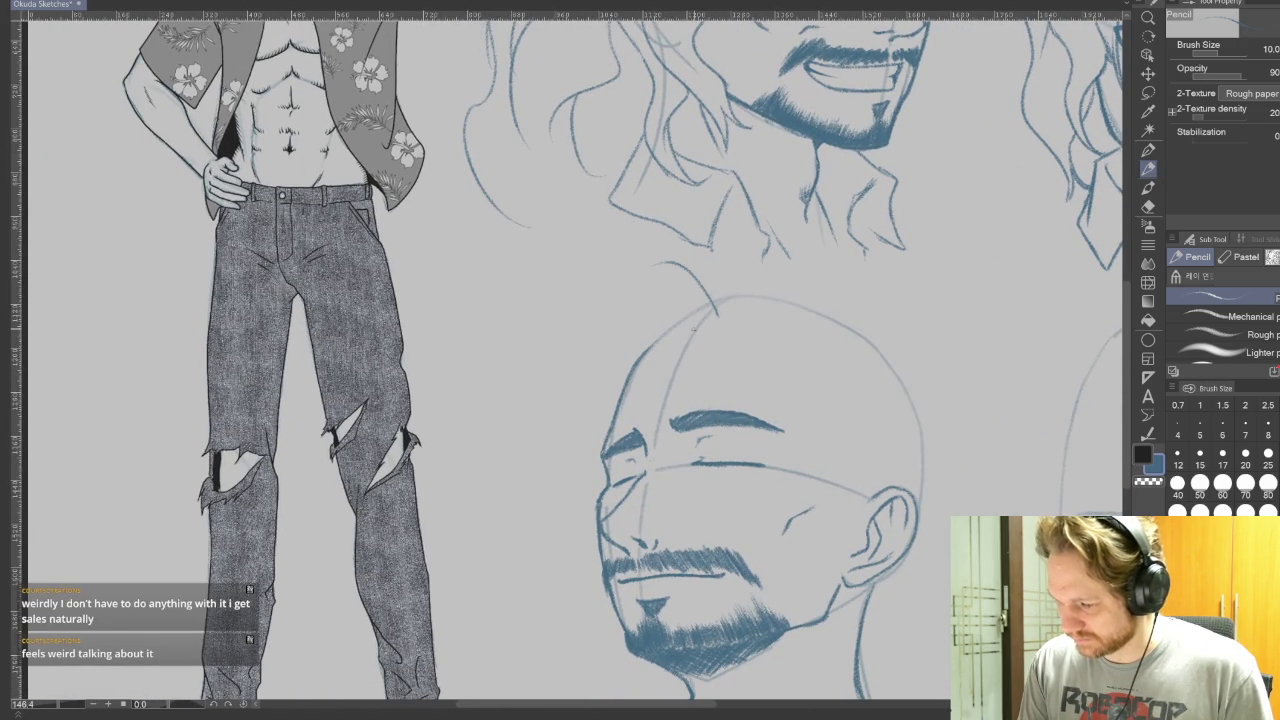
mouse_move(656, 342)
left_mouse_down()
mouse_move(632, 336)
mouse_move(632, 288)
mouse_move(598, 293)
left_mouse_up()
key("ctrl+z")
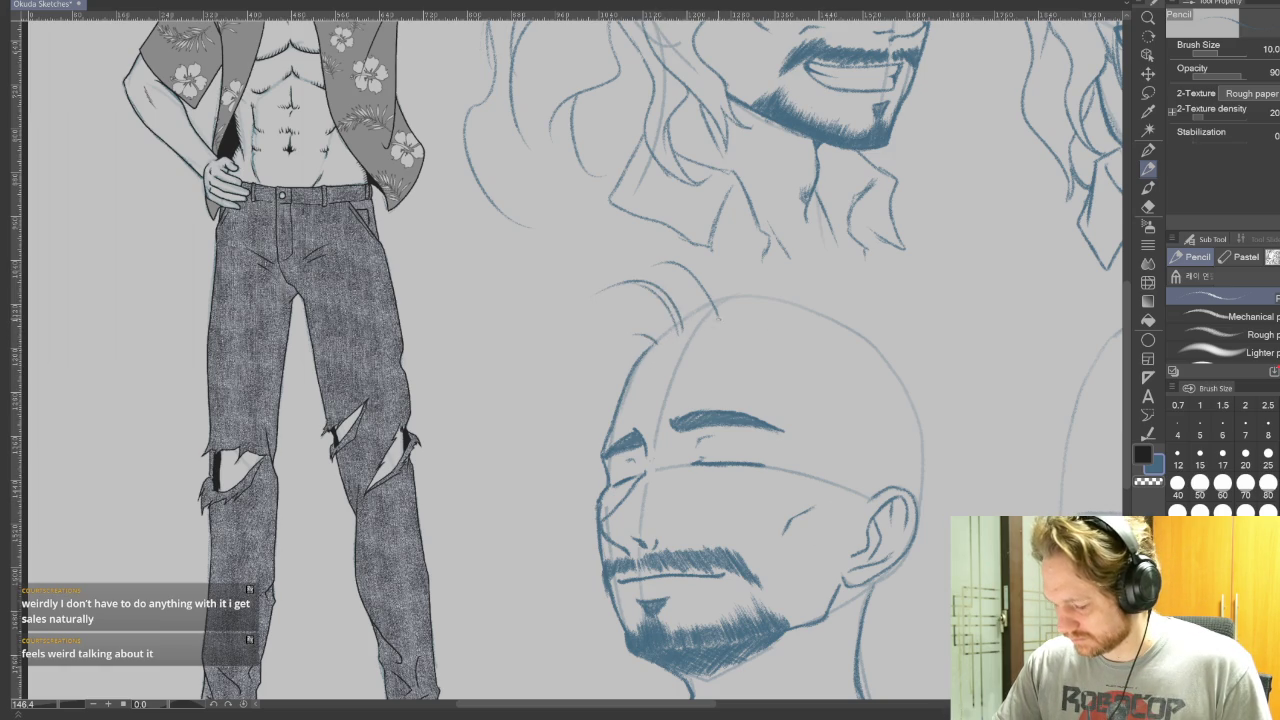
mouse_move(994, 246)
left_mouse_down()
mouse_move(772, 581)
mouse_move(1120, 205)
left_mouse_up()
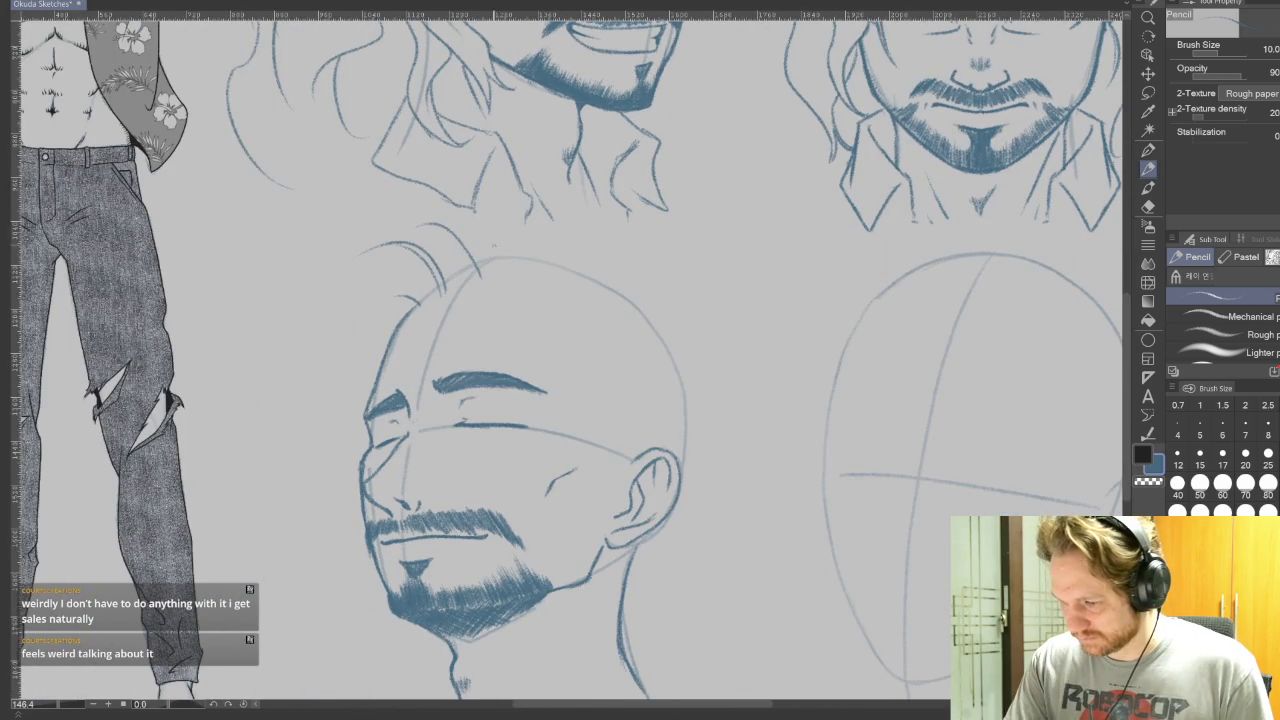
Draw long strands from crown past cheek and ear, plus the outer hair outline.
left_click_drag(489, 230, 538, 480)
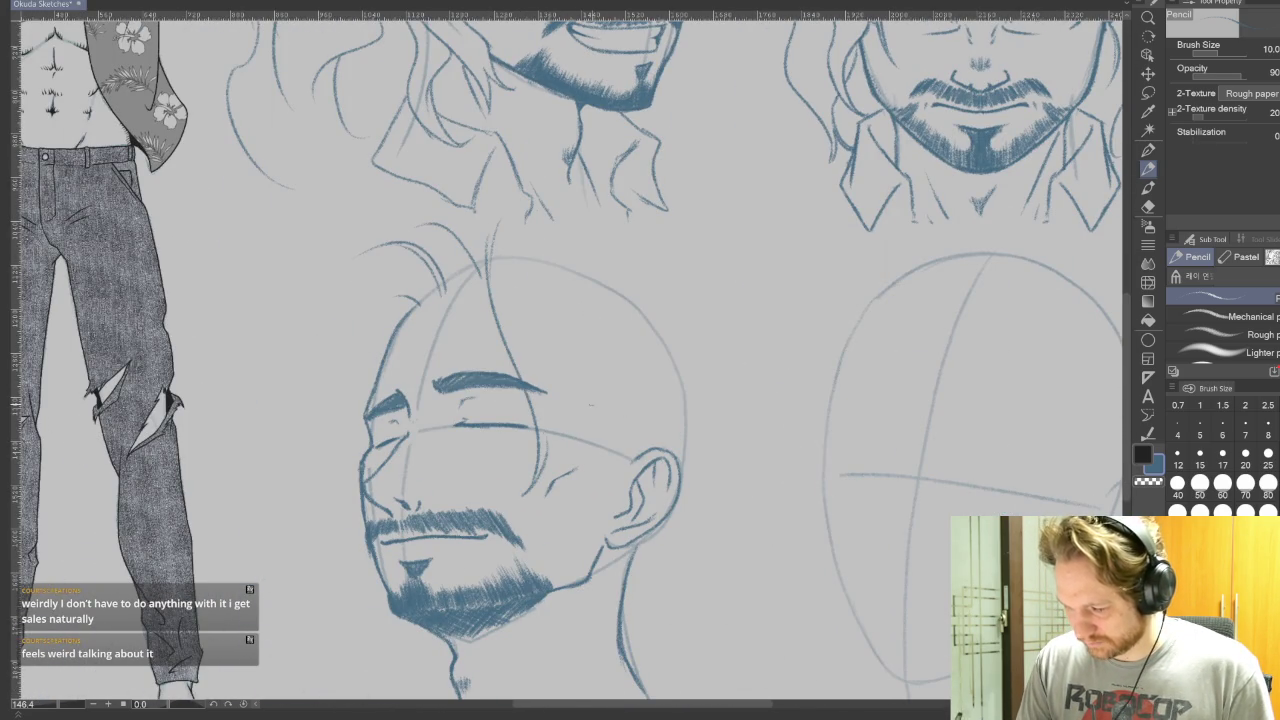
mouse_move(548, 437)
left_mouse_down()
mouse_move(556, 498)
mouse_move(585, 498)
left_mouse_up()
left_click_drag(585, 413, 566, 456)
left_click_drag(544, 288, 588, 414)
mouse_move(569, 305)
left_mouse_down()
mouse_move(589, 387)
mouse_move(611, 406)
left_mouse_up()
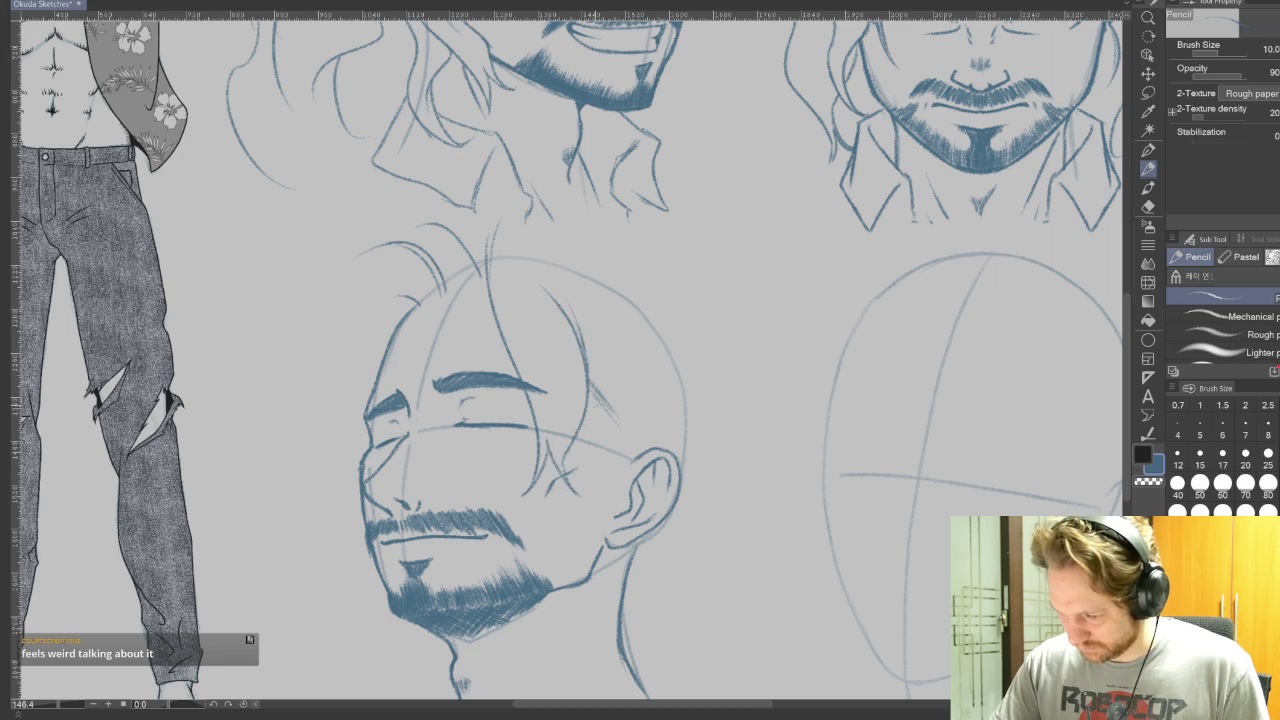
left_click_drag(598, 400, 623, 437)
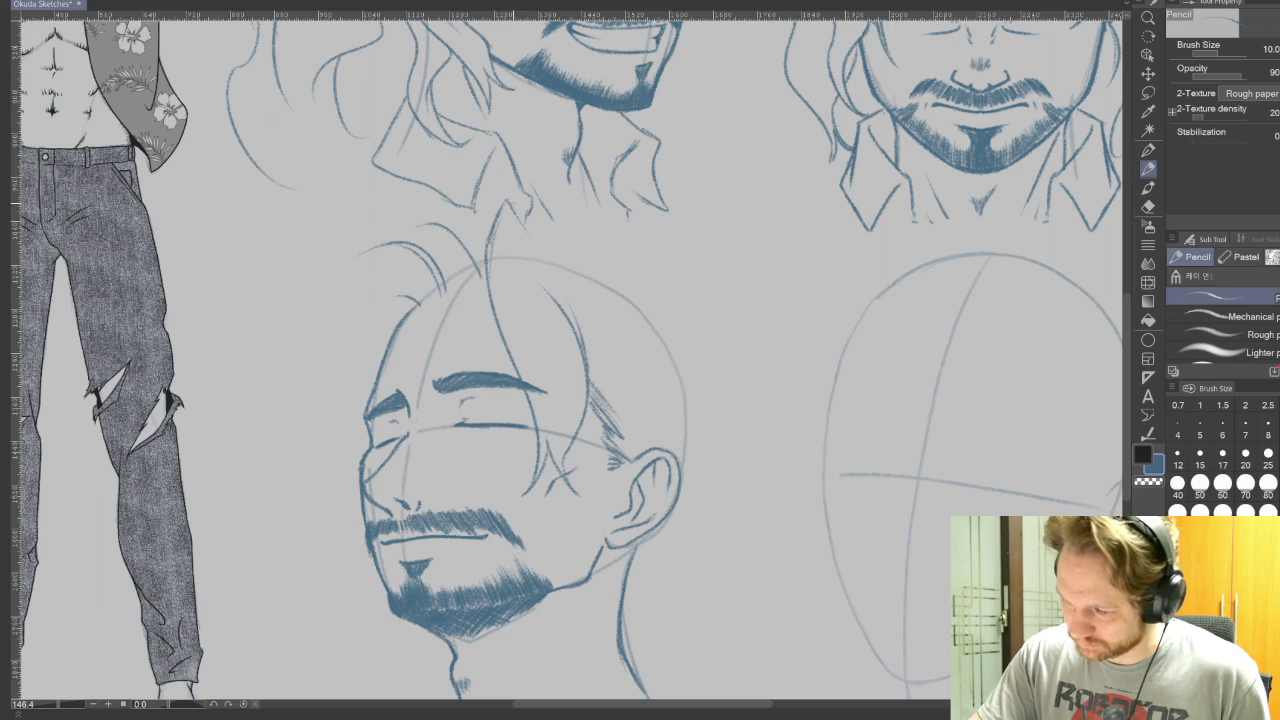
mouse_move(515, 207)
left_mouse_down()
mouse_move(750, 398)
mouse_move(700, 502)
mouse_move(630, 575)
mouse_move(617, 564)
left_mouse_up()
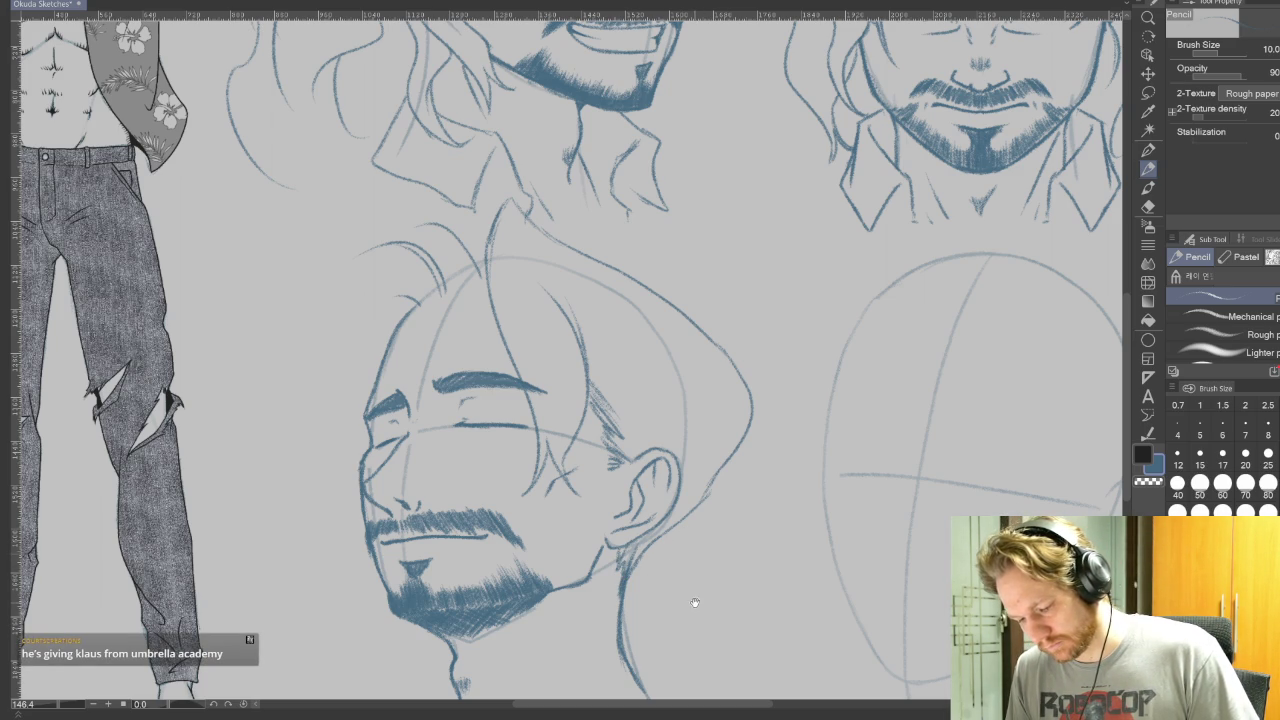
left_click_drag(714, 586, 854, 446)
left_click_drag(832, 500, 772, 597)
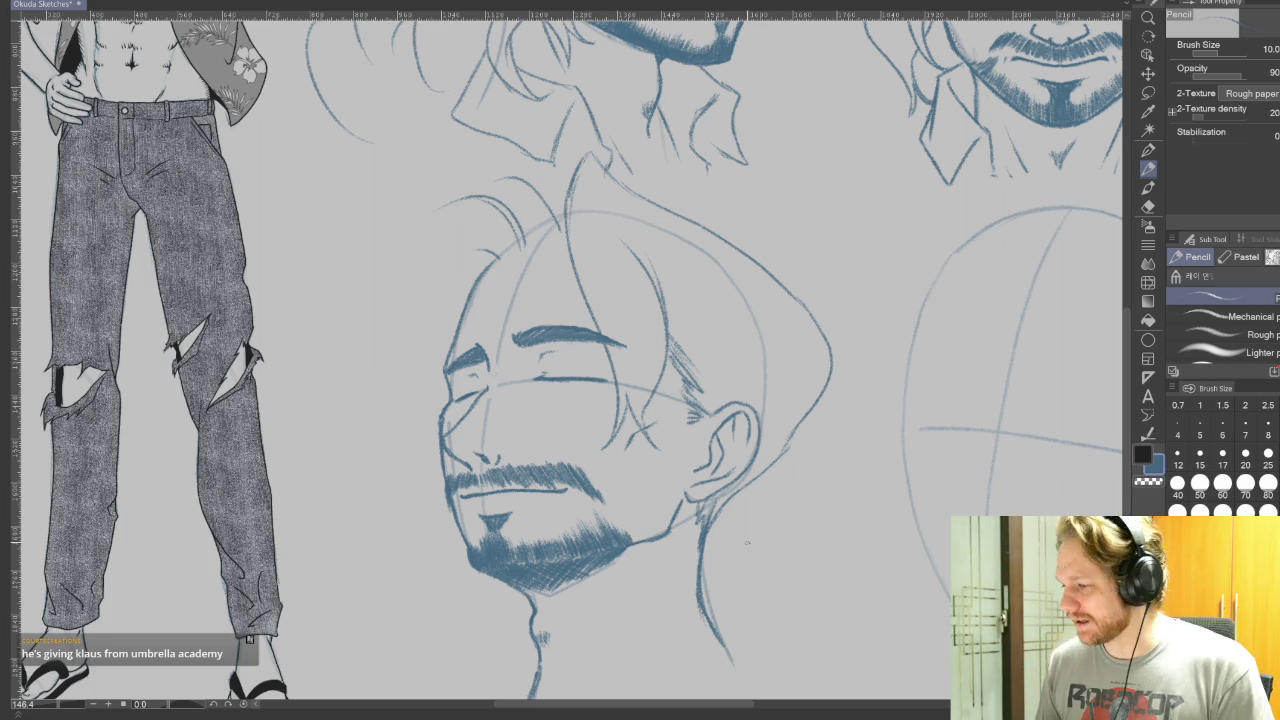
Sketch hair strands over the top of the head.
mouse_move(866, 297)
left_mouse_down()
mouse_move(931, 502)
mouse_move(790, 520)
mouse_move(875, 363)
left_mouse_up()
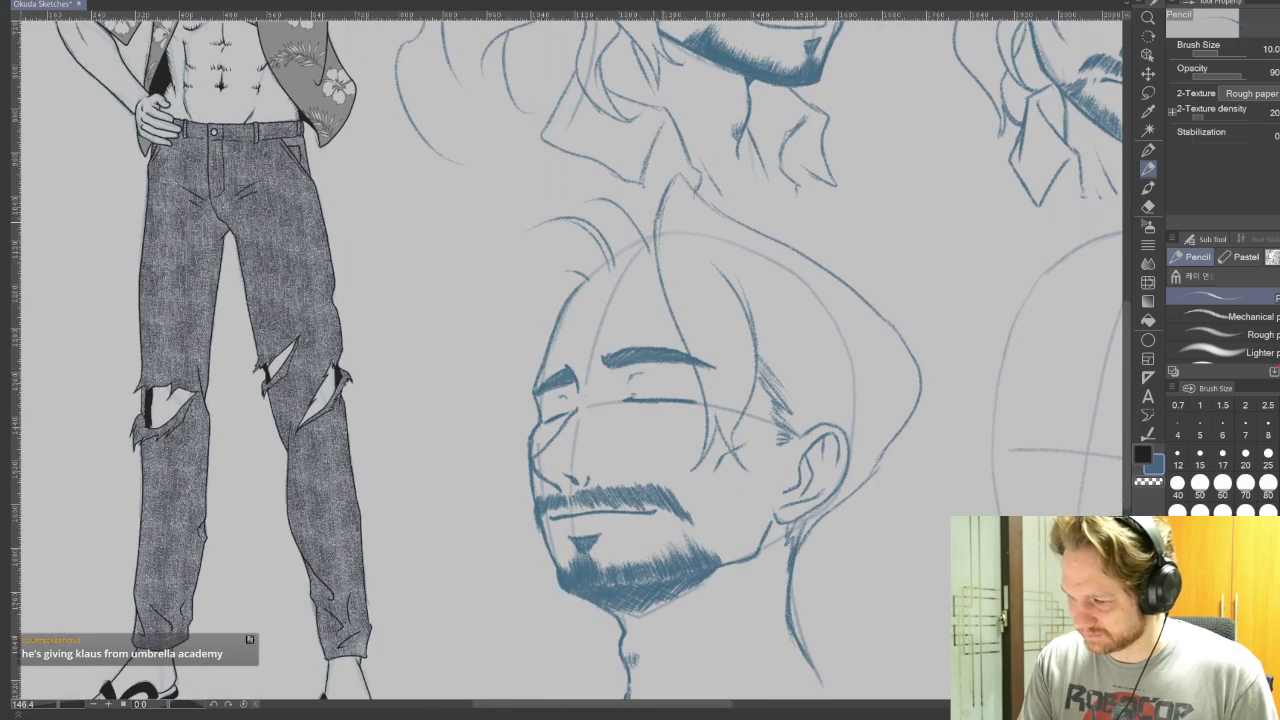
mouse_move(640, 165)
left_mouse_down()
mouse_move(530, 205)
mouse_move(435, 330)
left_mouse_up()
left_click_drag(600, 250, 670, 575)
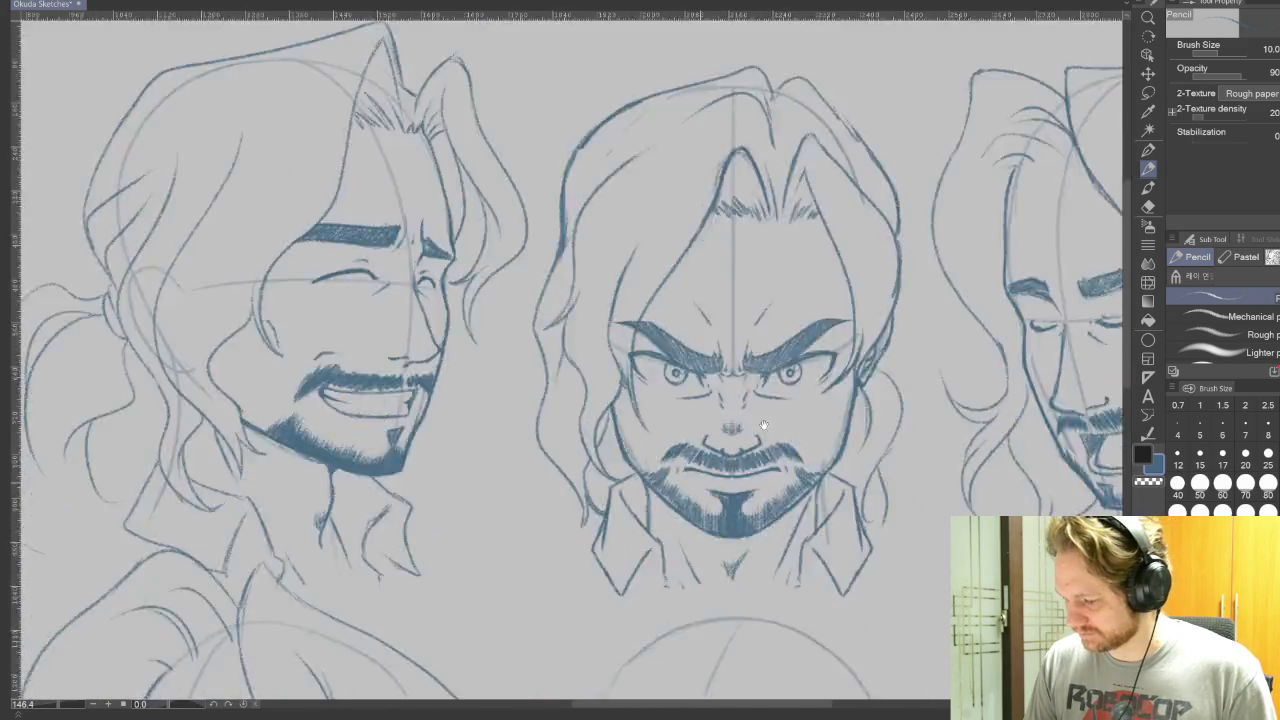
left_click_drag(690, 675, 584, 481)
Add strands falling down the left of the face and past the jaw.
mouse_move(442, 522)
left_mouse_down()
mouse_move(424, 590)
mouse_move(396, 600)
mouse_move(398, 612)
mouse_move(440, 604)
left_mouse_up()
mouse_move(1026, 408)
left_mouse_down()
mouse_move(872, 675)
mouse_move(569, 646)
mouse_move(650, 604)
mouse_move(775, 343)
left_mouse_up()
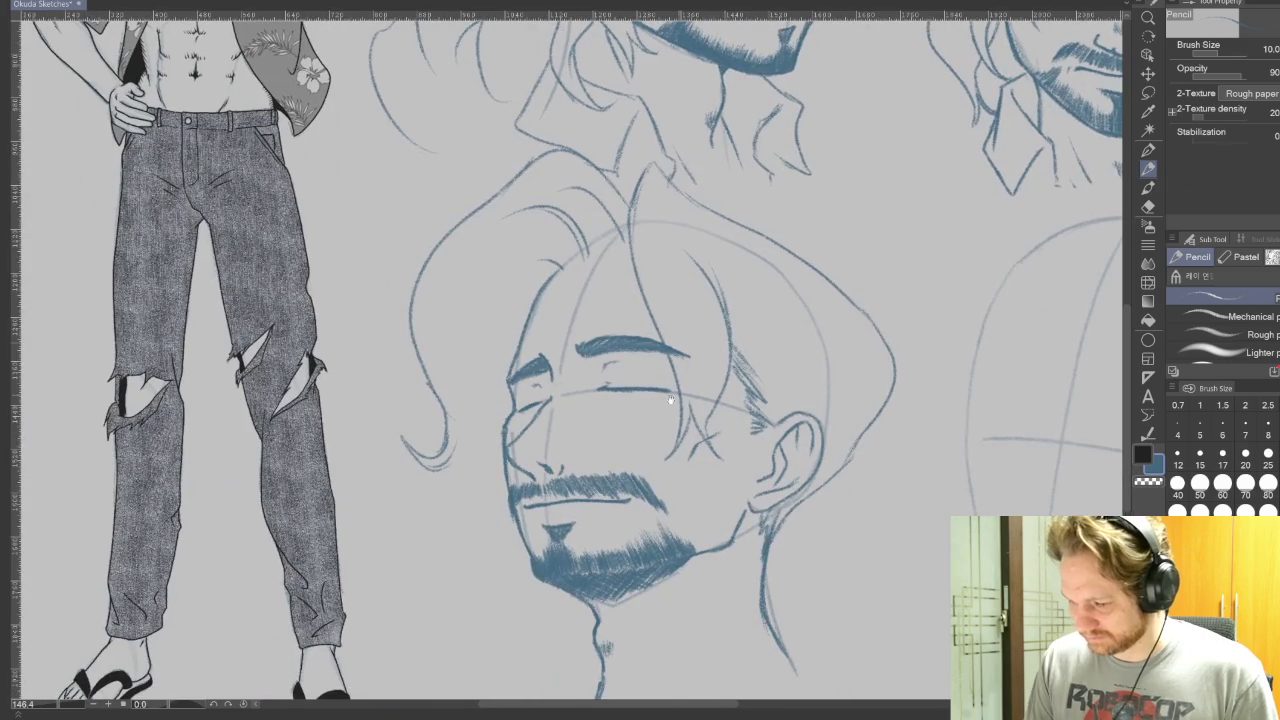
mouse_move(455, 458)
left_mouse_down()
mouse_move(447, 568)
mouse_move(442, 522)
left_mouse_up()
mouse_move(492, 608)
left_mouse_down()
mouse_move(458, 550)
mouse_move(480, 474)
left_mouse_up()
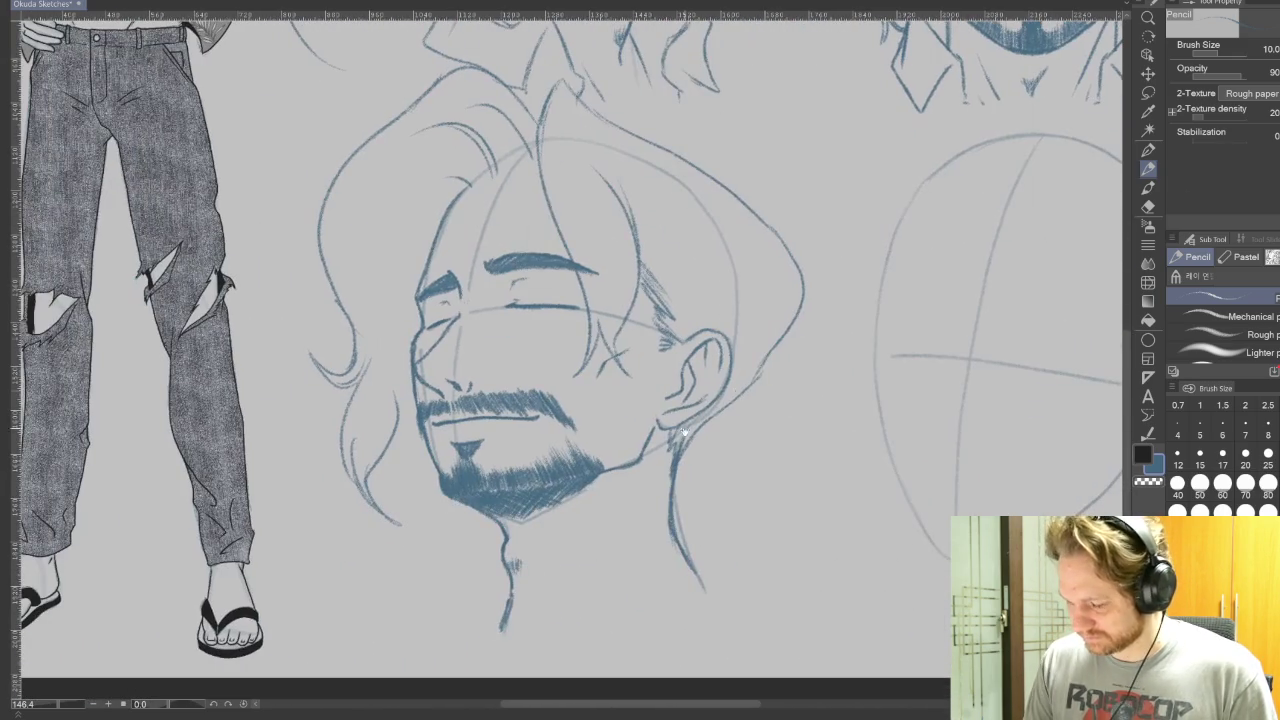
mouse_move(394, 448)
left_mouse_down()
mouse_move(430, 525)
mouse_move(390, 568)
left_mouse_up()
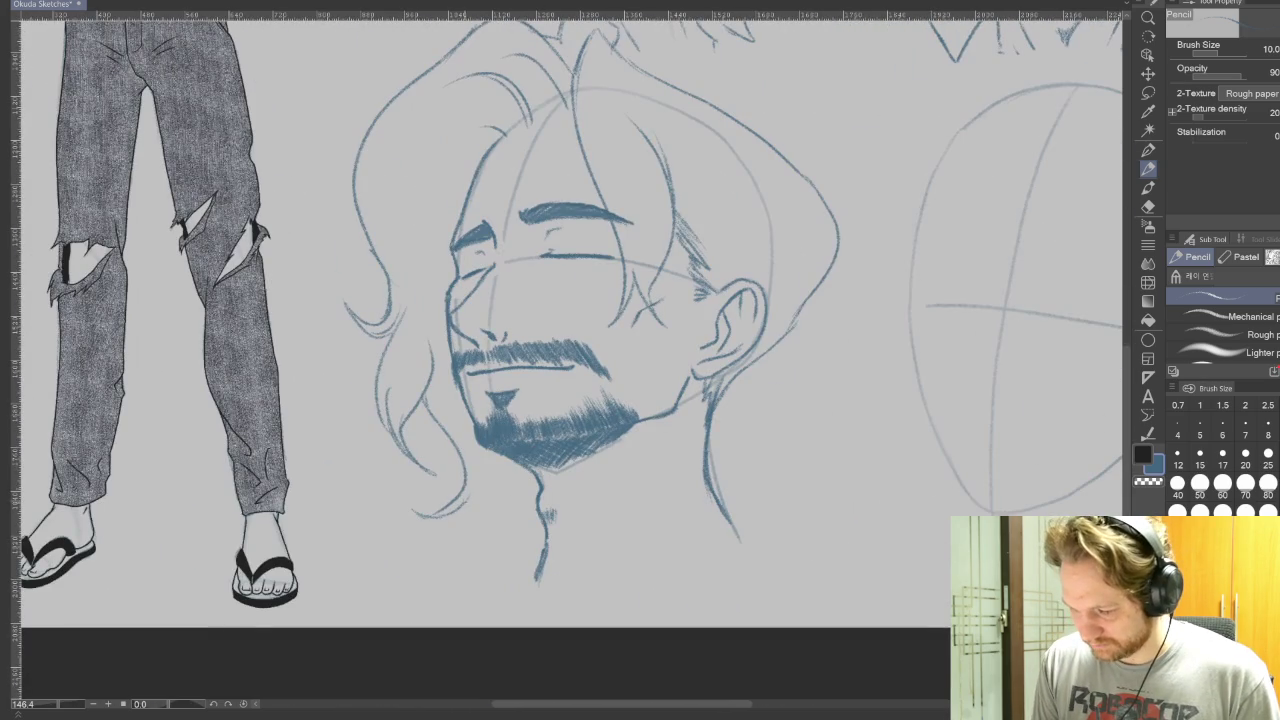
mouse_move(476, 466)
left_mouse_down()
mouse_move(464, 532)
mouse_move(470, 498)
left_mouse_up()
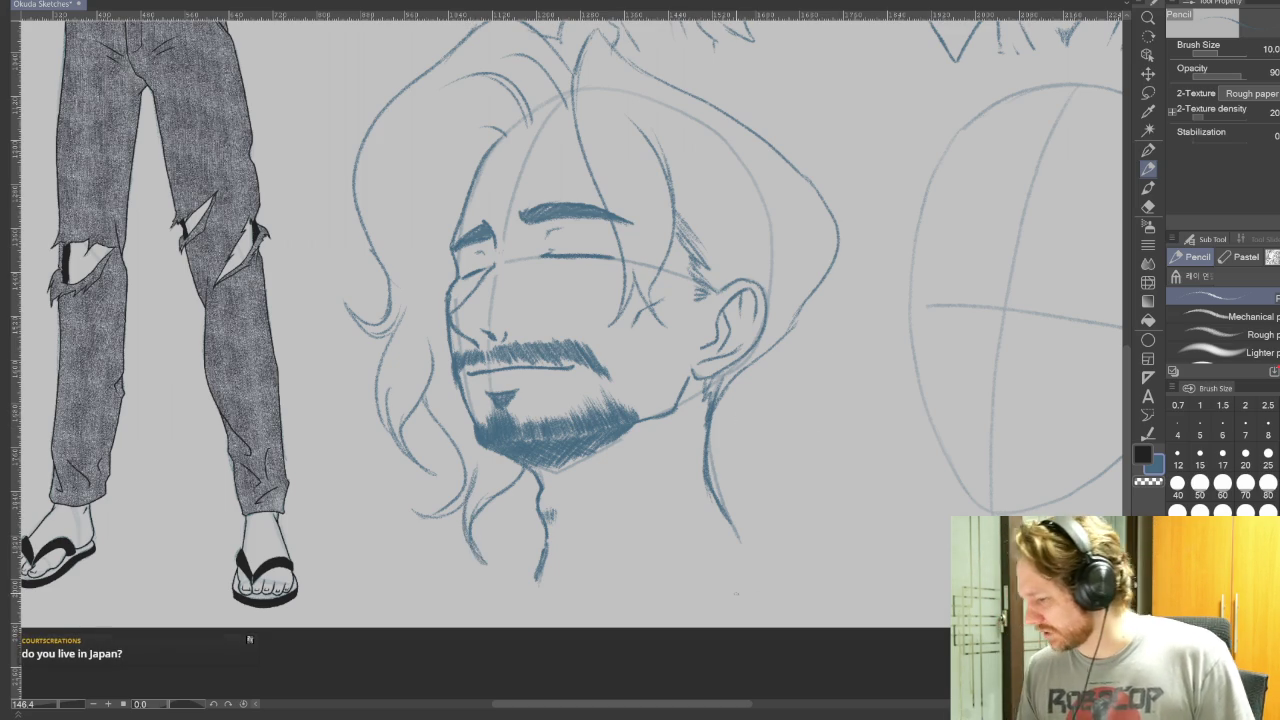
left_click_drag(723, 110, 868, 465)
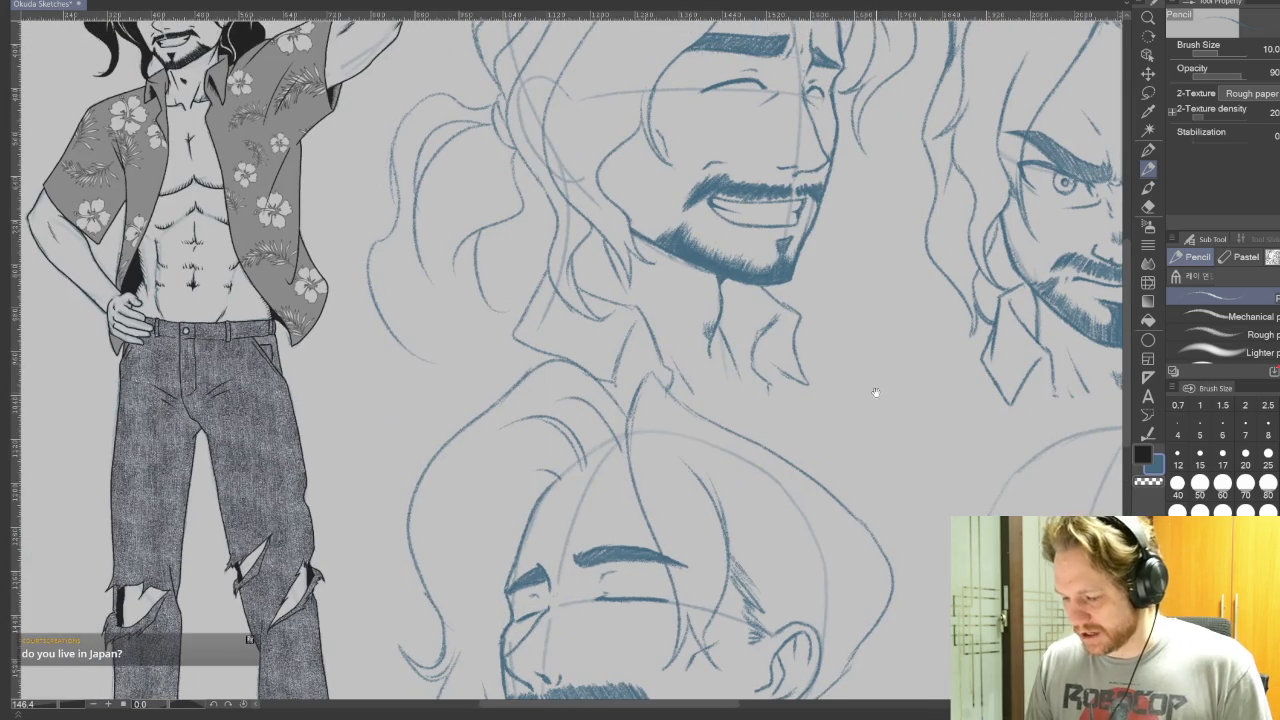
scroll(902, 531, "up", 1)
mouse_move(902, 531)
left_mouse_down()
mouse_move(886, 529)
mouse_move(971, 534)
mouse_move(917, 571)
mouse_move(866, 545)
mouse_move(802, 548)
left_mouse_up()
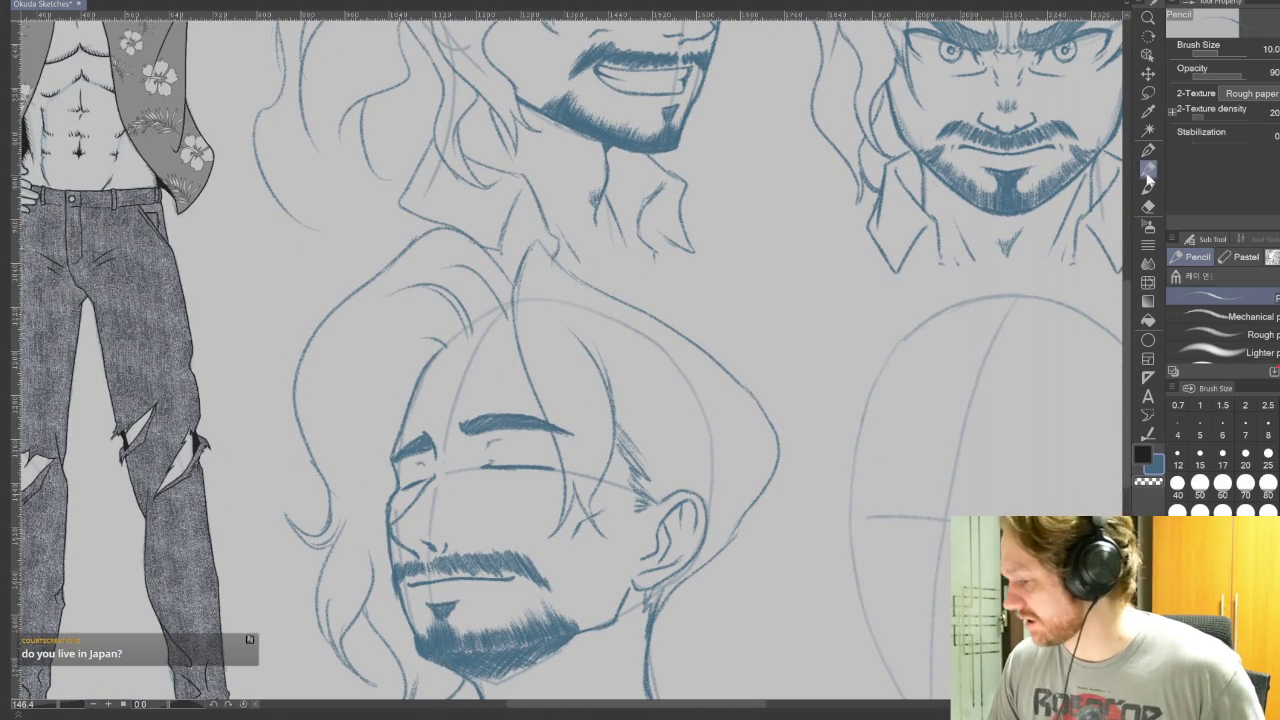
mouse_move(892, 308)
left_mouse_down()
mouse_move(837, 418)
mouse_move(838, 385)
left_mouse_up()
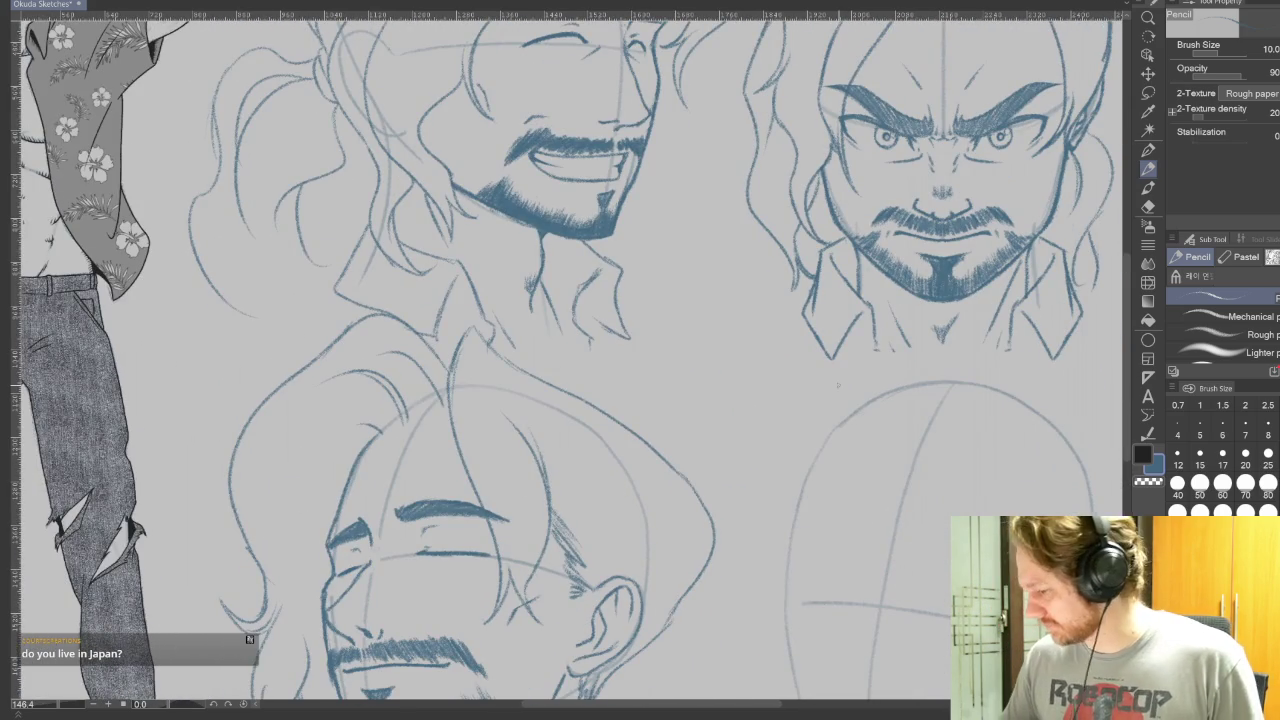
scroll(838, 385, "down", 3)
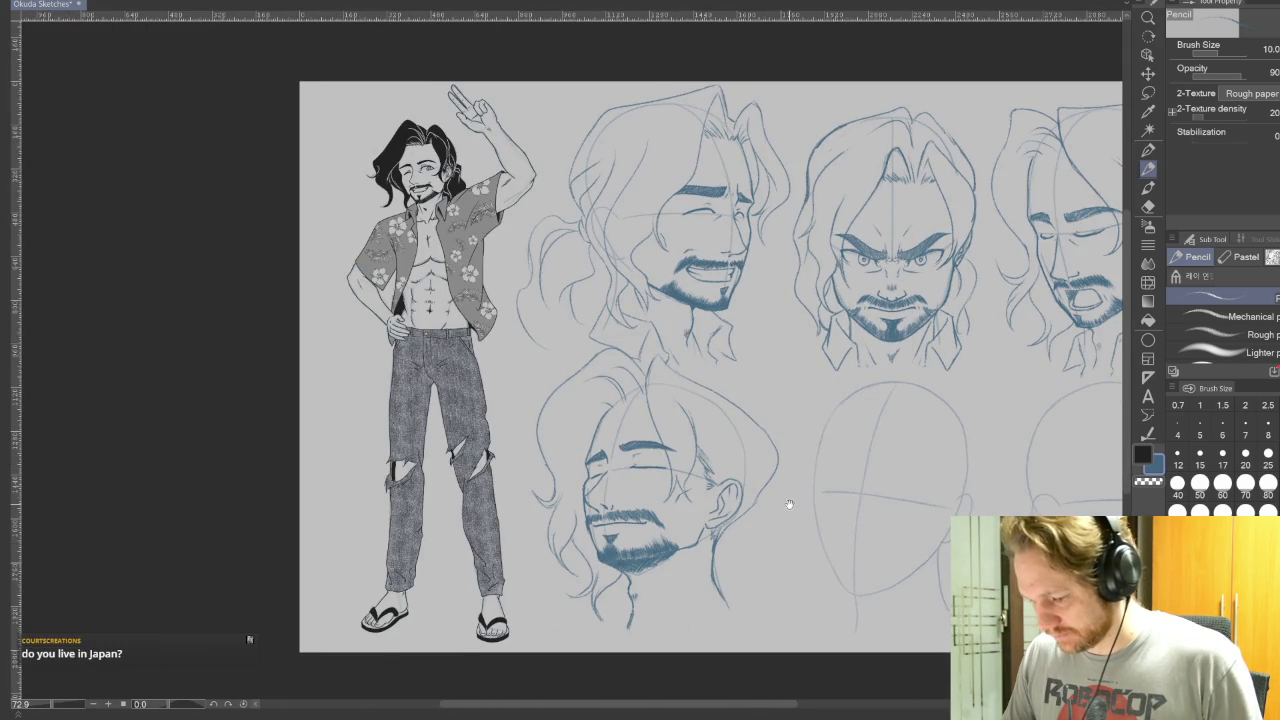
Zoom in on the neck and draw two collar lines below the lower head.
left_click_drag(787, 502, 749, 466)
scroll(758, 505, "up", 2)
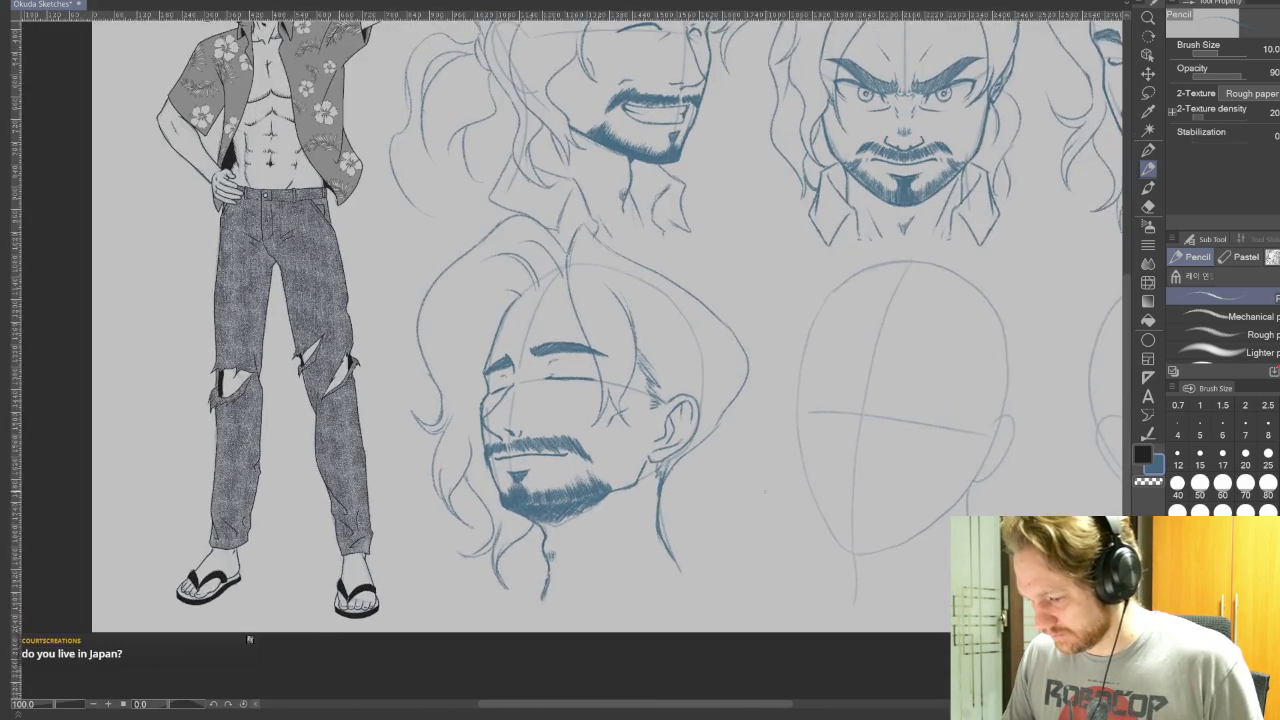
scroll(757, 480, "up", 1)
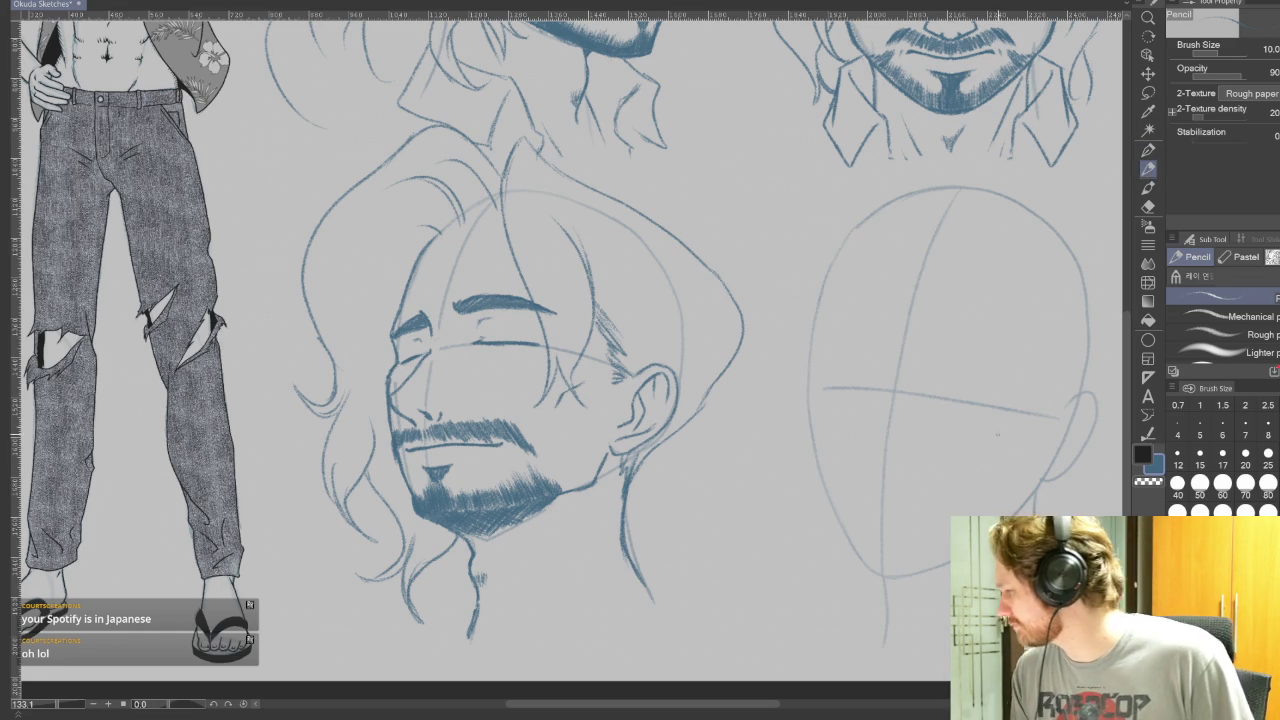
mouse_move(991, 249)
left_mouse_down()
mouse_move(951, 464)
mouse_move(423, 557)
mouse_move(984, 478)
mouse_move(949, 568)
mouse_move(963, 429)
mouse_move(793, 308)
left_mouse_up()
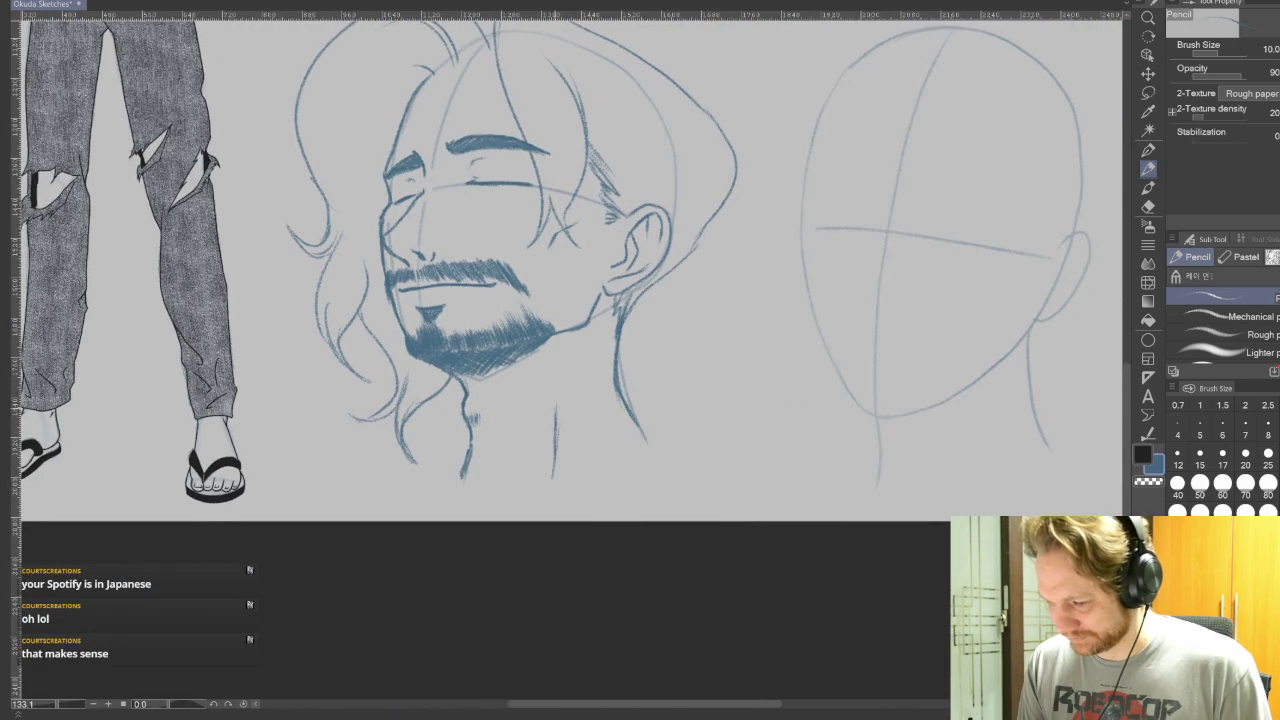
mouse_move(556, 386)
left_mouse_down()
mouse_move(650, 389)
mouse_move(684, 453)
left_mouse_up()
left_click_drag(568, 396, 608, 492)
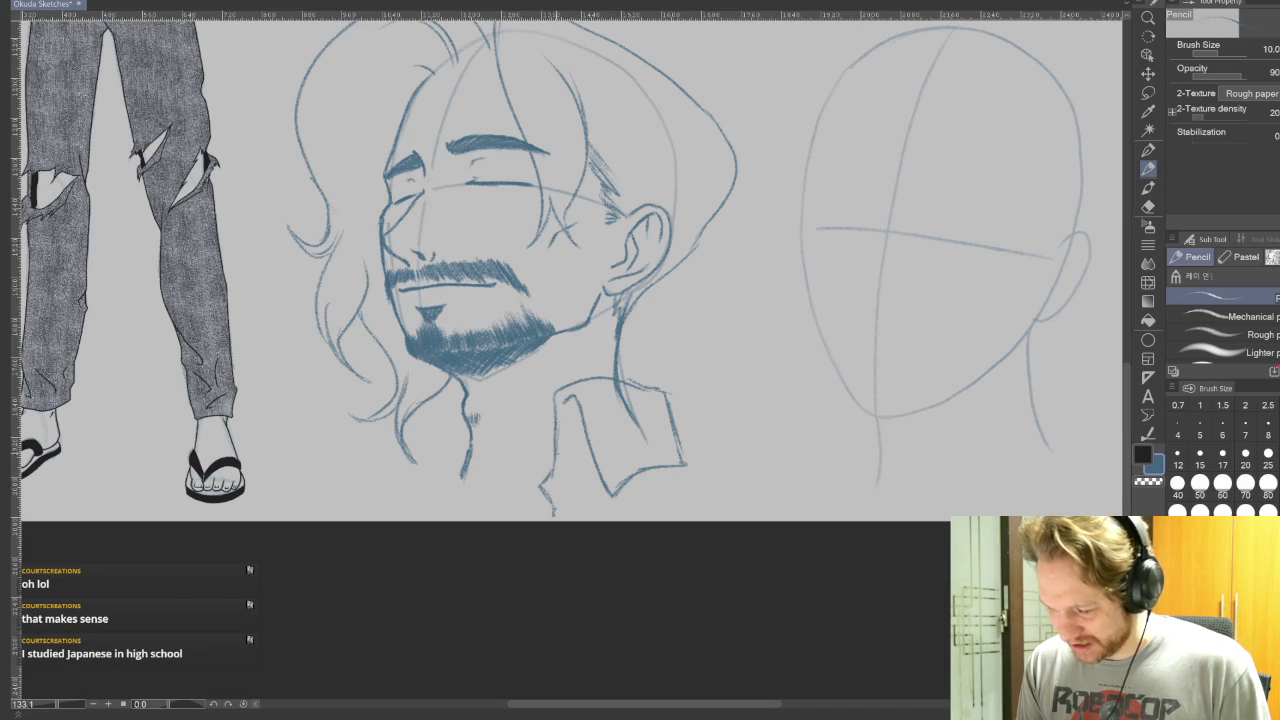
Erase the messy collar strokes.
left_click_drag(729, 566, 814, 551)
left_click_drag(737, 529, 736, 551)
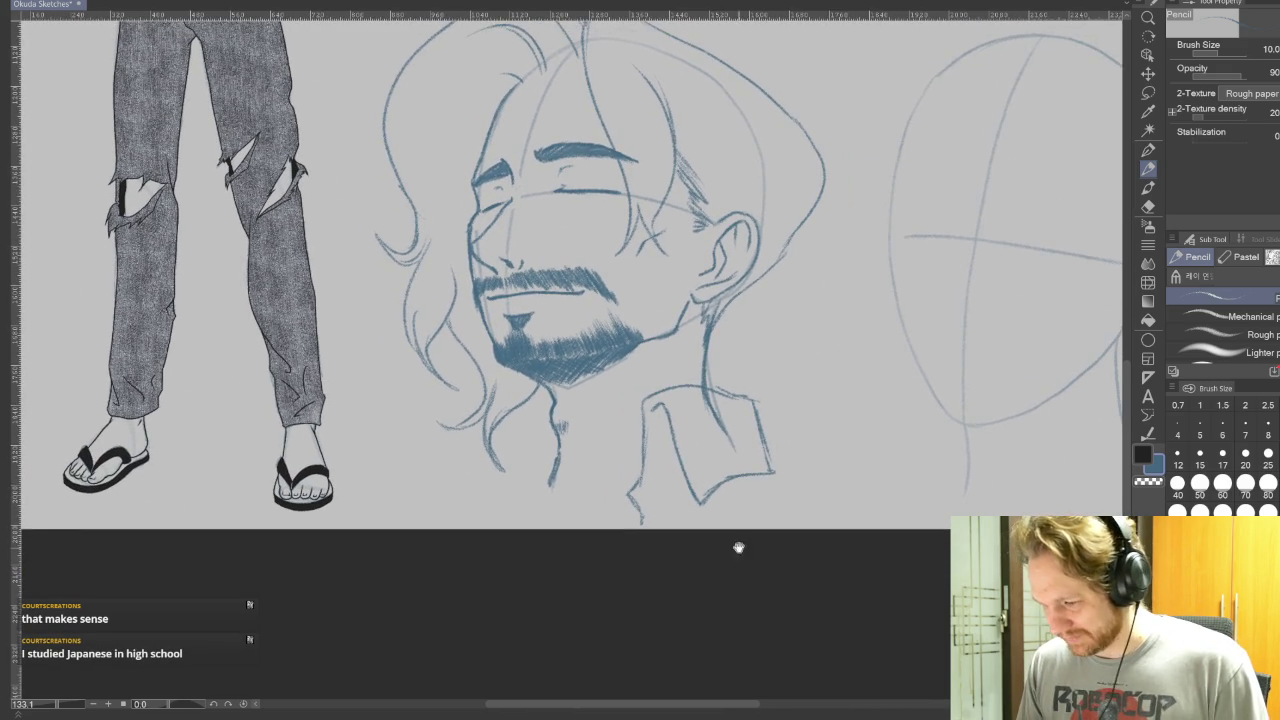
key("e")
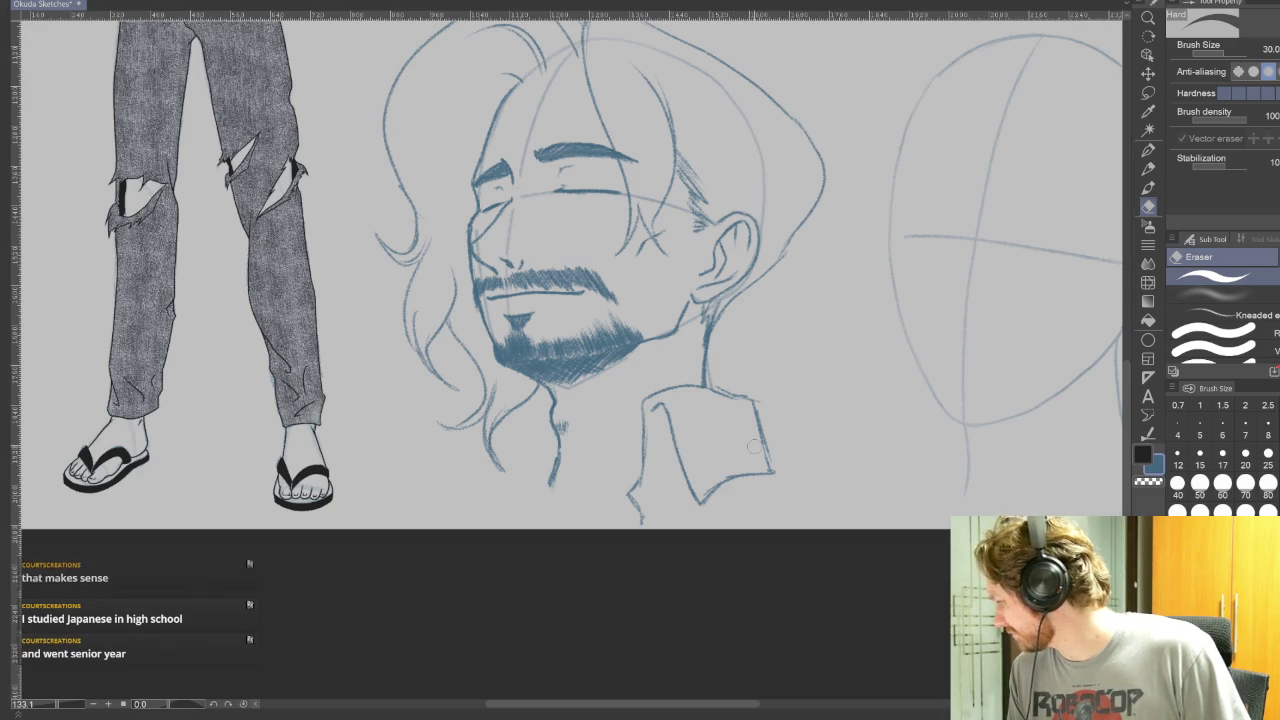
left_click(1148, 168)
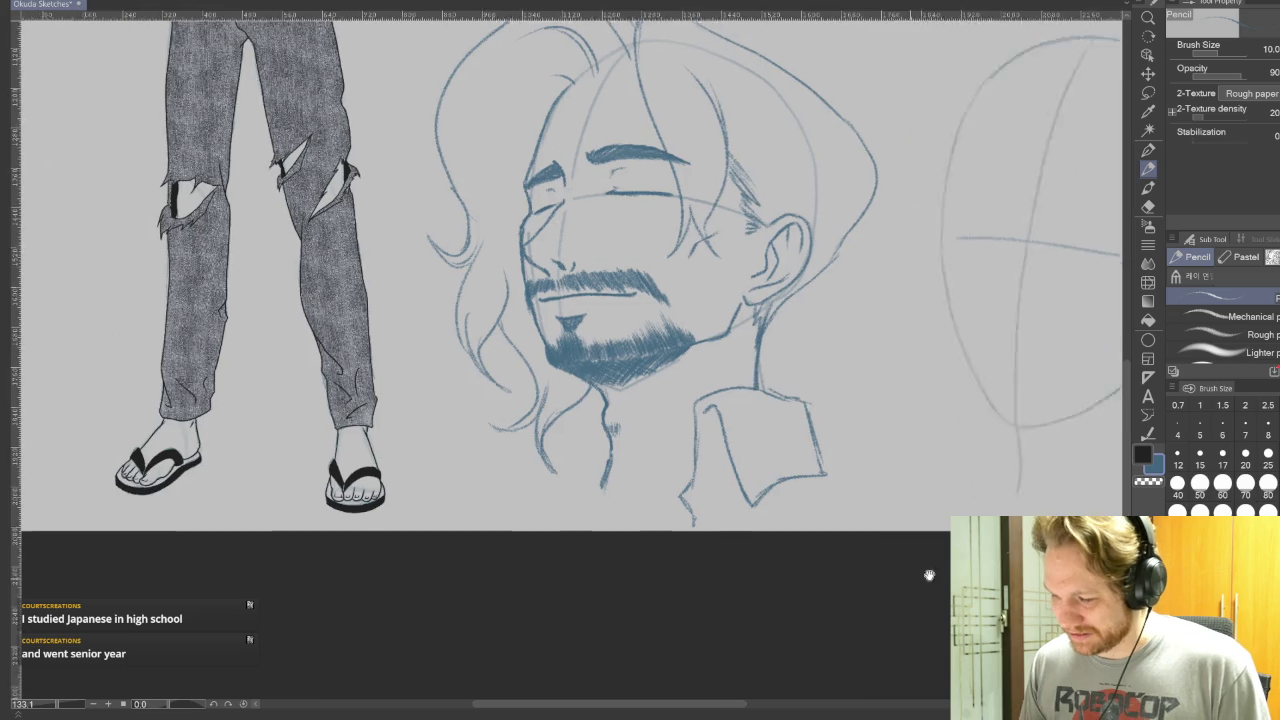
mouse_move(994, 360)
left_mouse_down()
mouse_move(924, 430)
mouse_move(1120, 390)
left_mouse_up()
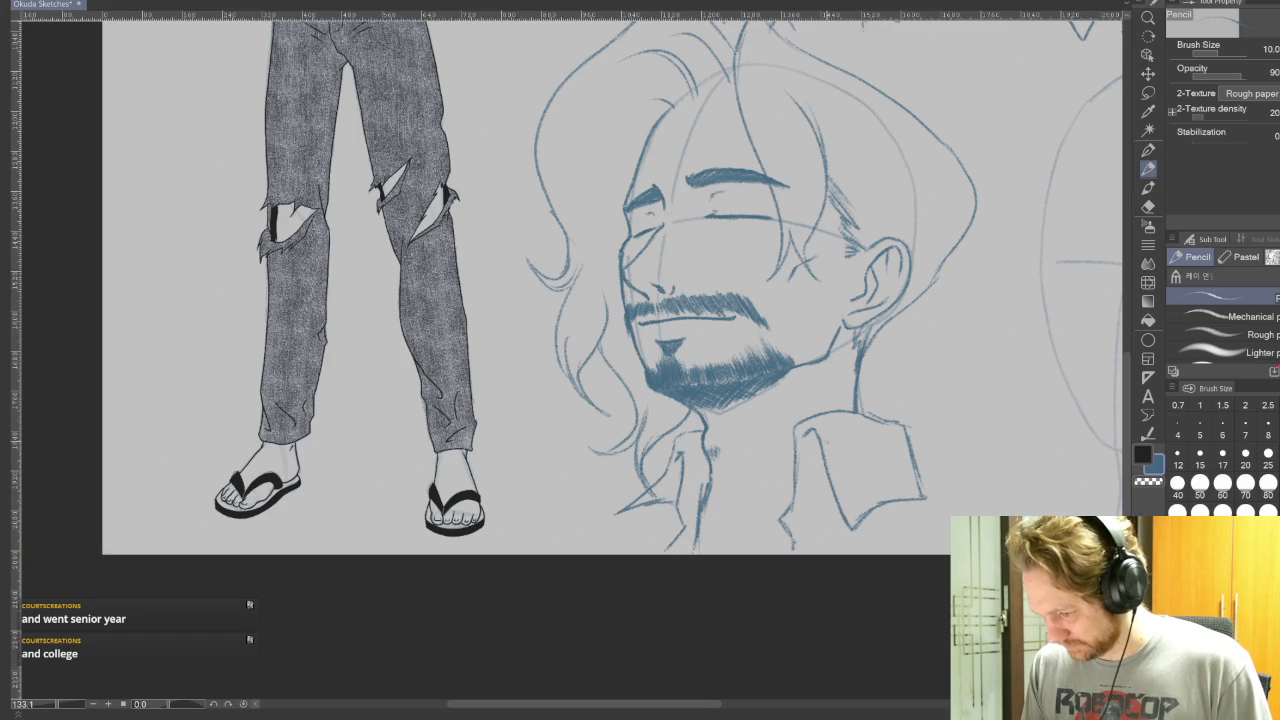
Sketch the shirt front, a fold line and the side of the neck.
left_click_drag(724, 528, 778, 519)
left_click_drag(790, 432, 728, 526)
left_click_drag(836, 348, 803, 412)
left_click_drag(766, 464, 728, 528)
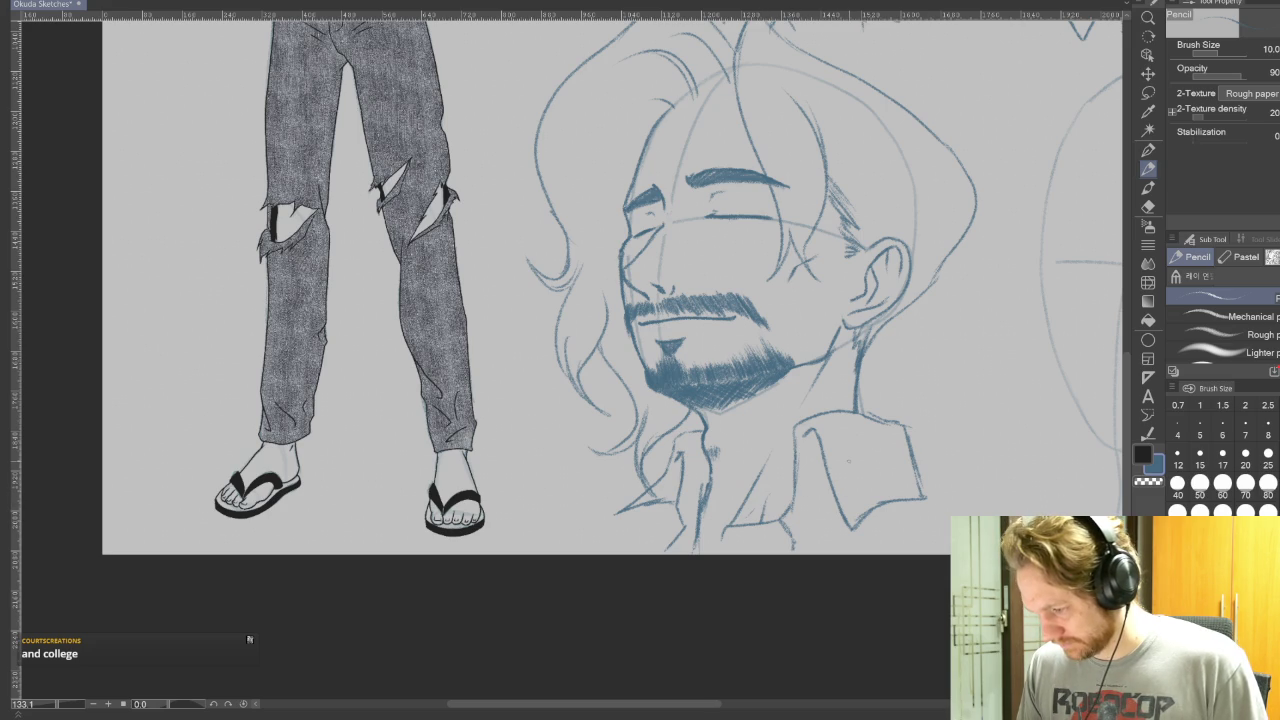
left_click_drag(990, 500, 843, 500)
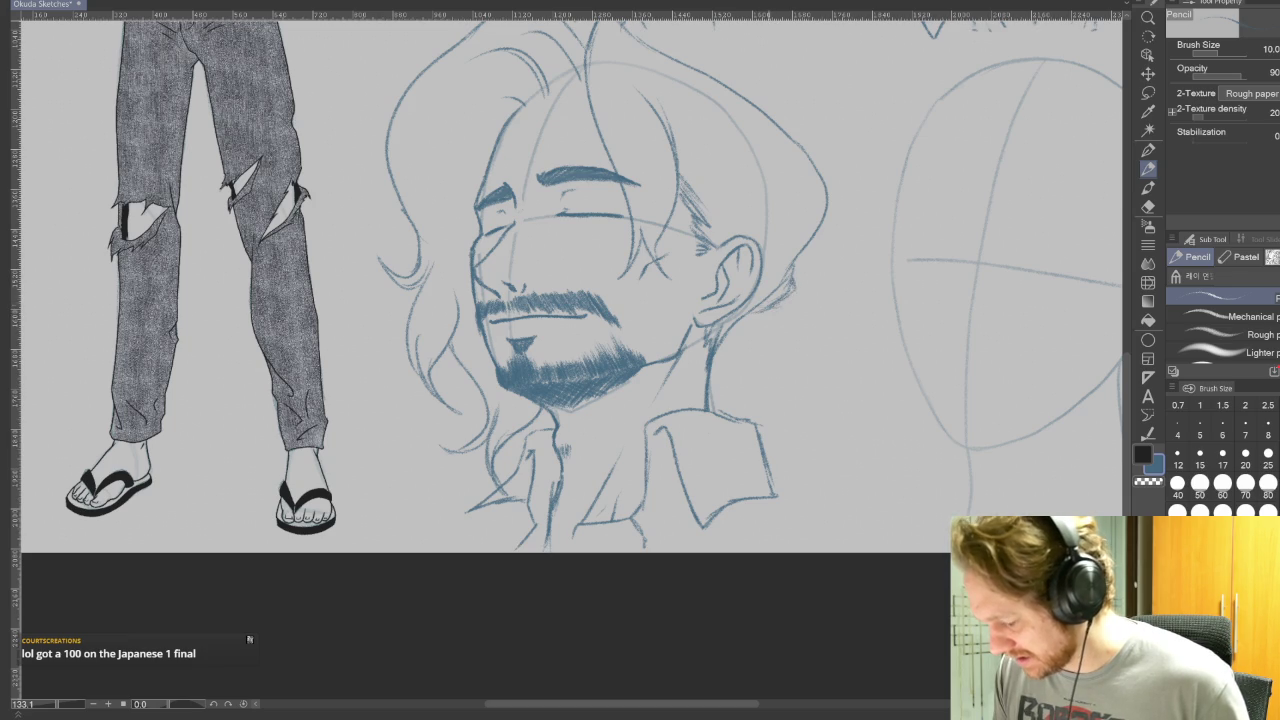
scroll(857, 466, "up", 2)
scroll(849, 429, "down", 3)
scroll(860, 424, "down", 2)
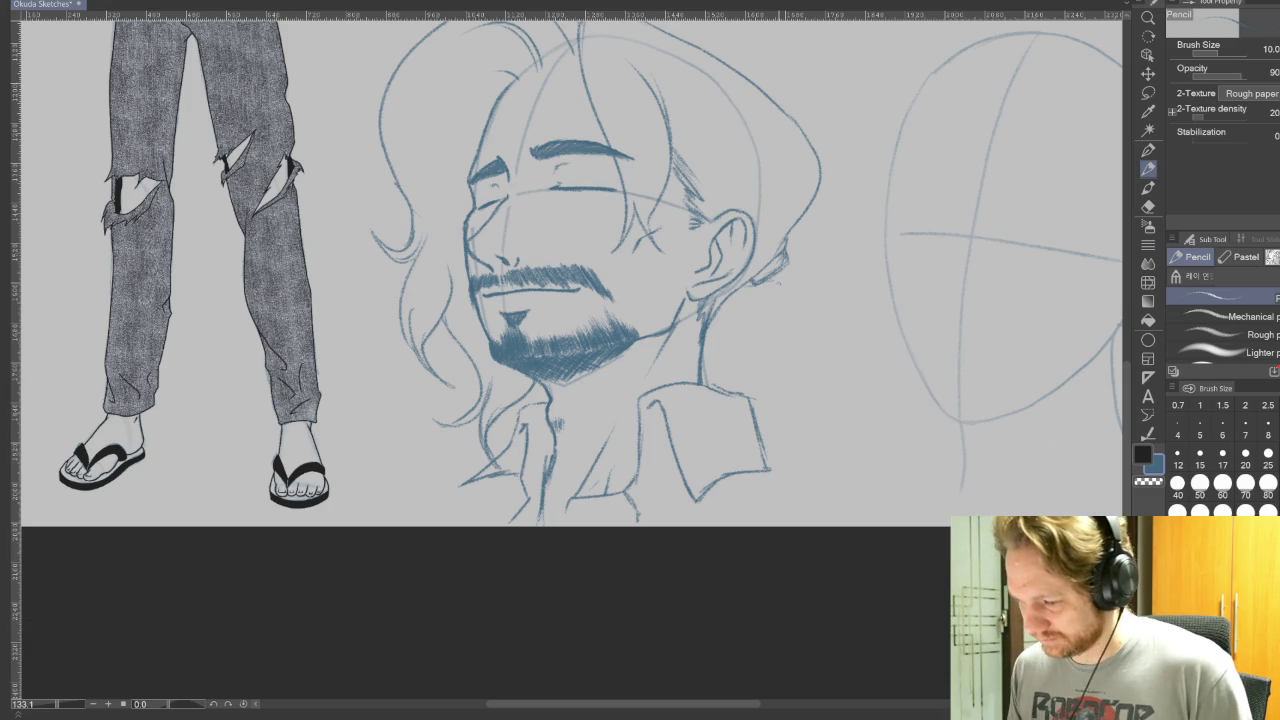
scroll(850, 600, "up", 2)
Add a detail stroke below the long-haired lower-left head while reviewing the sheet.
scroll(865, 560, "up", 2)
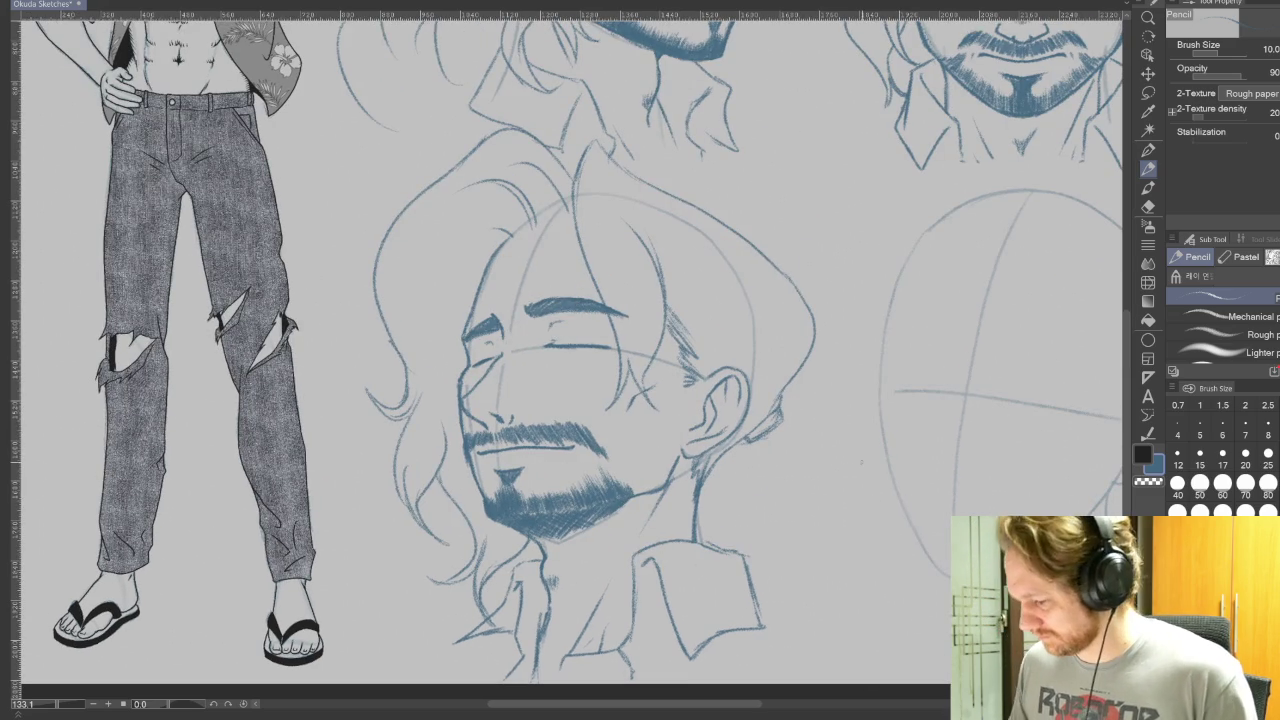
scroll(860, 462, "down", 2)
scroll(941, 449, "down", 1)
scroll(751, 400, "down", 1)
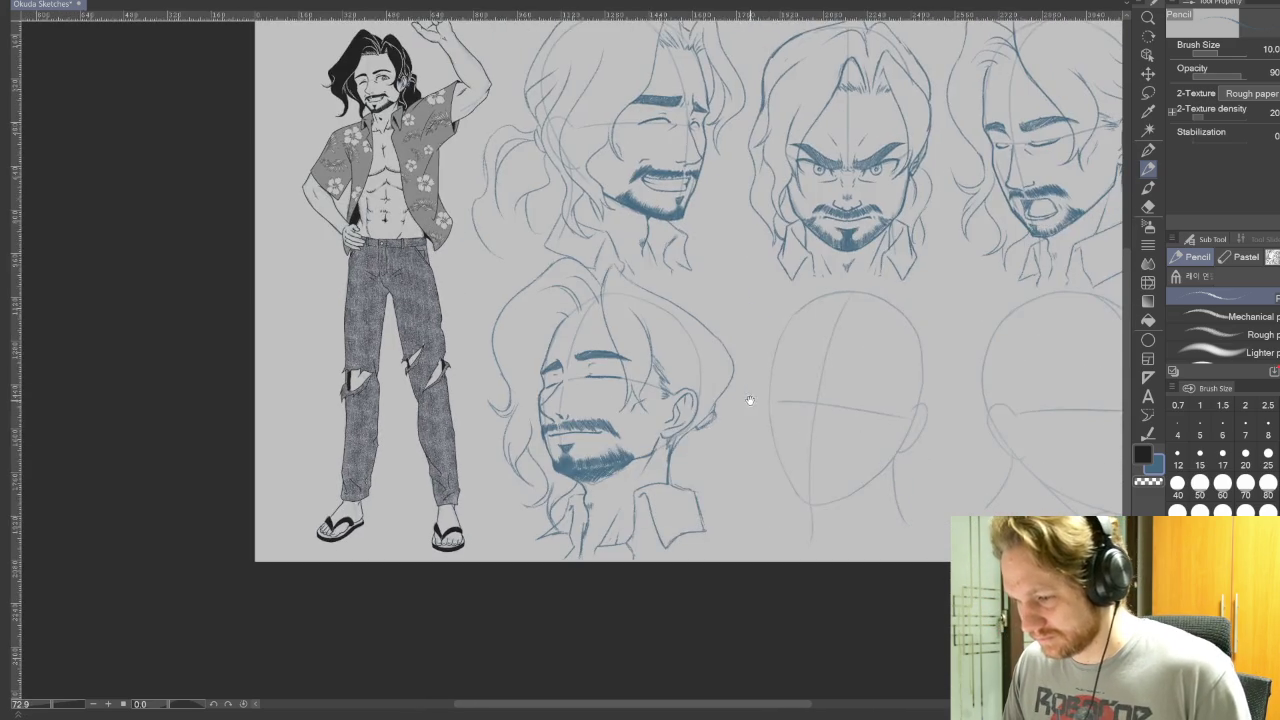
scroll(744, 419, "down", 1)
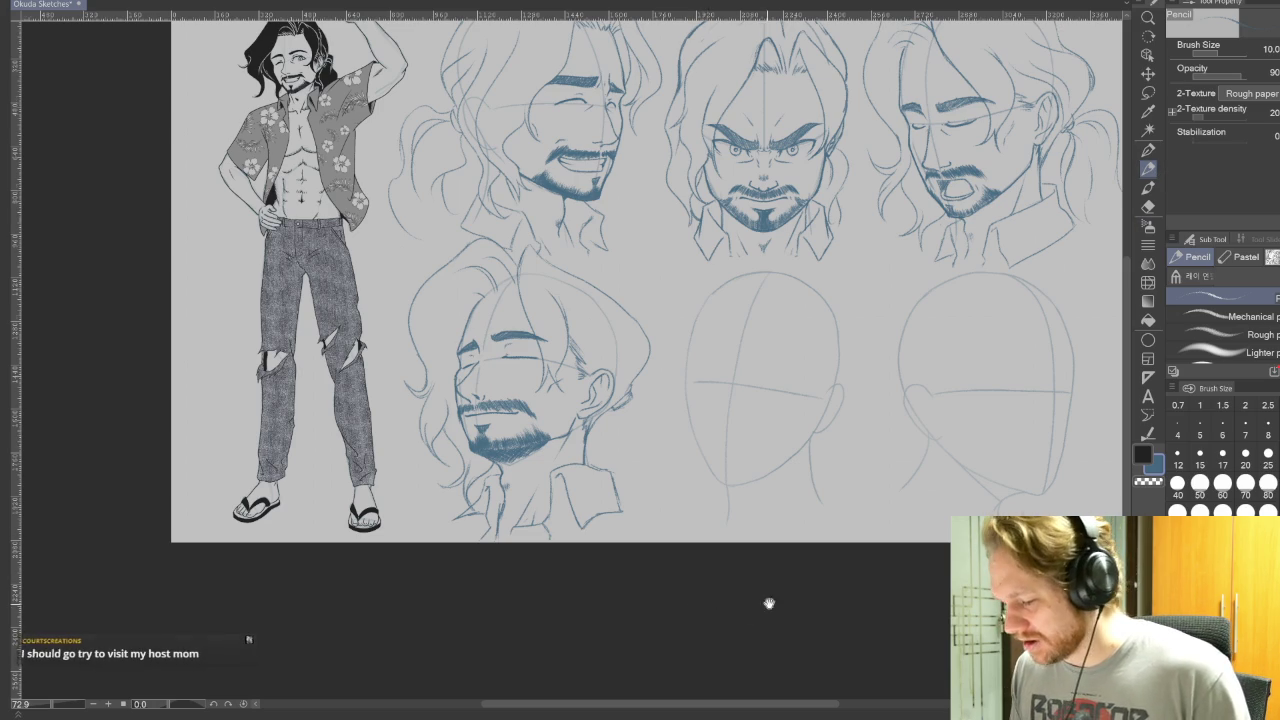
left_click_drag(749, 609, 805, 583)
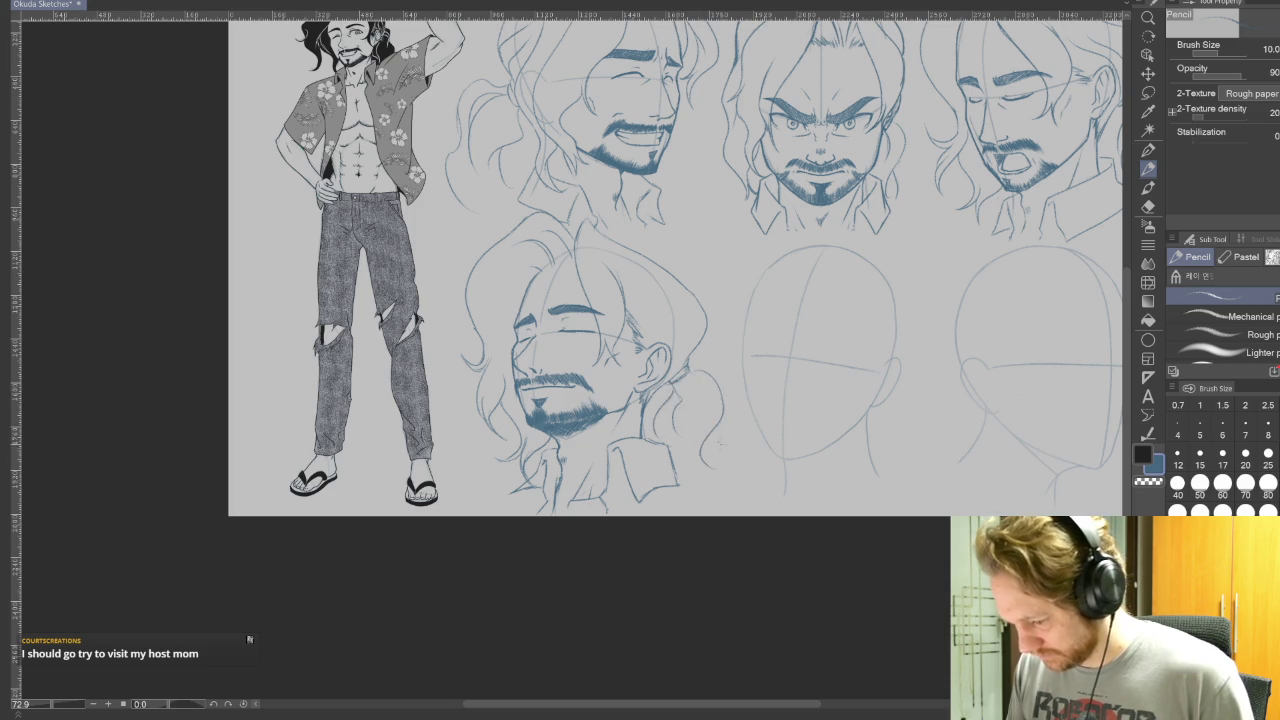
scroll(730, 456, "down", 2)
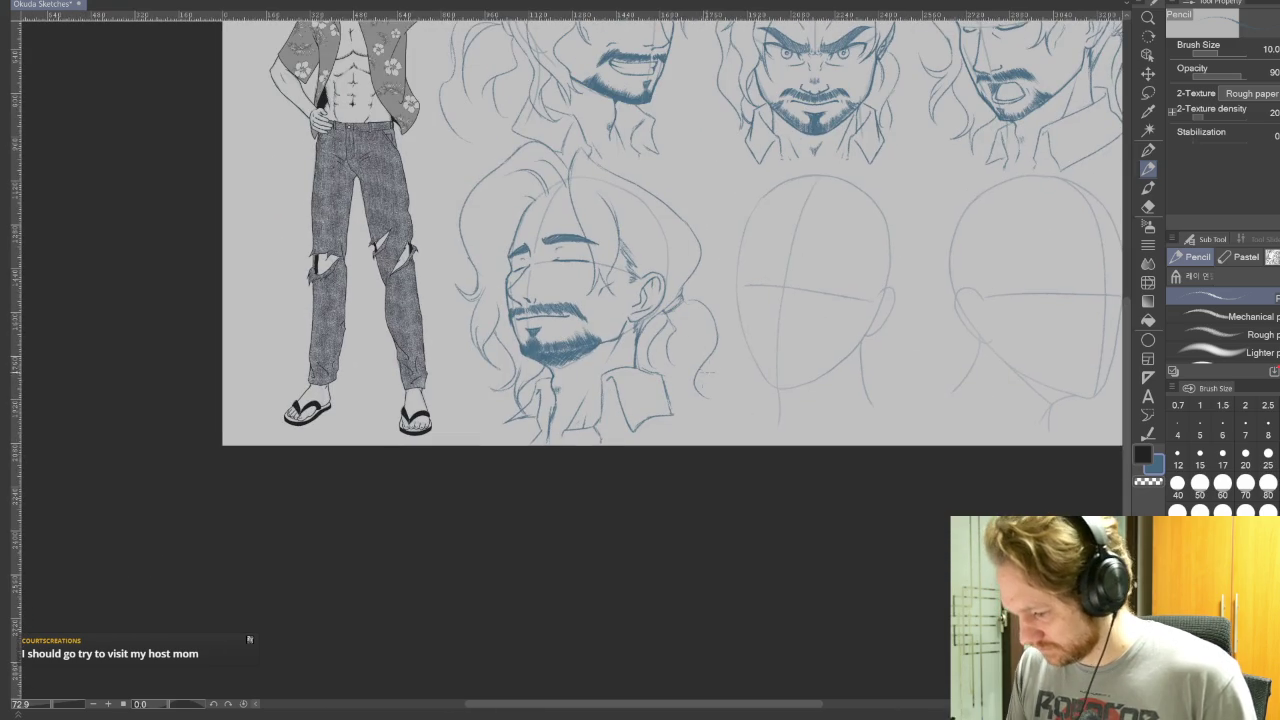
left_click_drag(707, 390, 723, 444)
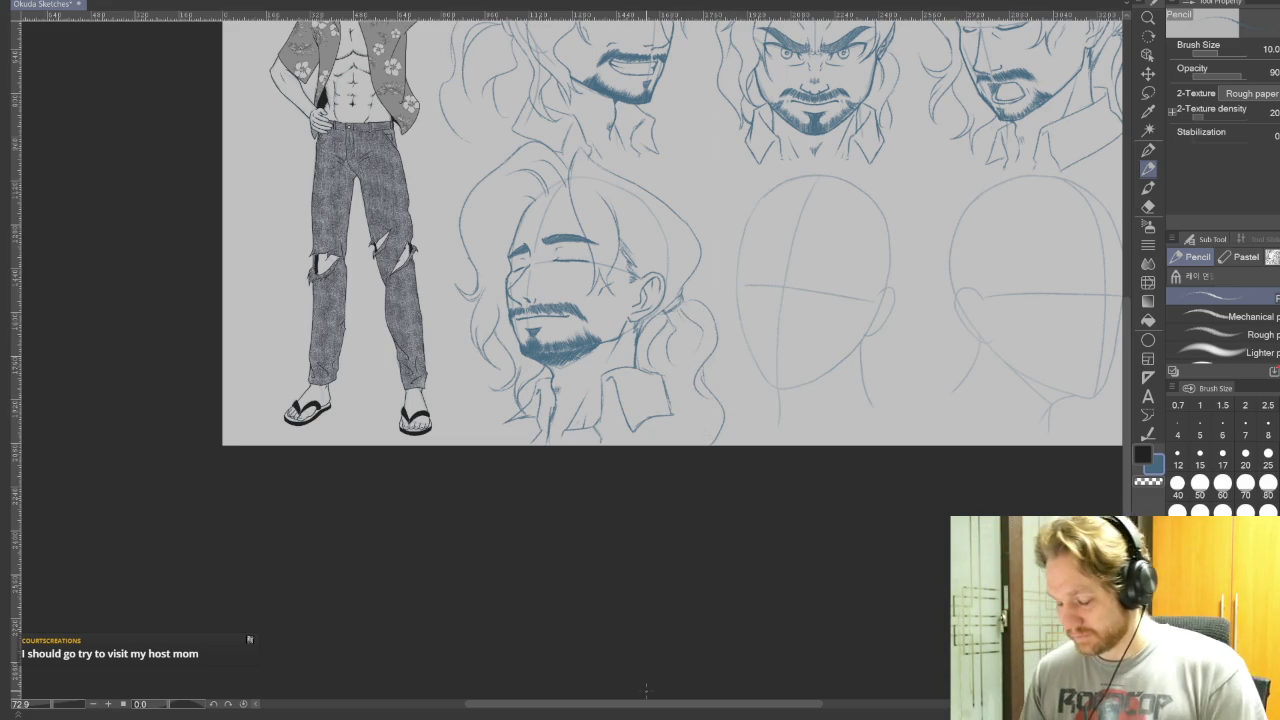
left_click_drag(866, 426, 802, 659)
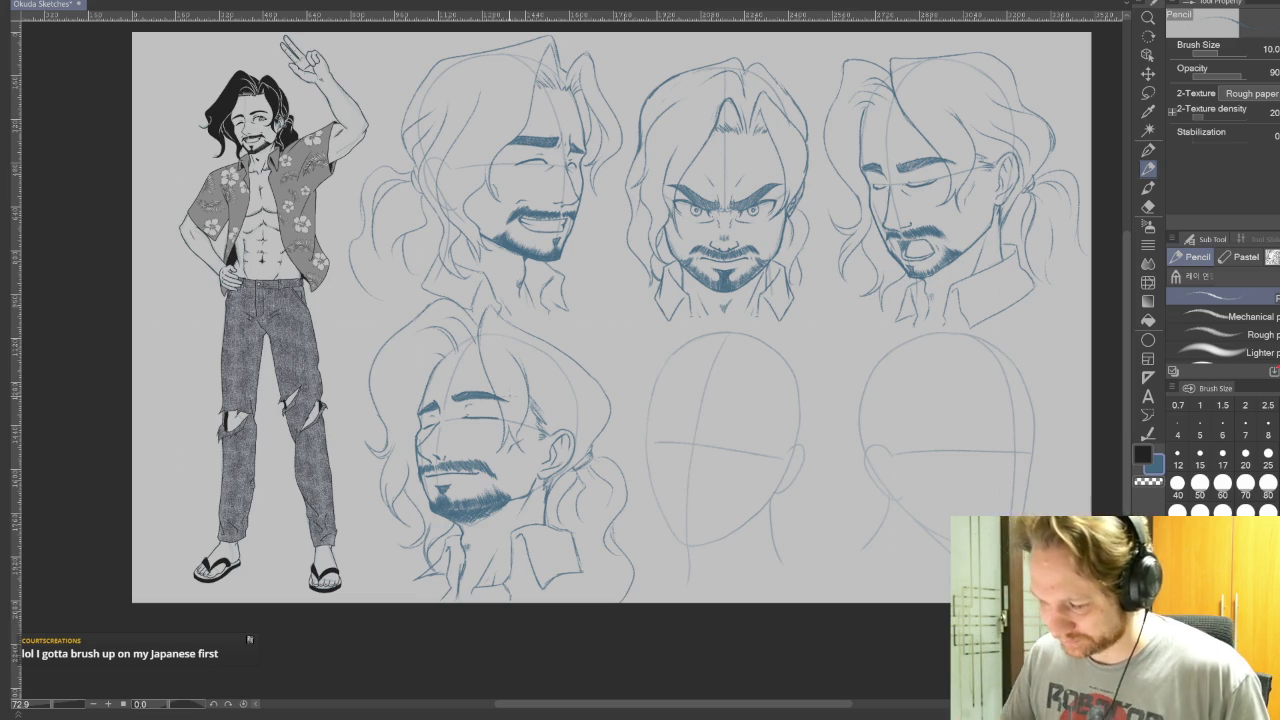
scroll(530, 360, "up", 2)
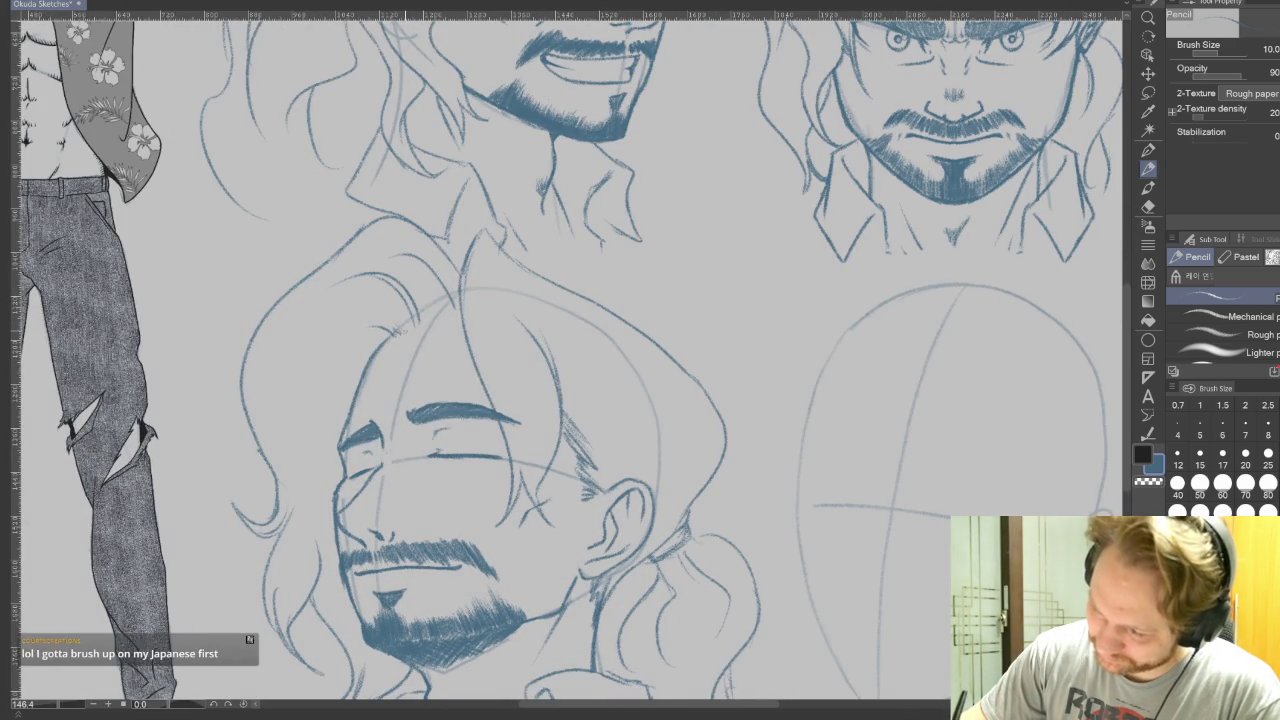
Hatch the lower-left closed-eyes head's hair, then zoom out and center the full sheet.
left_click_drag(428, 312, 421, 327)
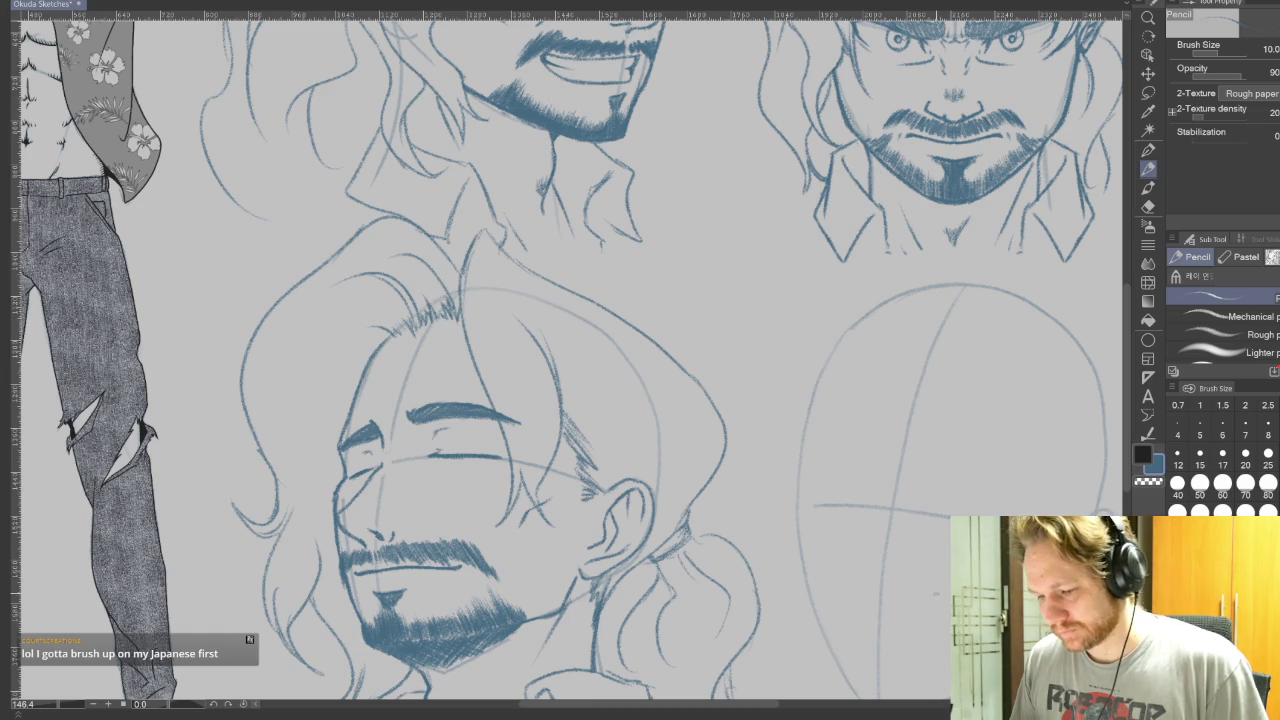
left_click_drag(919, 604, 890, 467)
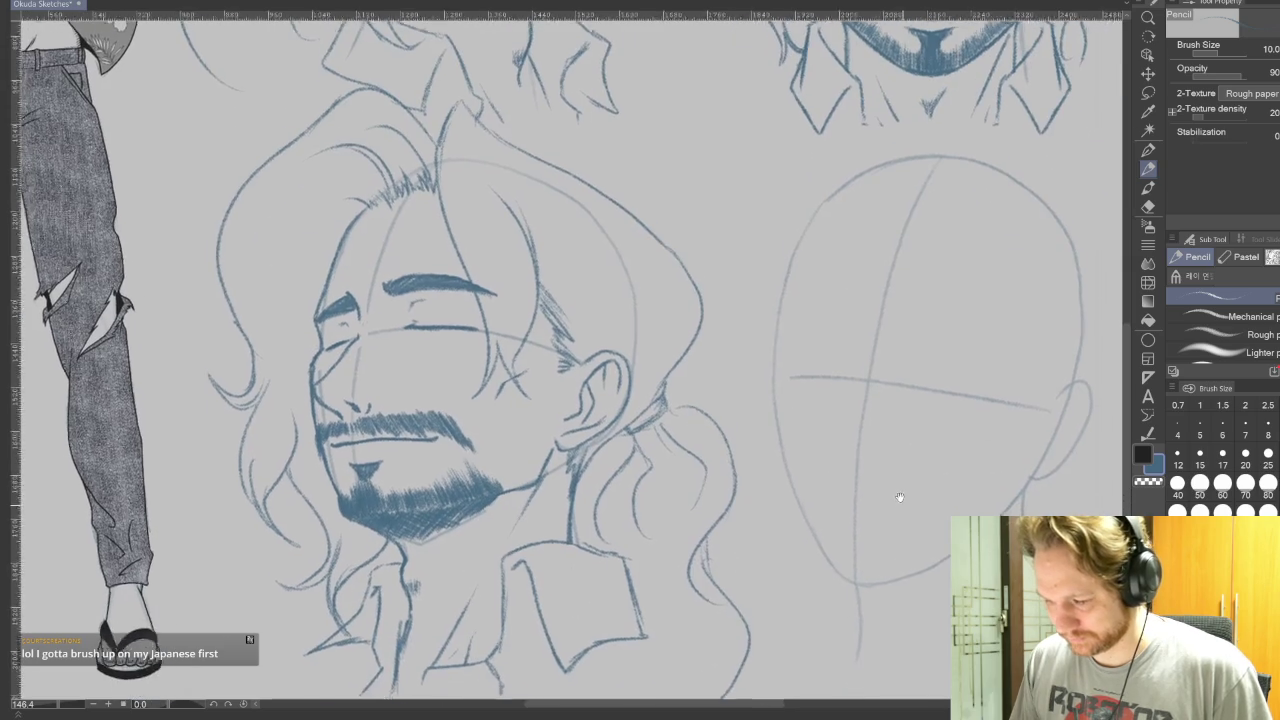
scroll(885, 468, "down", 3)
scroll(875, 471, "down", 2)
left_click_drag(677, 435, 619, 407)
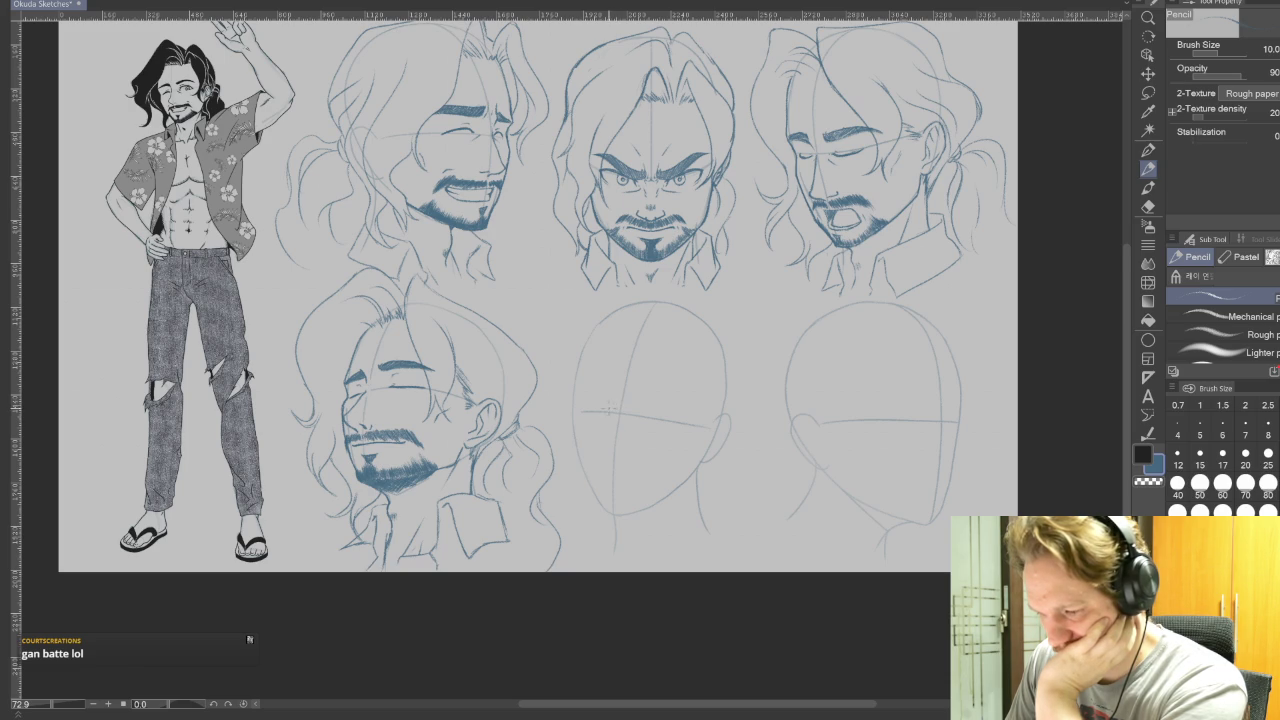
scroll(562, 424, "up", 2)
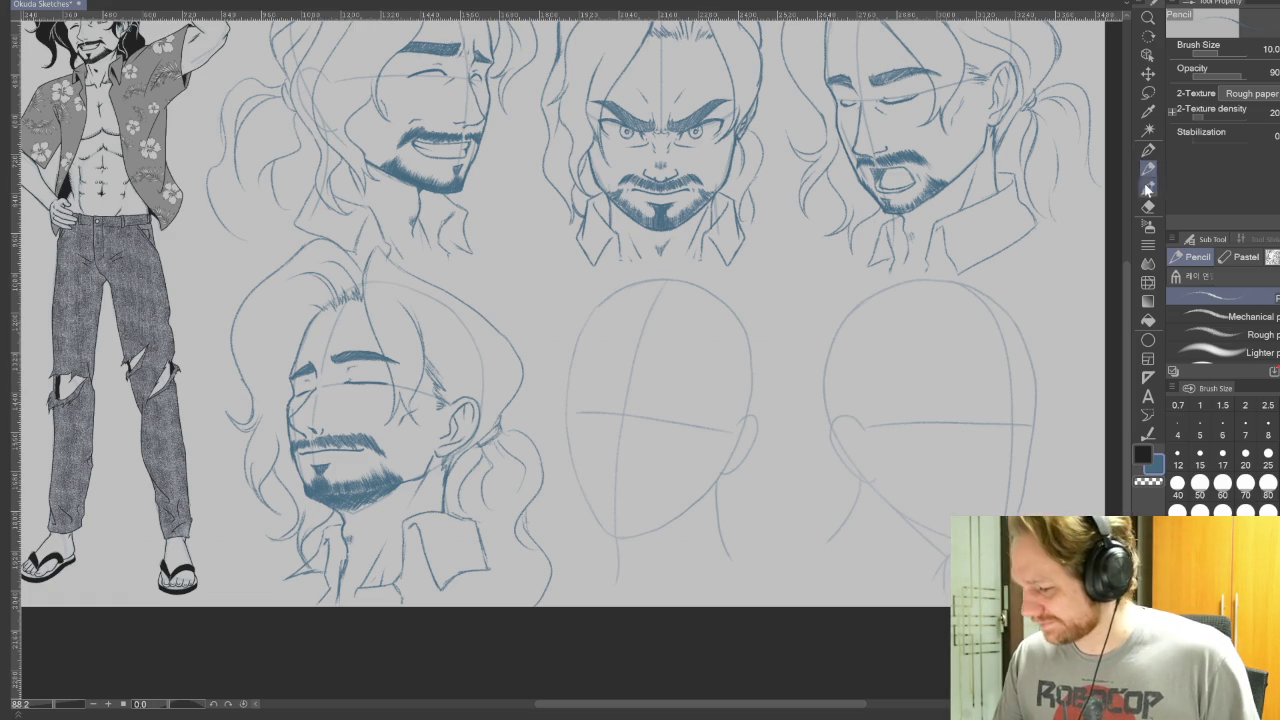
left_click_drag(731, 473, 806, 533)
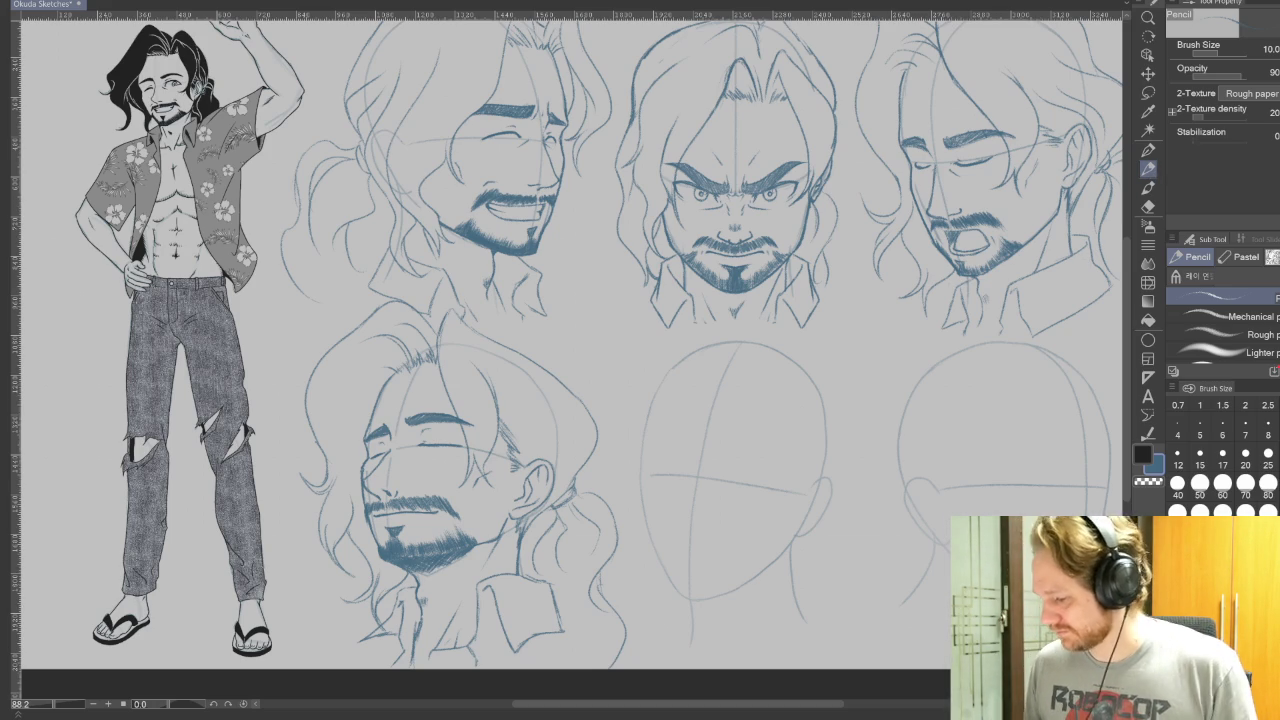
Sketch a jaw line down the left side of the blank middle head.
scroll(763, 523, "down", 3)
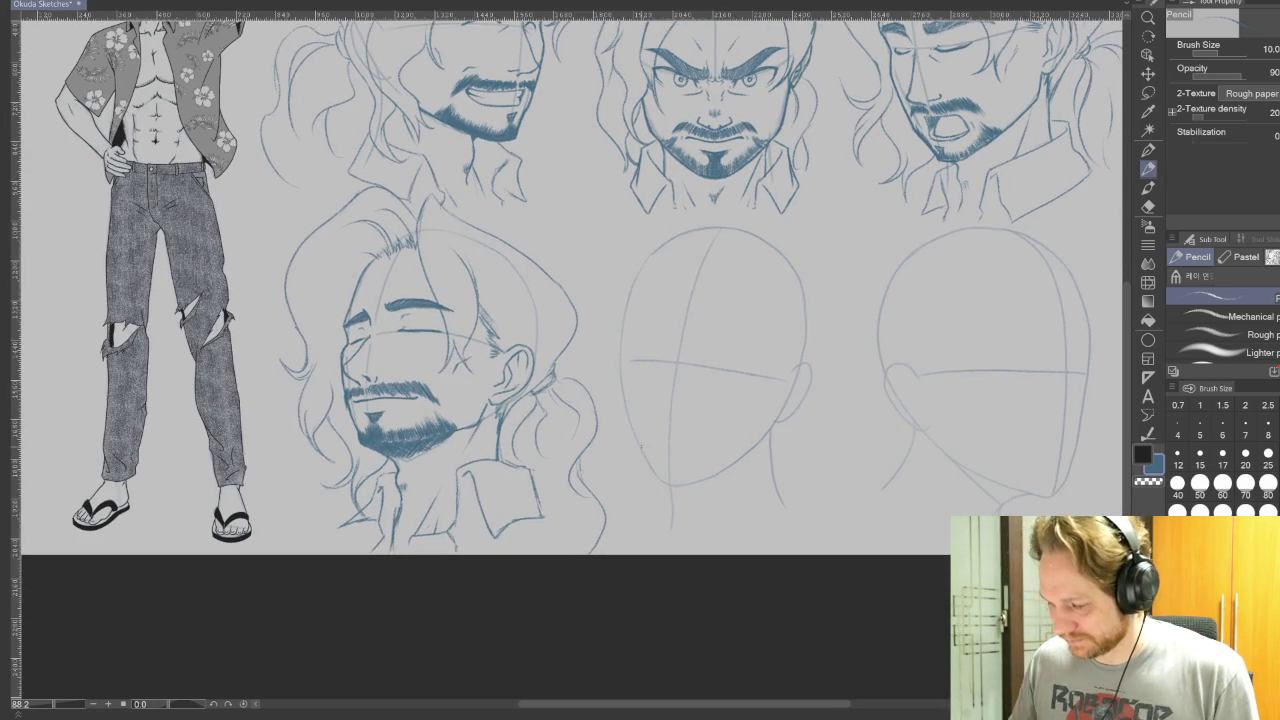
left_click_drag(641, 440, 650, 544)
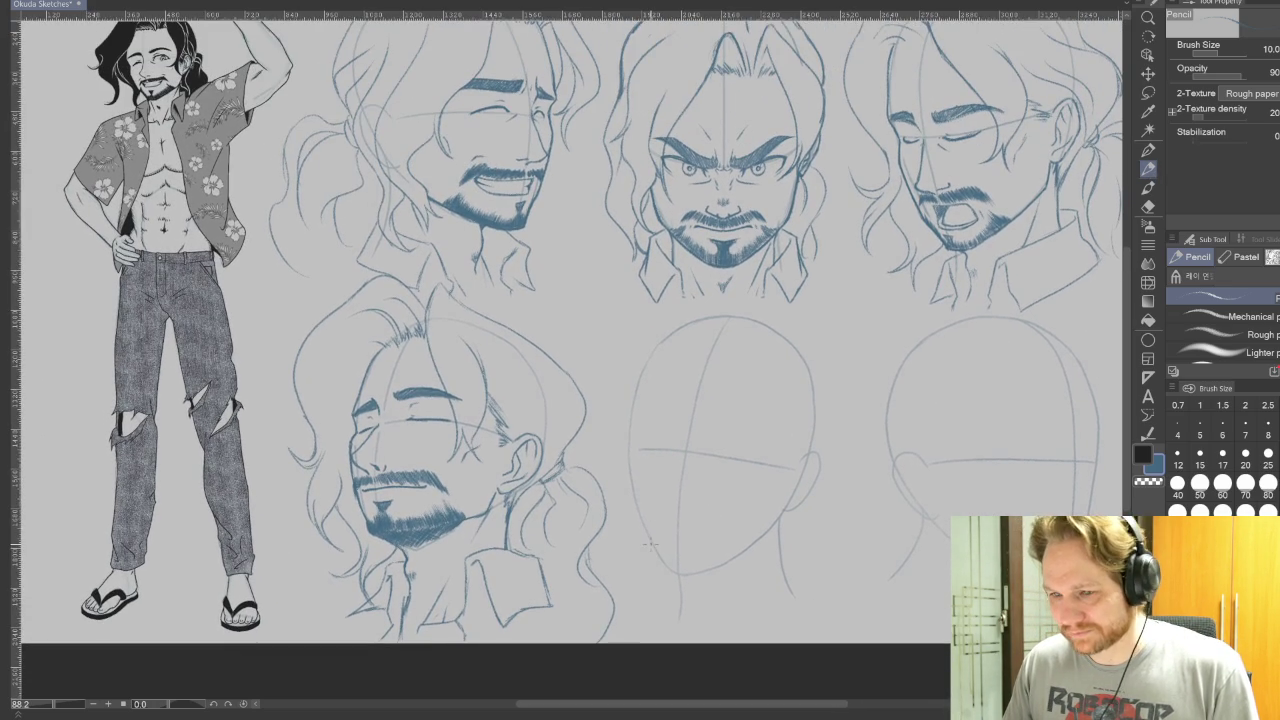
scroll(711, 510, "up", 3)
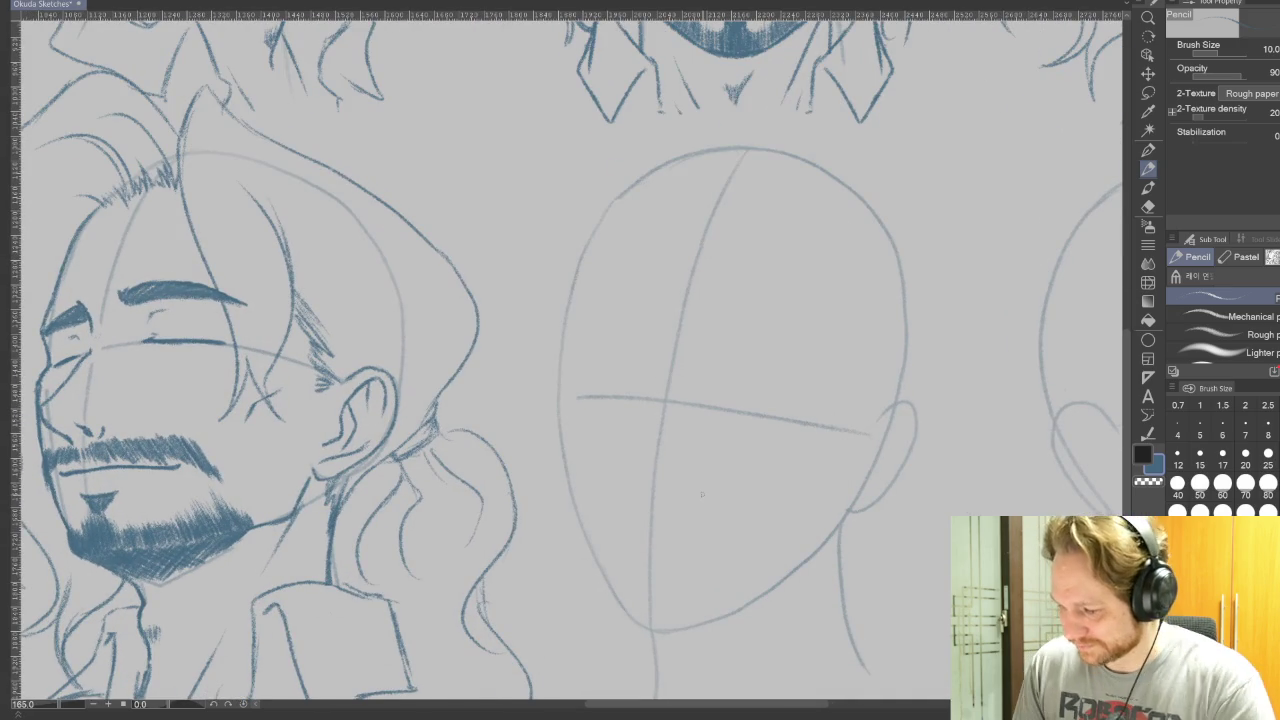
mouse_move(560, 352)
left_mouse_down()
mouse_move(562, 436)
mouse_move(592, 566)
left_mouse_up()
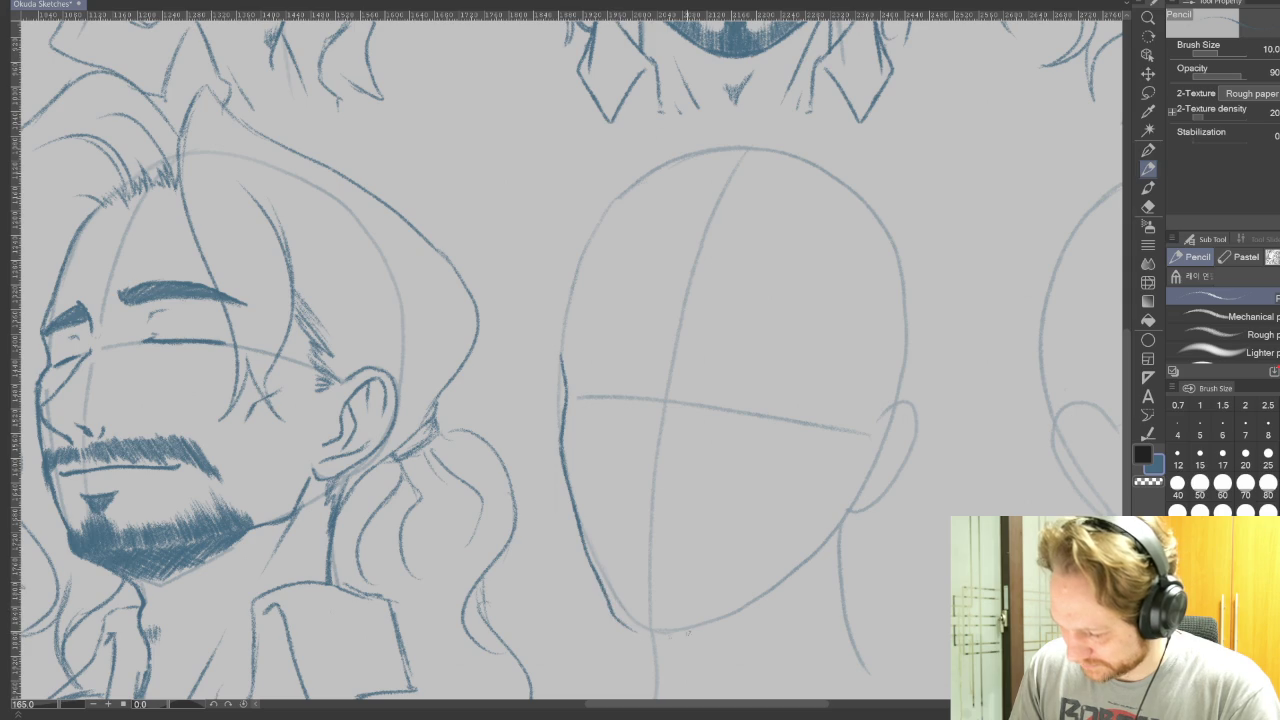
mouse_move(640, 400)
left_mouse_down()
mouse_move(560, 300)
mouse_move(500, 260)
left_mouse_up()
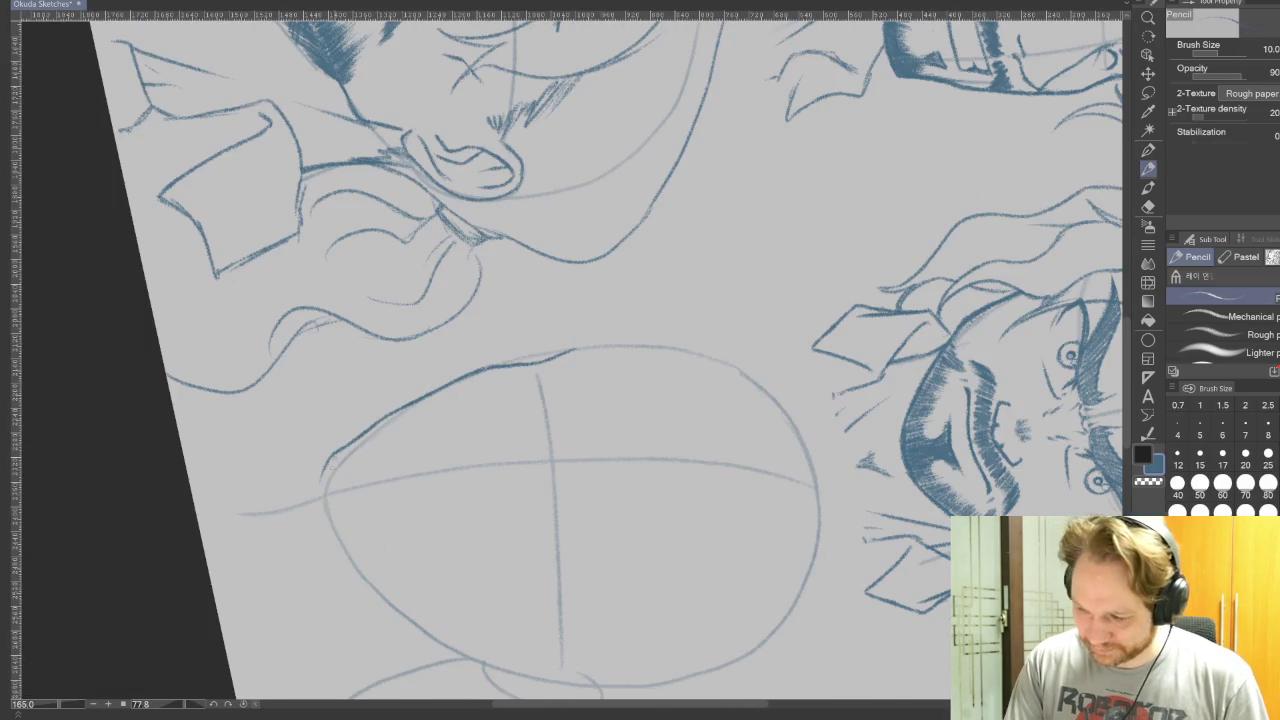
Darken and reinforce the head's left contour with repeated pencil strokes on a rotated canvas.
mouse_move(328, 456)
left_mouse_down()
mouse_move(323, 516)
mouse_move(327, 462)
left_mouse_up()
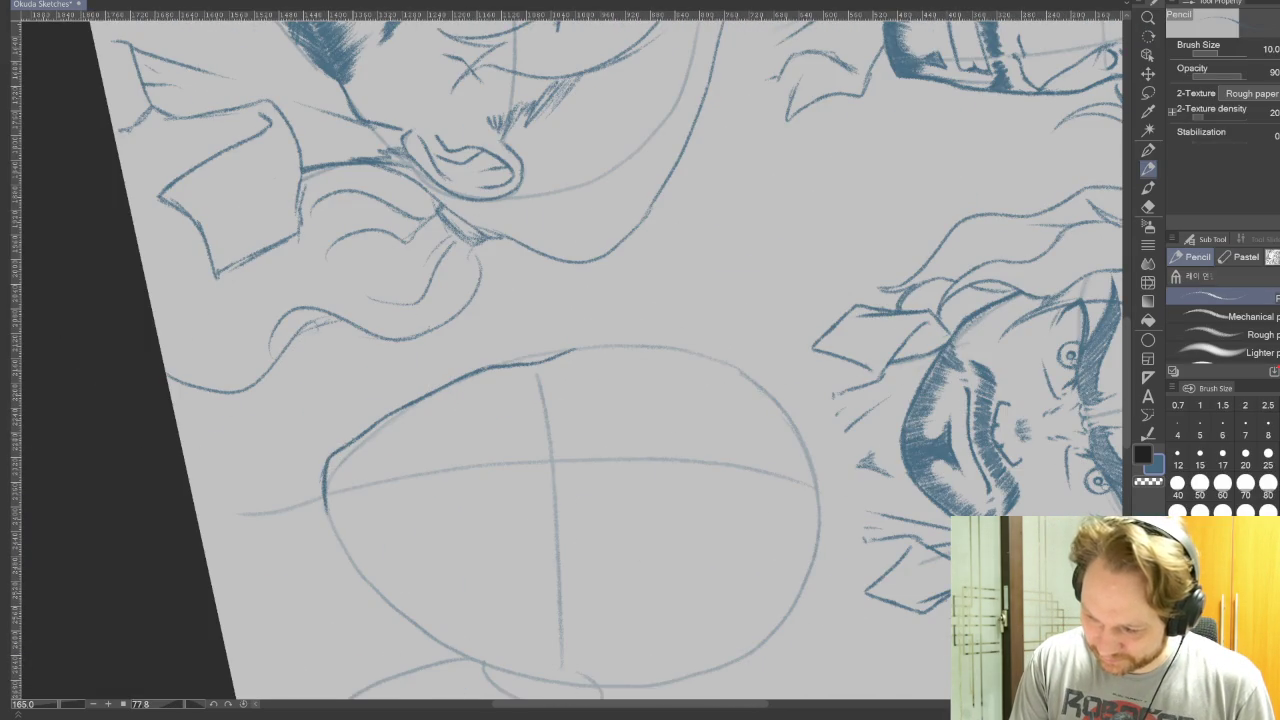
mouse_move(760, 300)
left_mouse_down()
mouse_move(814, 343)
mouse_move(727, 582)
left_mouse_up()
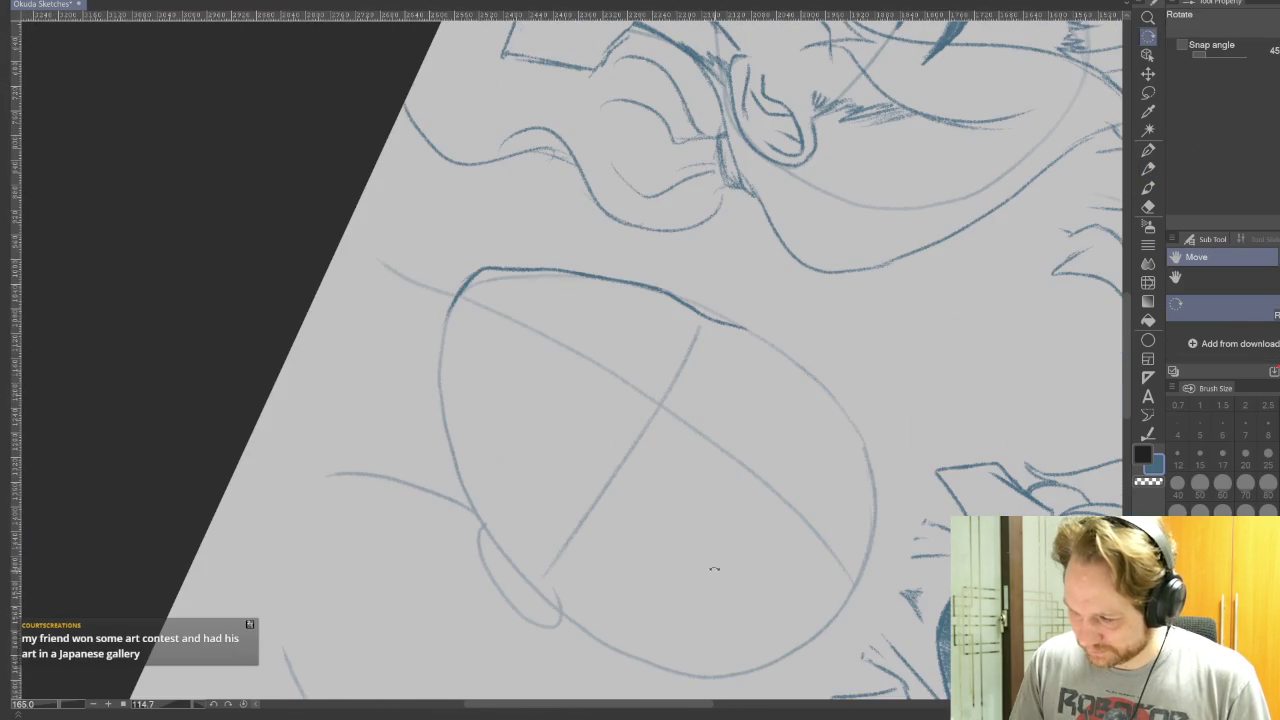
left_click_drag(446, 312, 447, 410)
left_click_drag(446, 360, 448, 384)
mouse_move(448, 374)
left_mouse_down()
mouse_move(452, 450)
mouse_move(486, 526)
left_mouse_up()
left_click_drag(446, 380, 451, 460)
left_click_drag(443, 336, 444, 420)
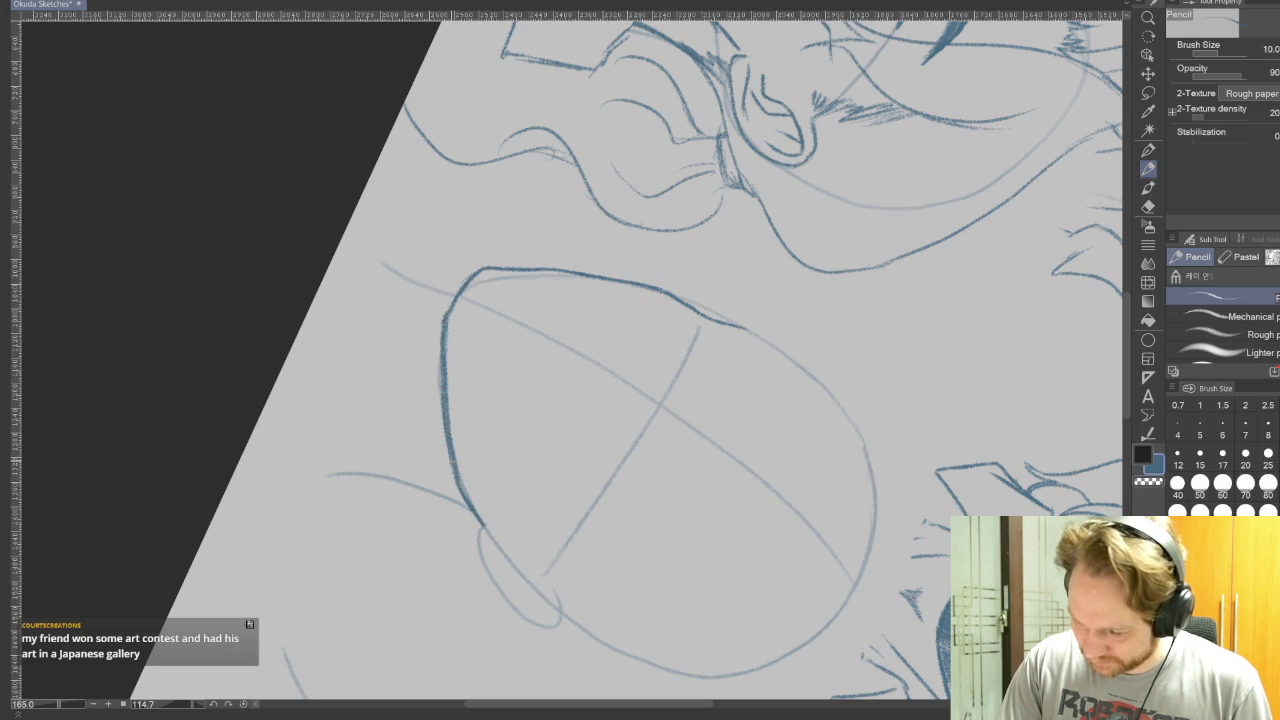
Tilt the canvas and lighten the dark contour stroke with the Eraser.
key("r")
mouse_move(975, 440)
left_mouse_down()
mouse_move(973, 398)
mouse_move(686, 377)
mouse_move(806, 486)
left_mouse_up()
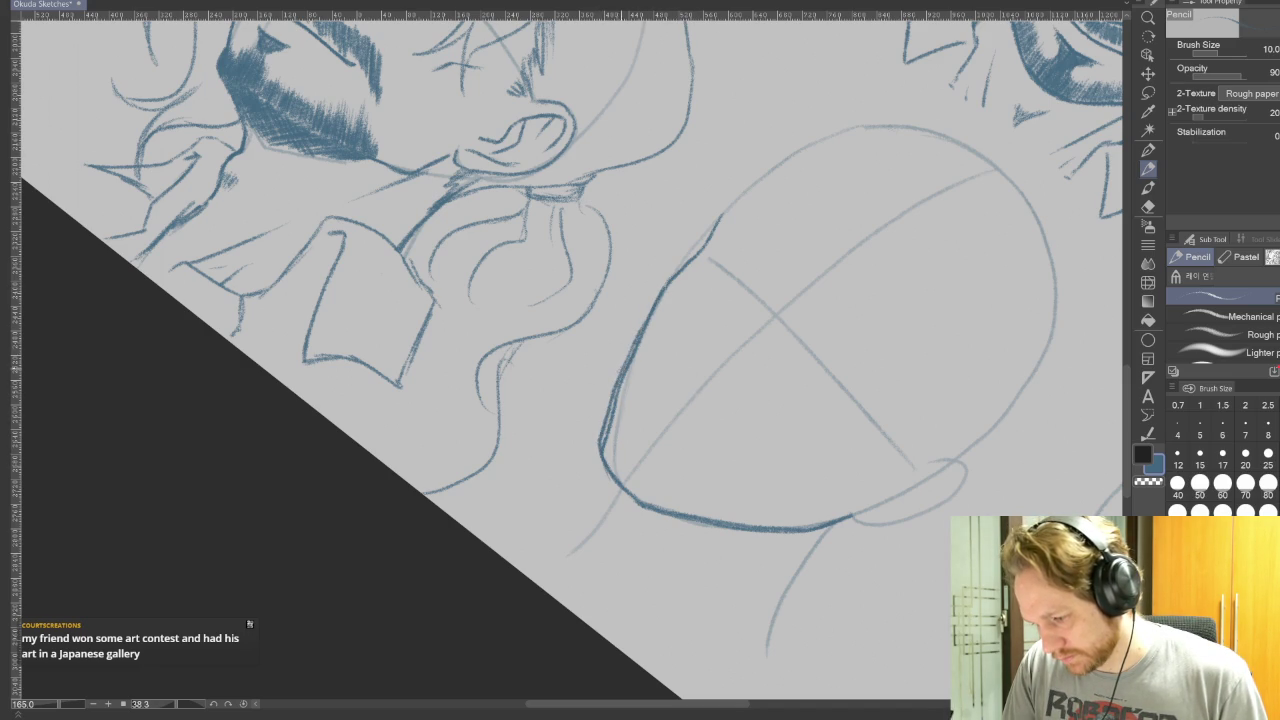
key("e")
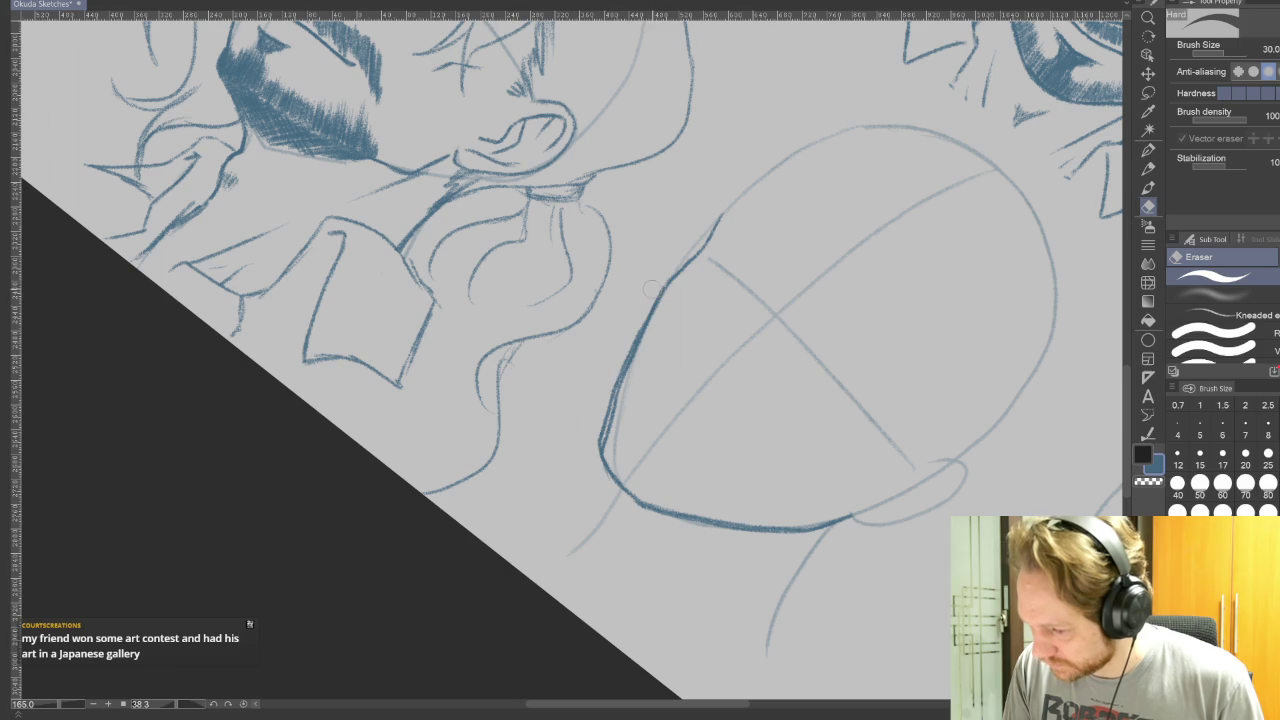
mouse_move(668, 300)
left_mouse_down()
mouse_move(610, 450)
mouse_move(947, 217)
mouse_move(977, 342)
left_mouse_up()
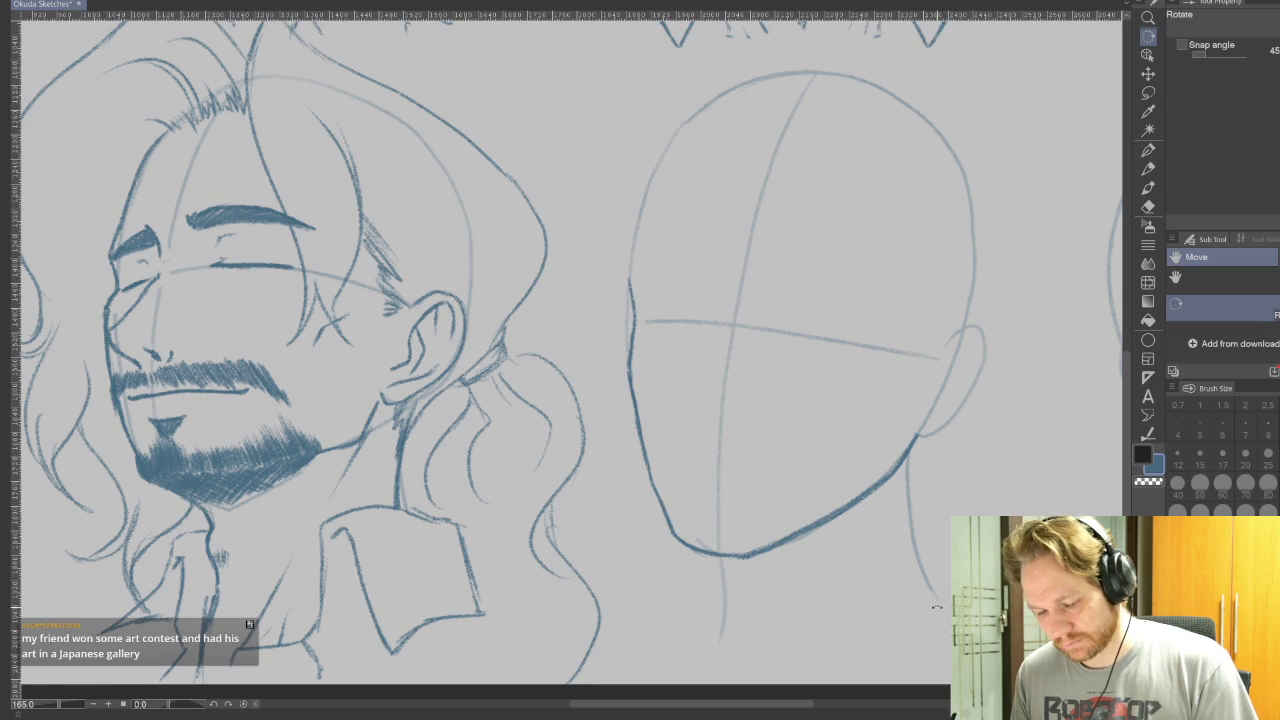
Reframe the view on the blank head and undo its dark jawline strokes.
left_click_drag(995, 243, 1005, 613)
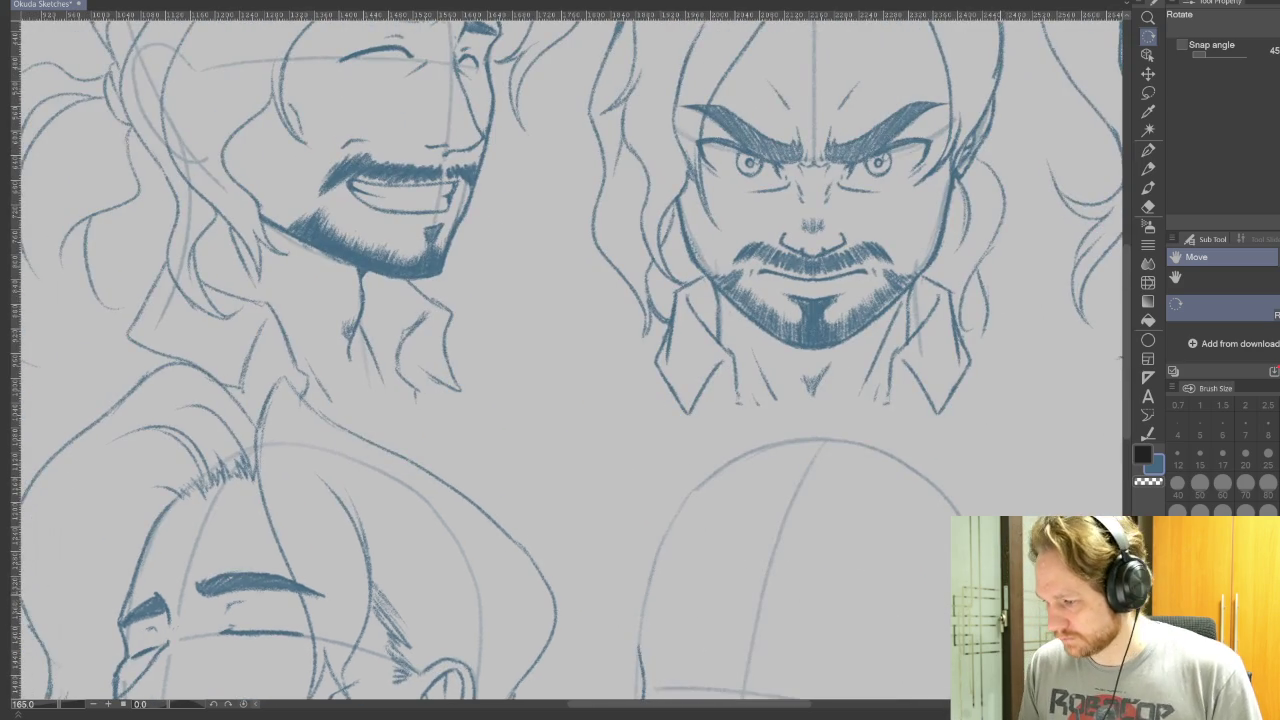
mouse_move(1130, 530)
left_mouse_down()
mouse_move(690, 560)
mouse_move(950, 535)
mouse_move(530, 480)
left_mouse_up()
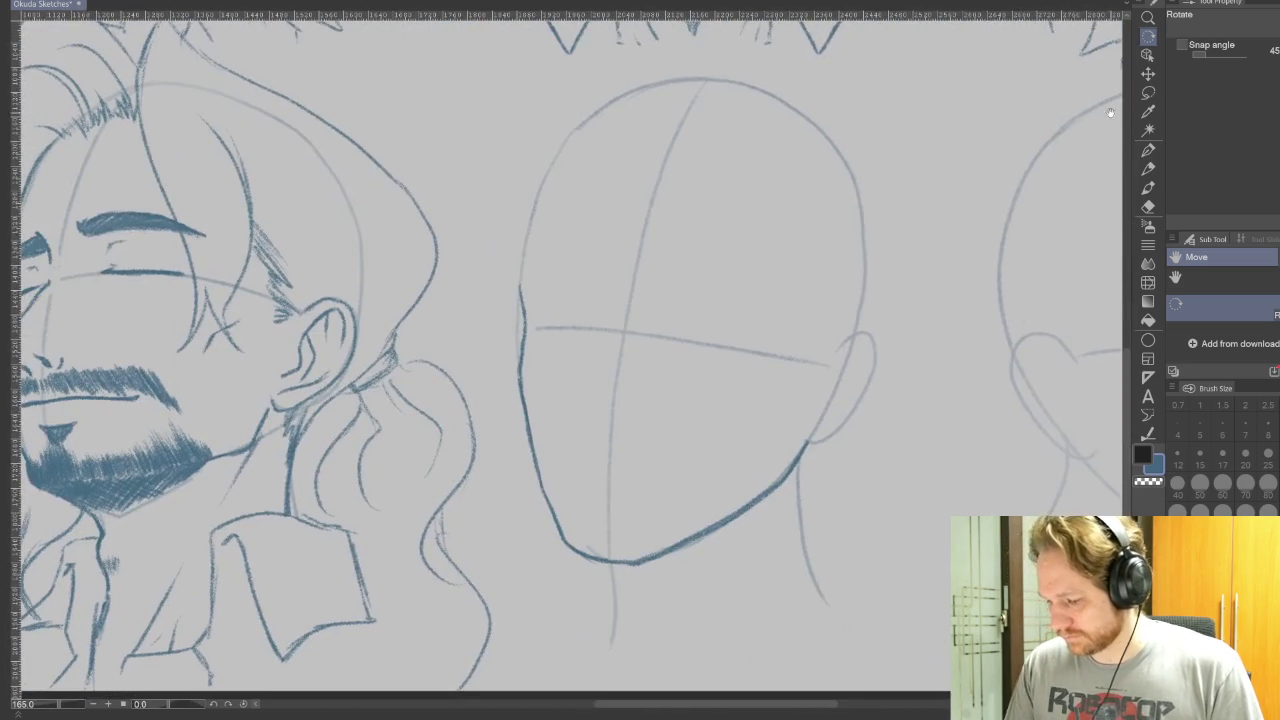
left_click_drag(947, 533, 955, 497)
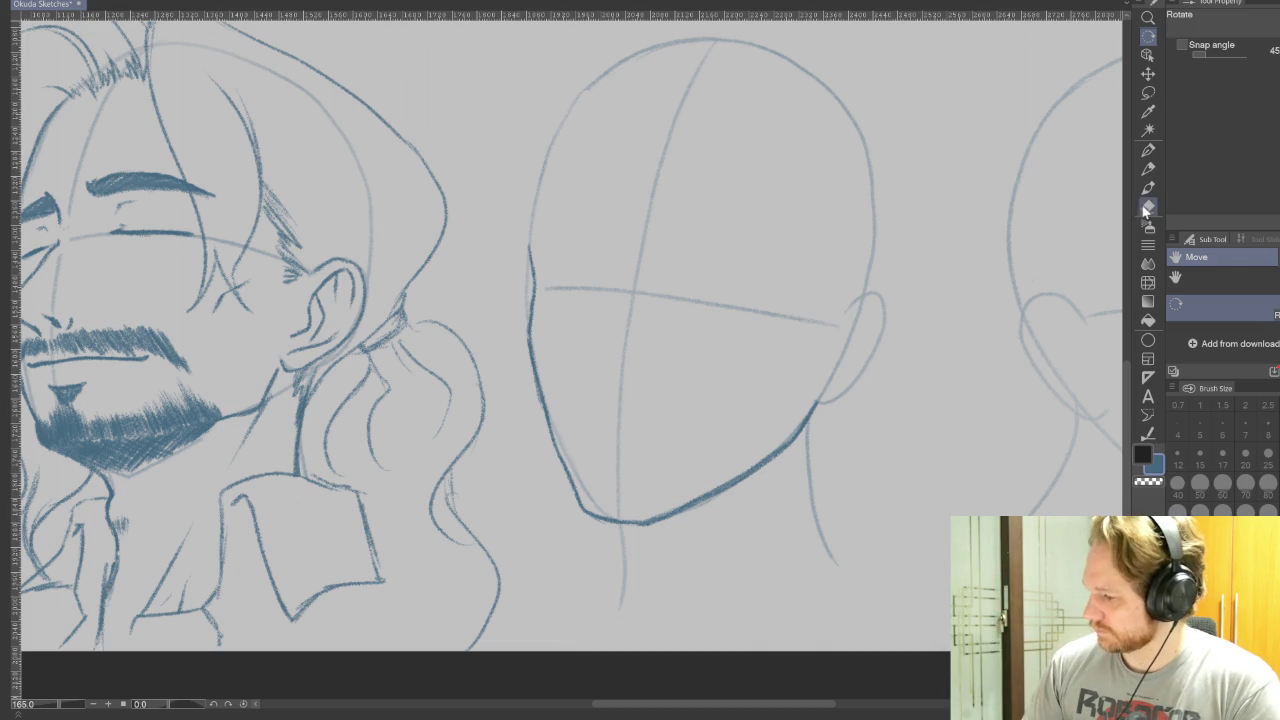
key("ctrl+z")
key("ctrl+z")
key("ctrl+z")
key("ctrl+z")
key("ctrl+z")
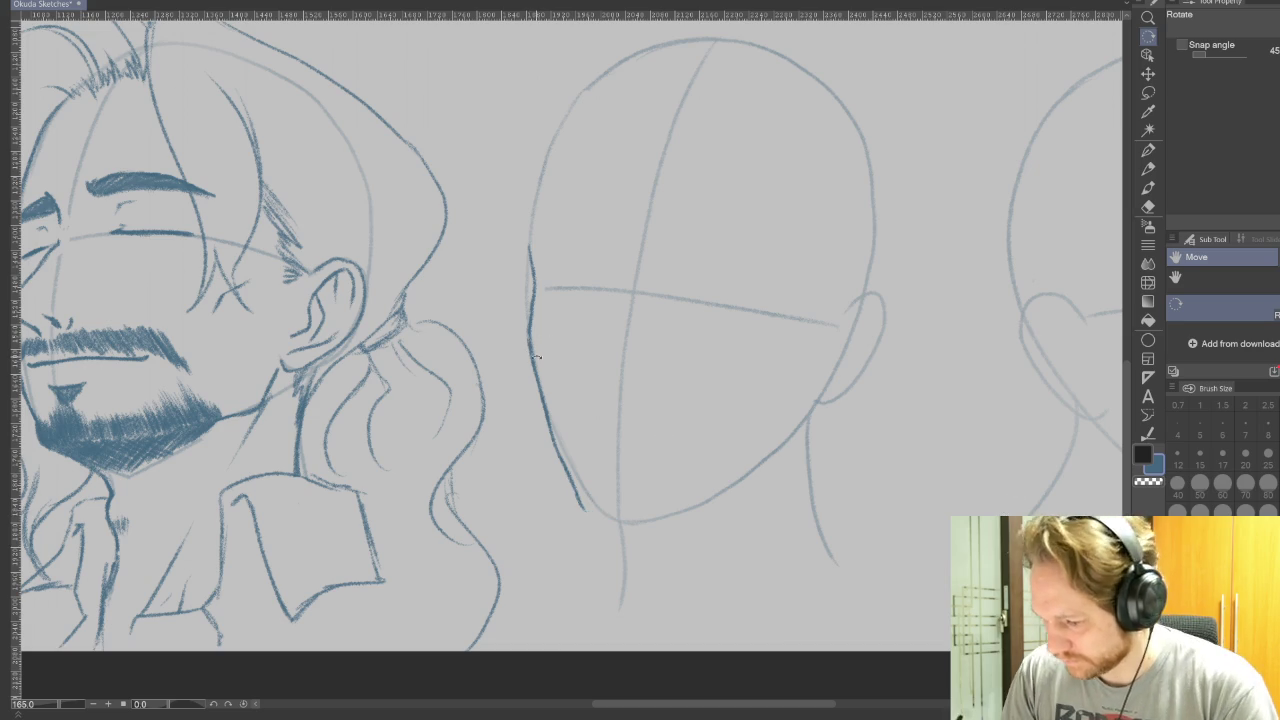
key("p")
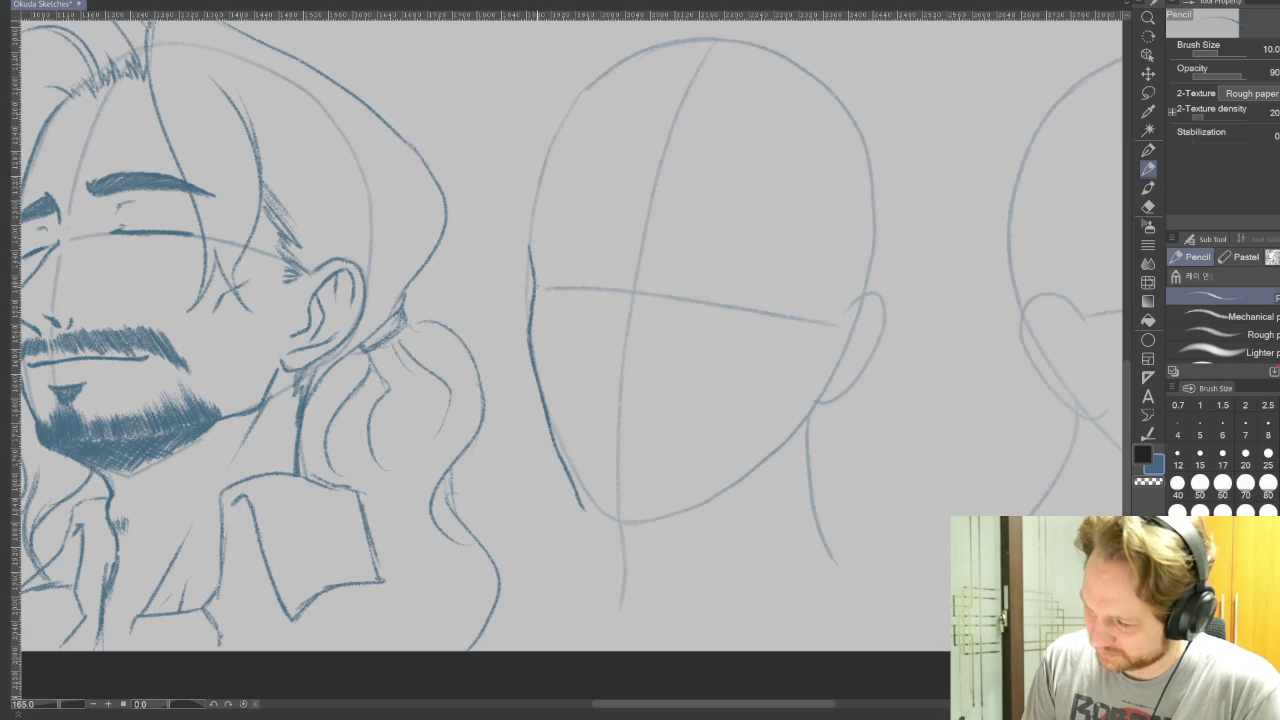
Redraw the left cheek strokes, trimming their lower end and darkening the contour toward the jaw.
left_click_drag(533, 291, 531, 402)
left_click_drag(529, 354, 560, 492)
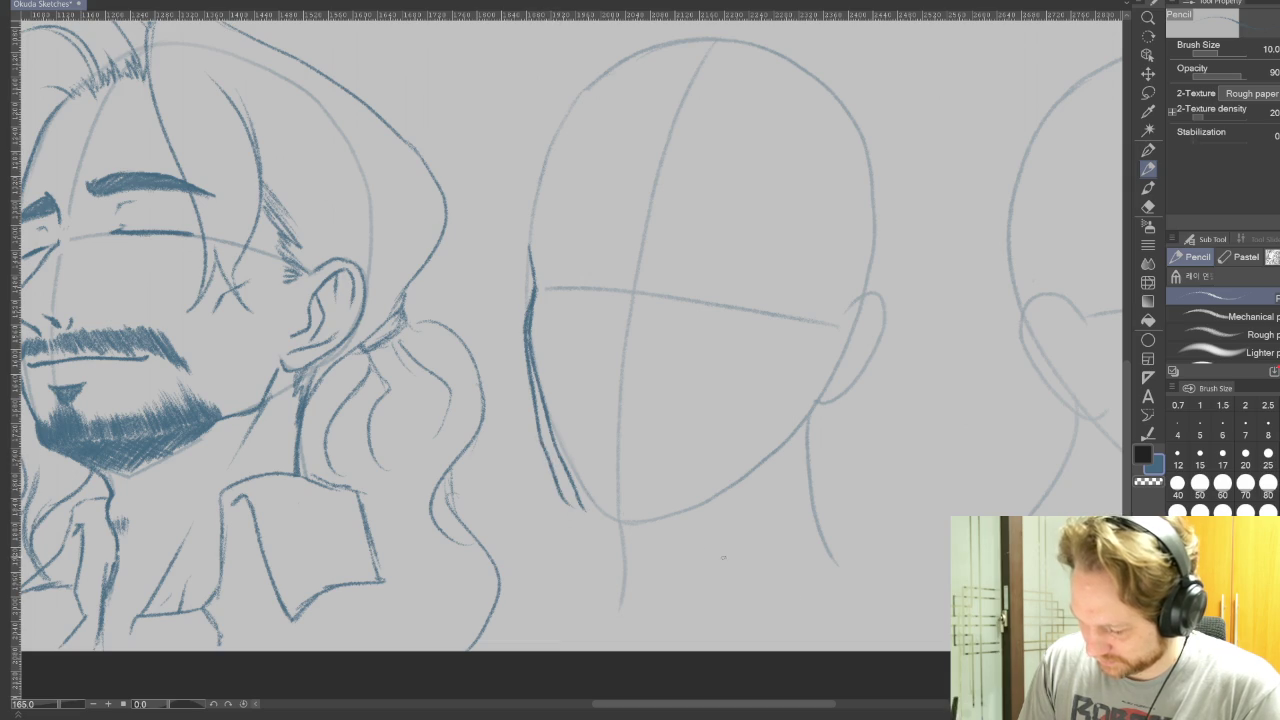
key("e")
left_click_drag(583, 507, 533, 352)
key("p")
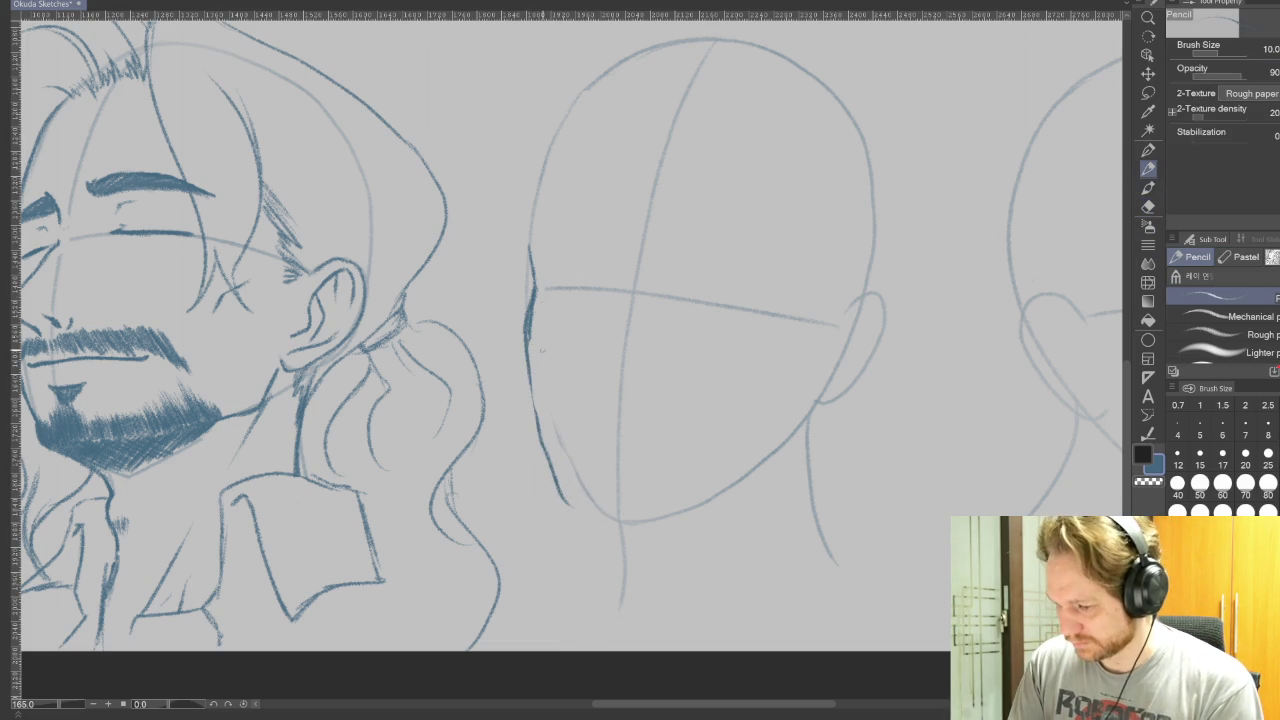
left_click_drag(528, 340, 543, 444)
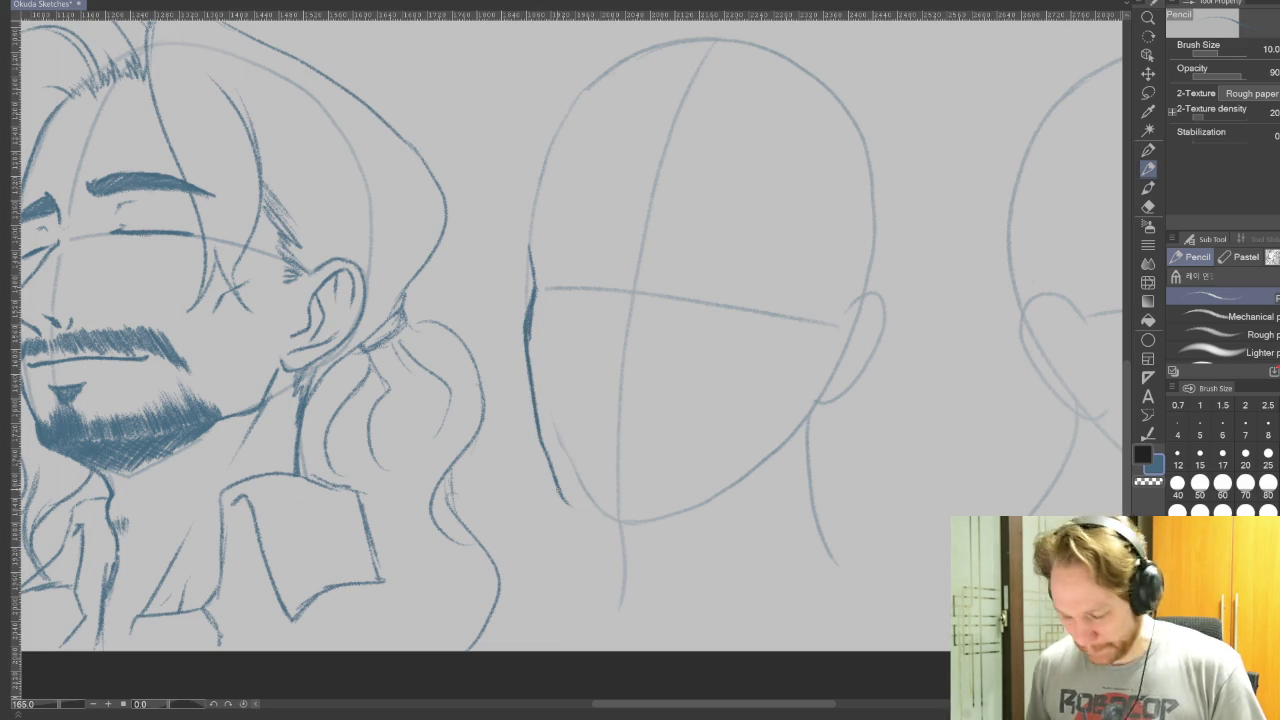
On a tilted canvas, darken the left jaw line, then straighten the view to 0 rotation.
left_click_drag(700, 300, 560, 480)
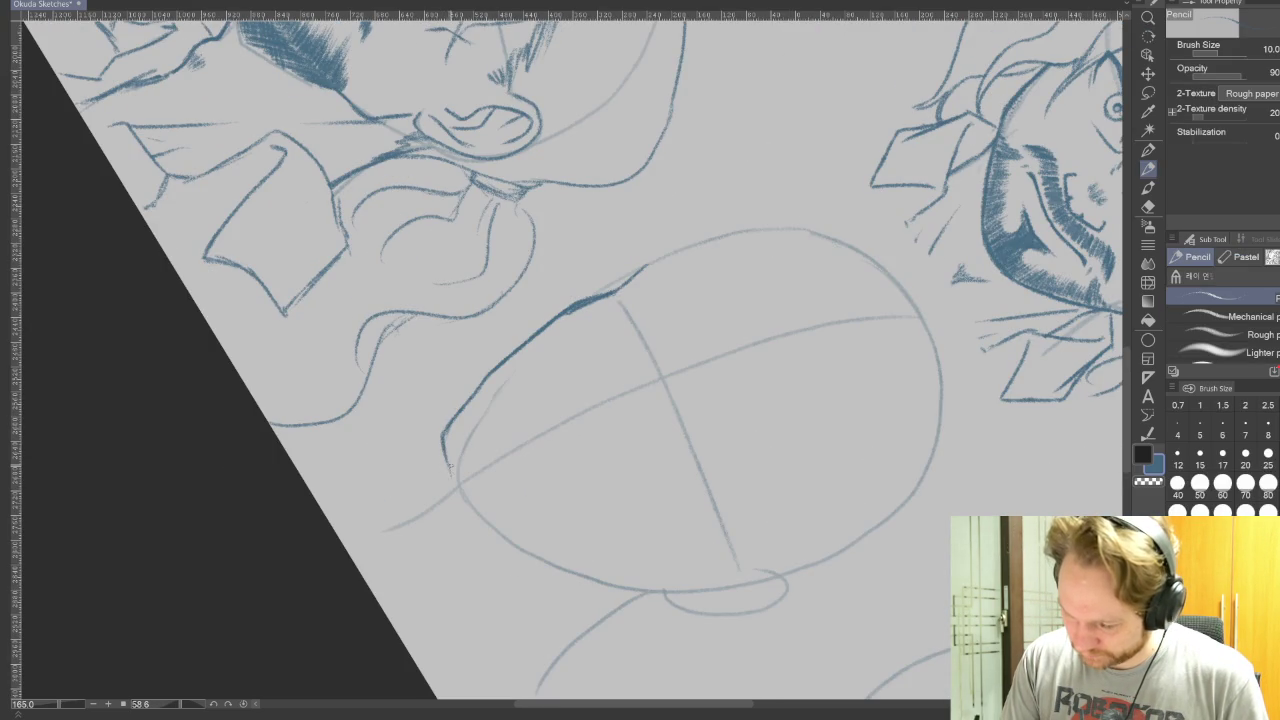
left_click_drag(595, 443, 390, 370)
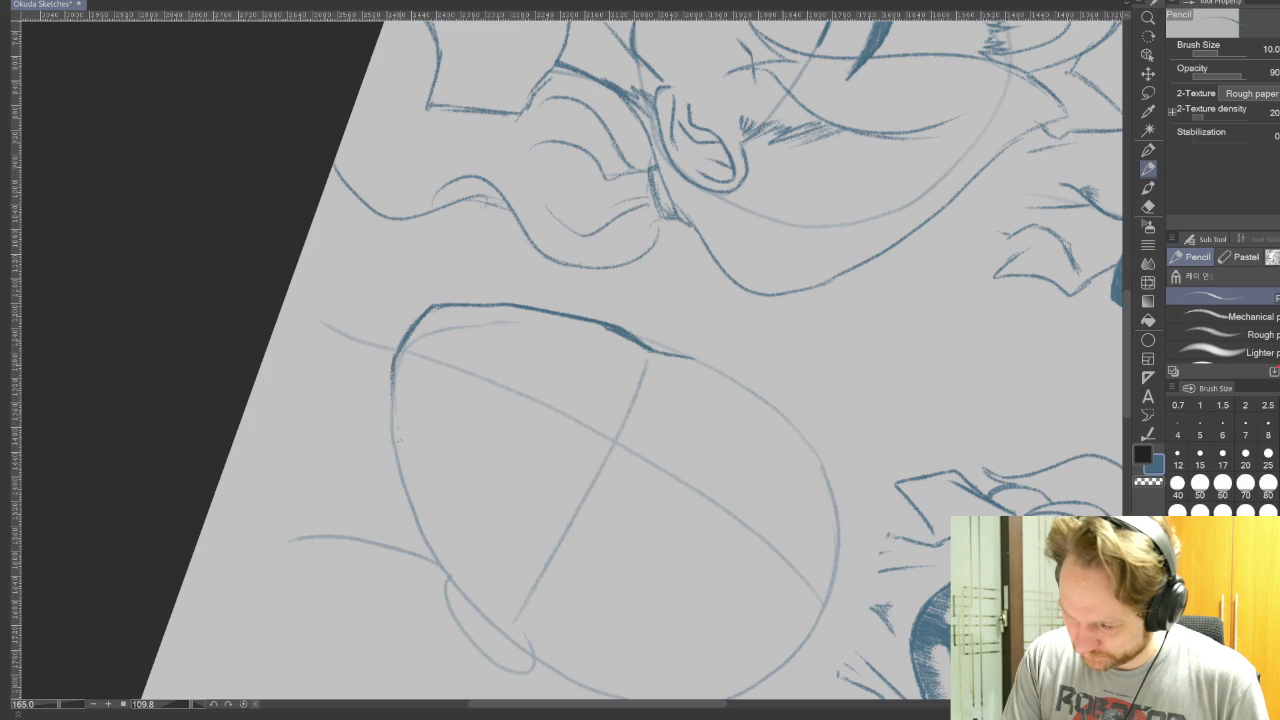
mouse_move(392, 372)
left_mouse_down()
mouse_move(408, 495)
mouse_move(442, 566)
left_mouse_up()
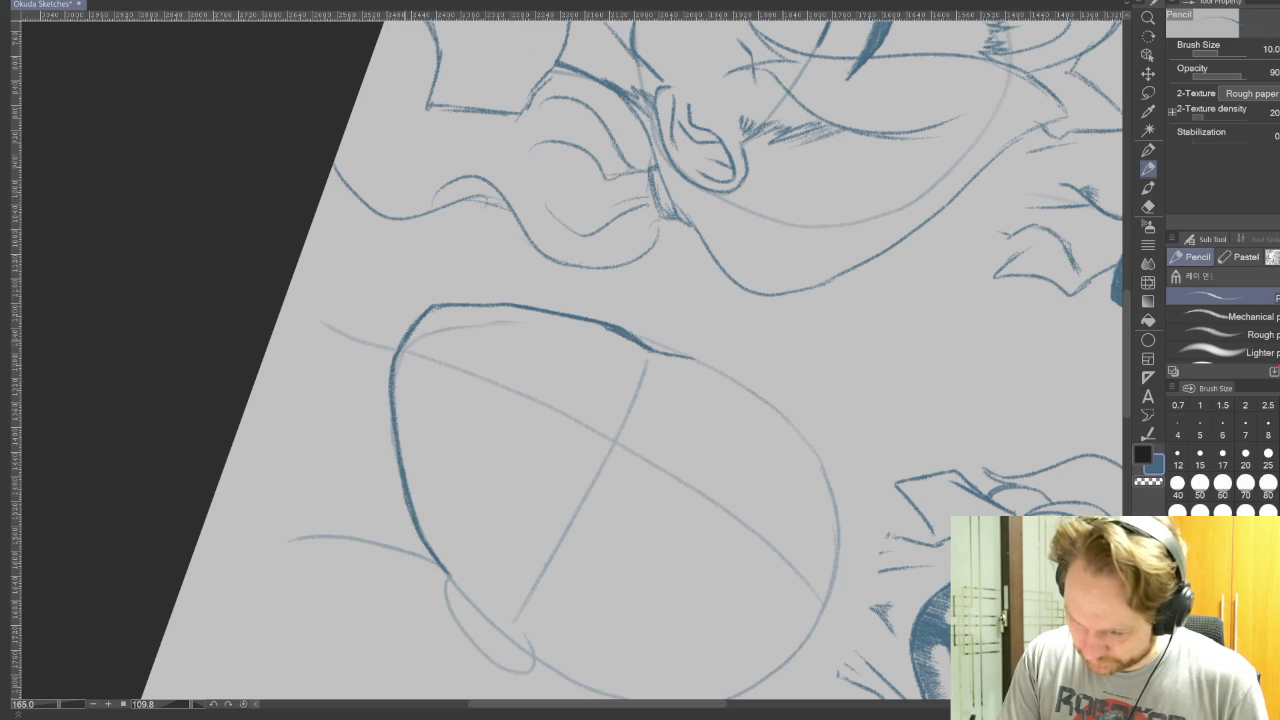
left_click_drag(390, 370, 650, 470)
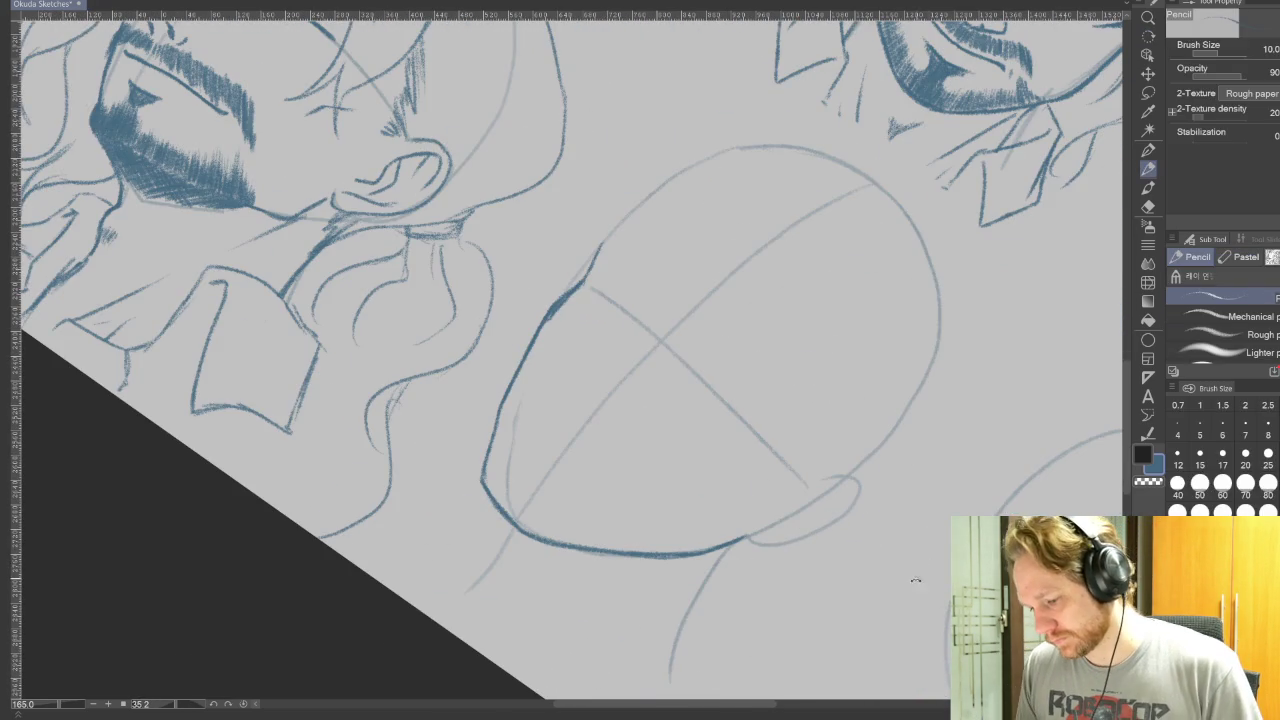
key("at")
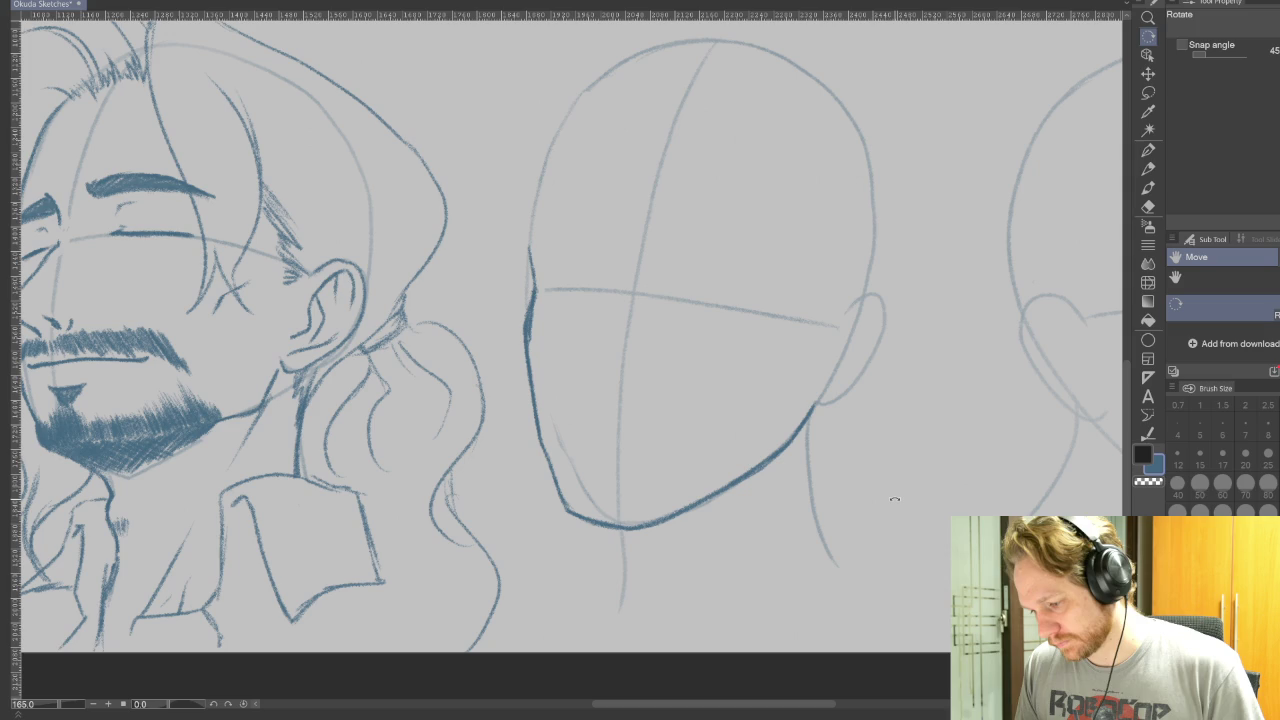
key("ctrl+t")
Nudge the left jaw stroke left, apply the transform and deselect, then extend the outline down.
left_click_drag(598, 490, 600, 473)
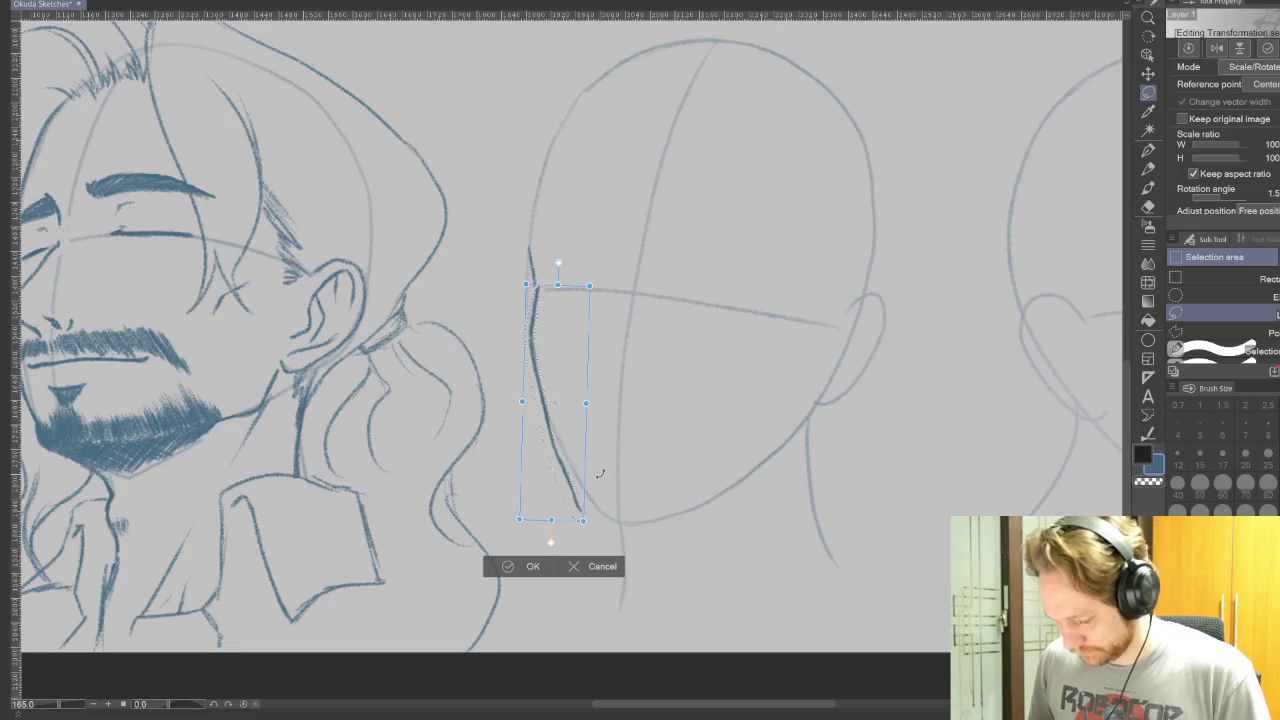
key("Left")
key("Left")
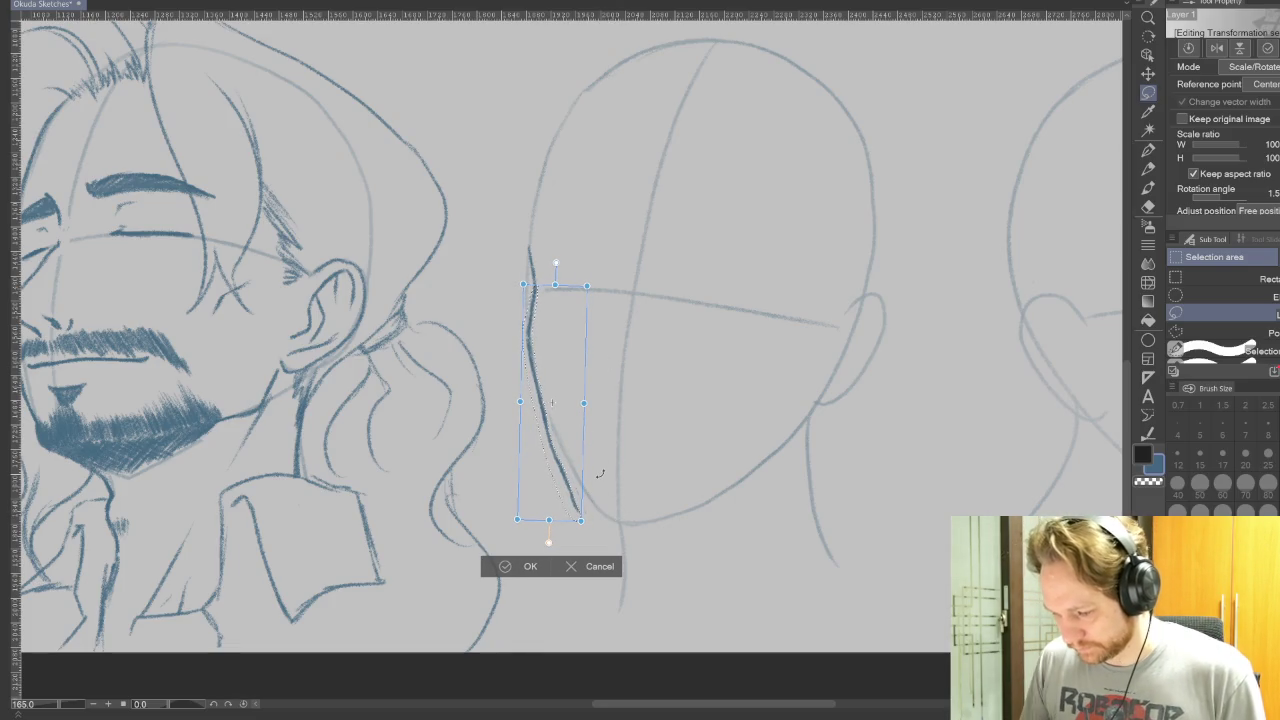
left_click(509, 567)
left_click(422, 540)
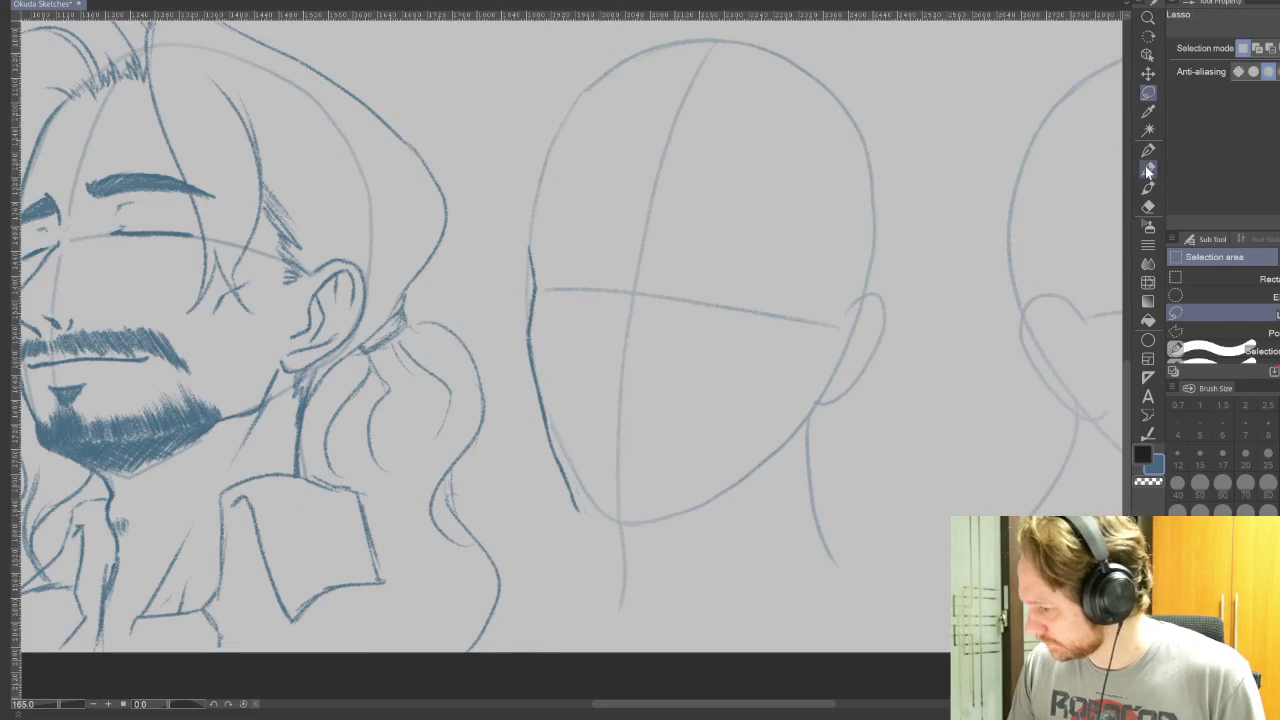
left_click(1148, 170)
left_click_drag(425, 391, 428, 472)
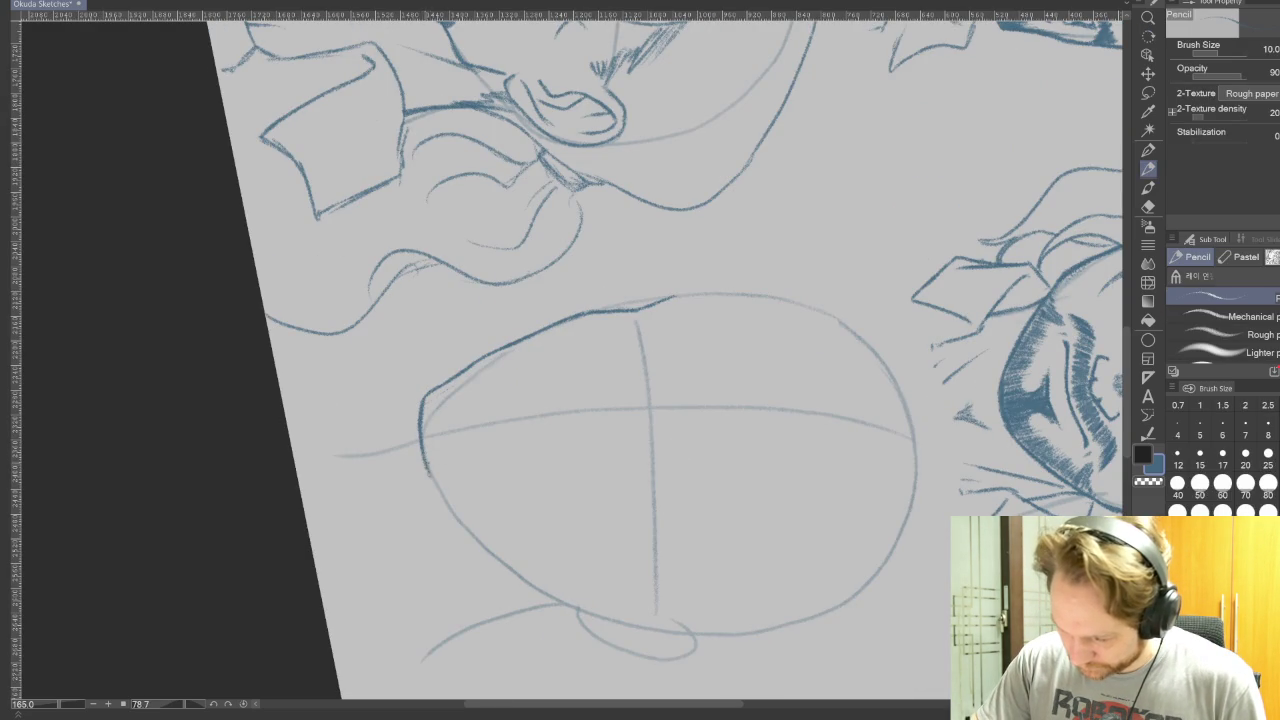
Darken the lower-left jaw and extend the dark left contour up to the forehead.
left_click_drag(432, 482, 541, 593)
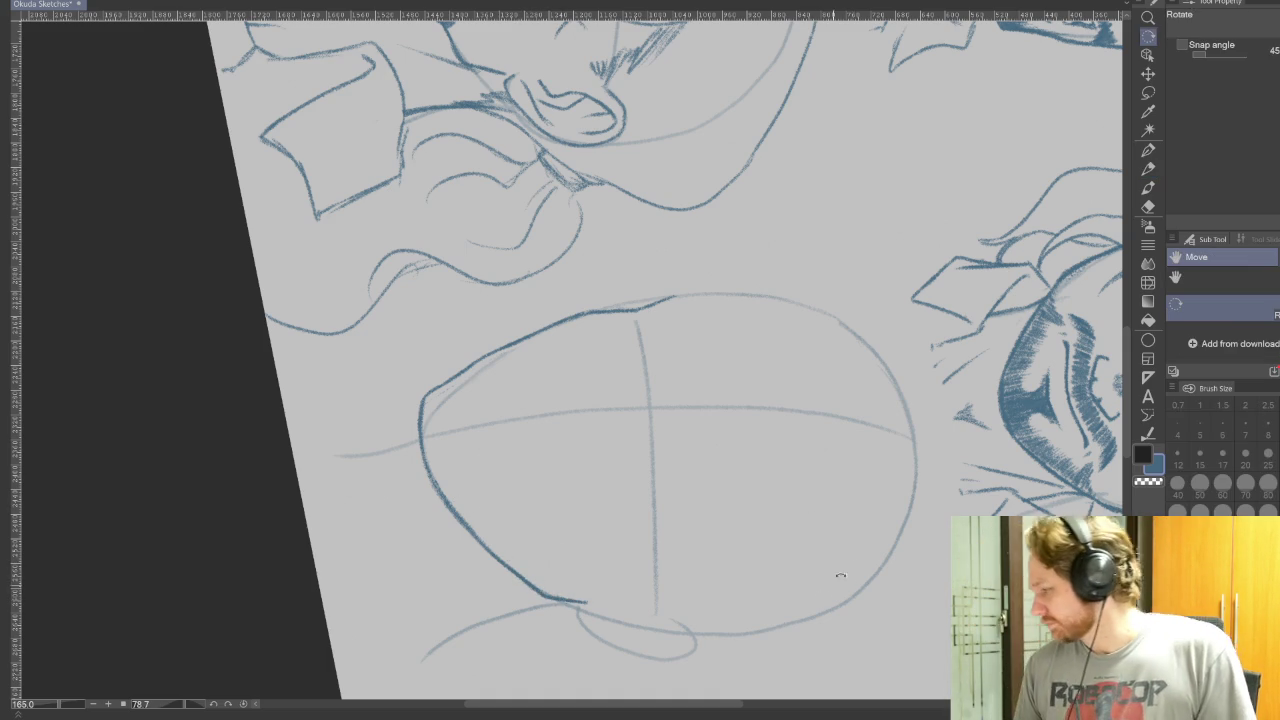
key("r")
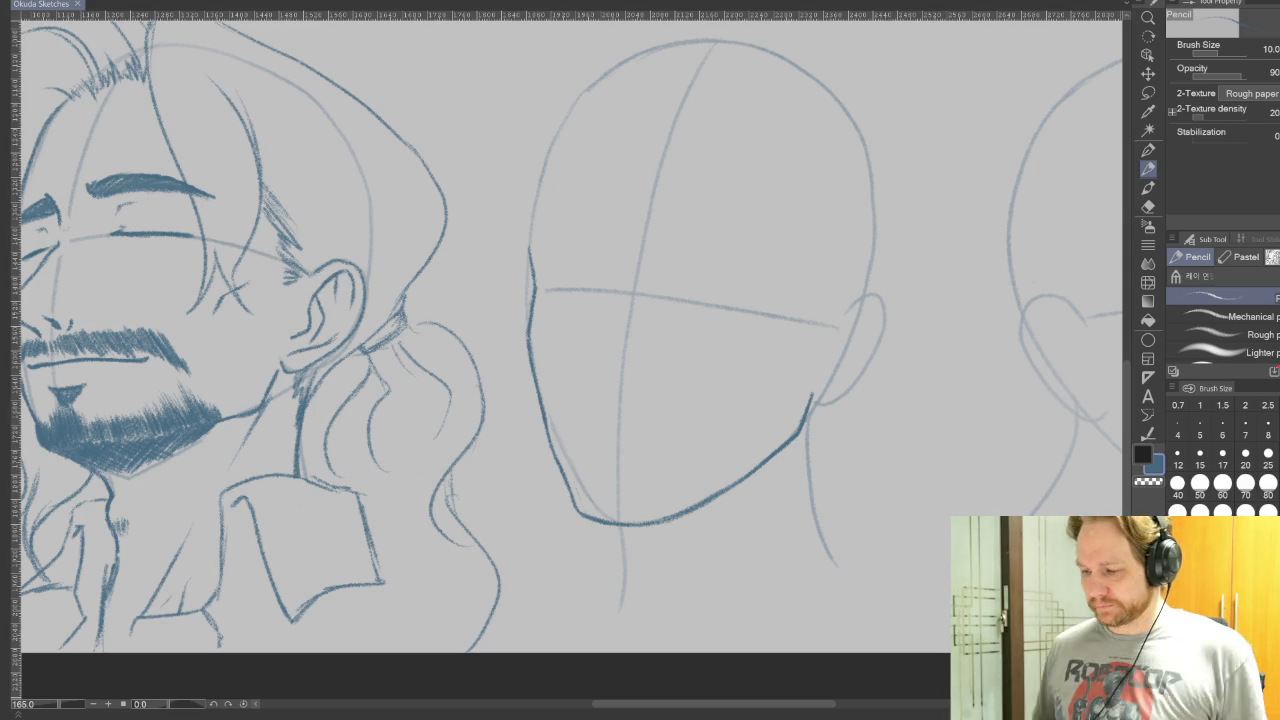
left_click(528, 240)
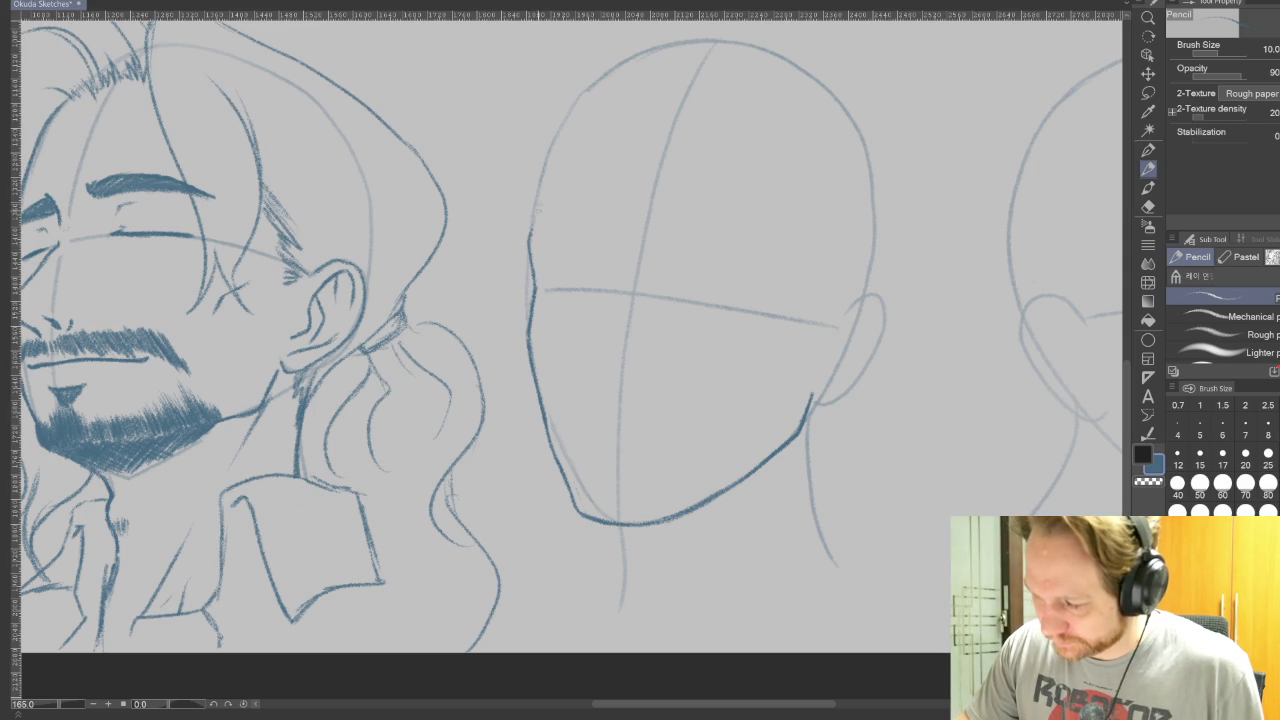
left_click_drag(538, 196, 575, 100)
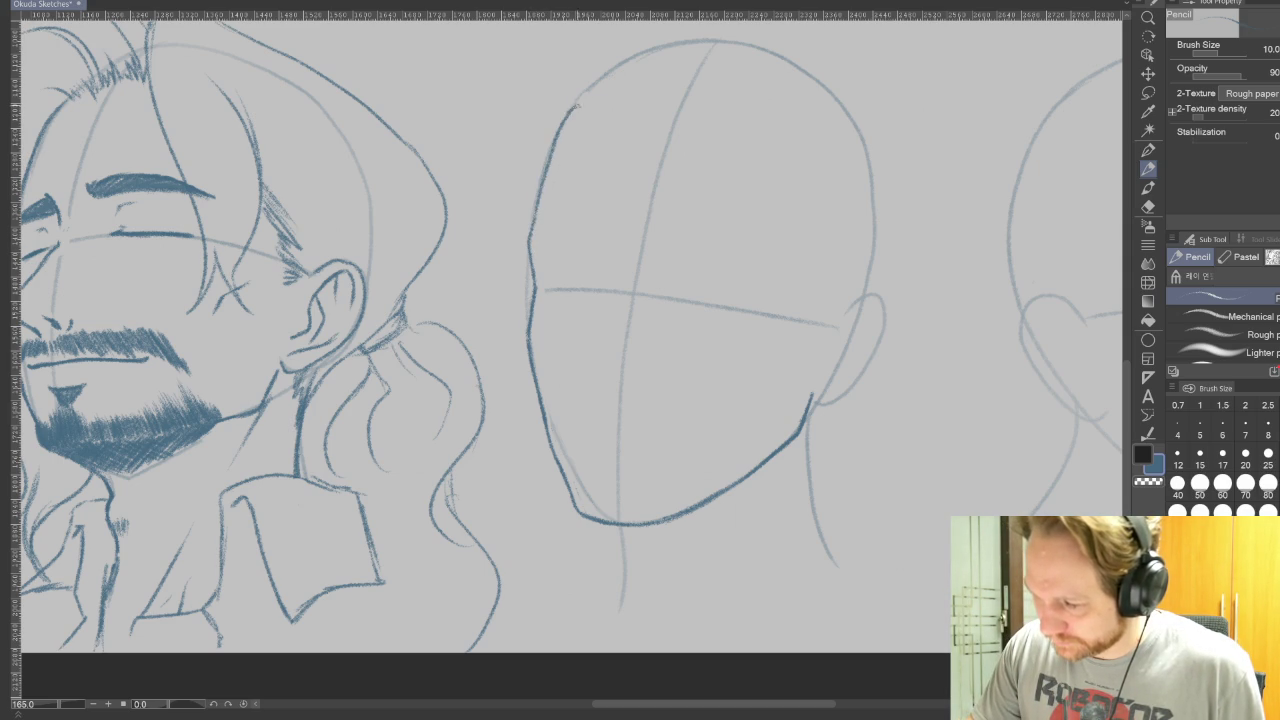
left_click_drag(549, 162, 527, 240)
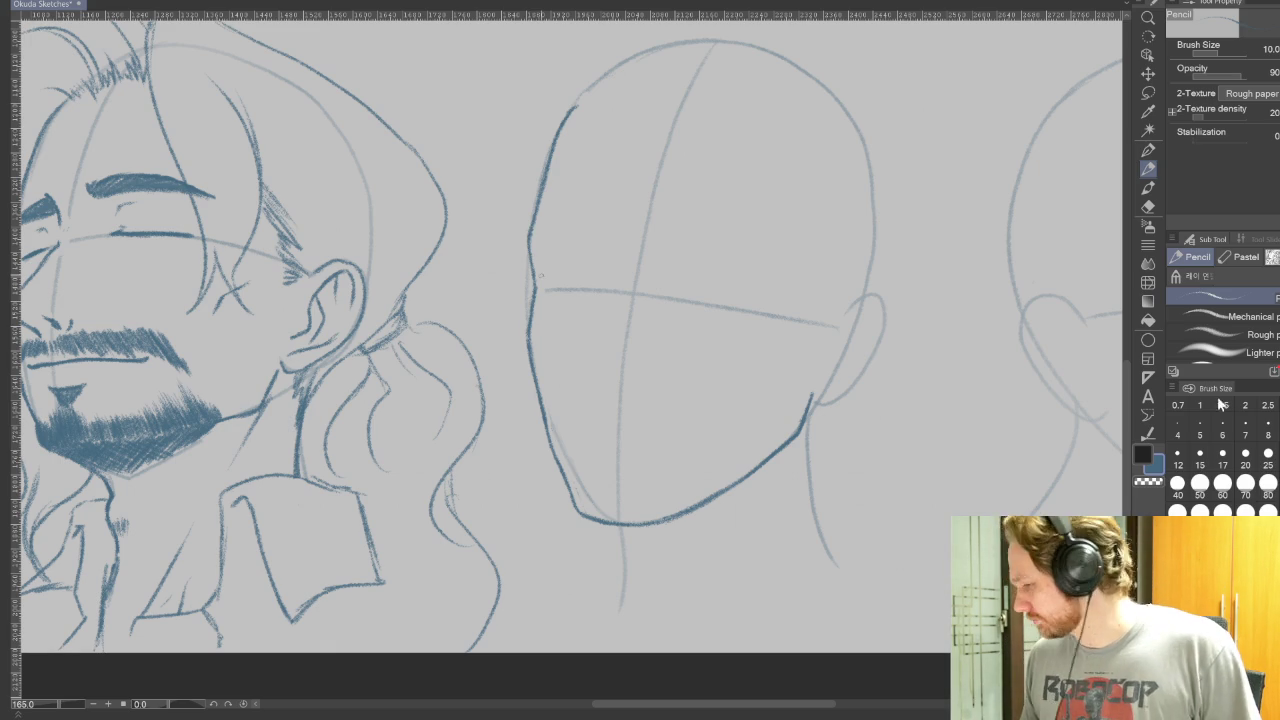
key("e")
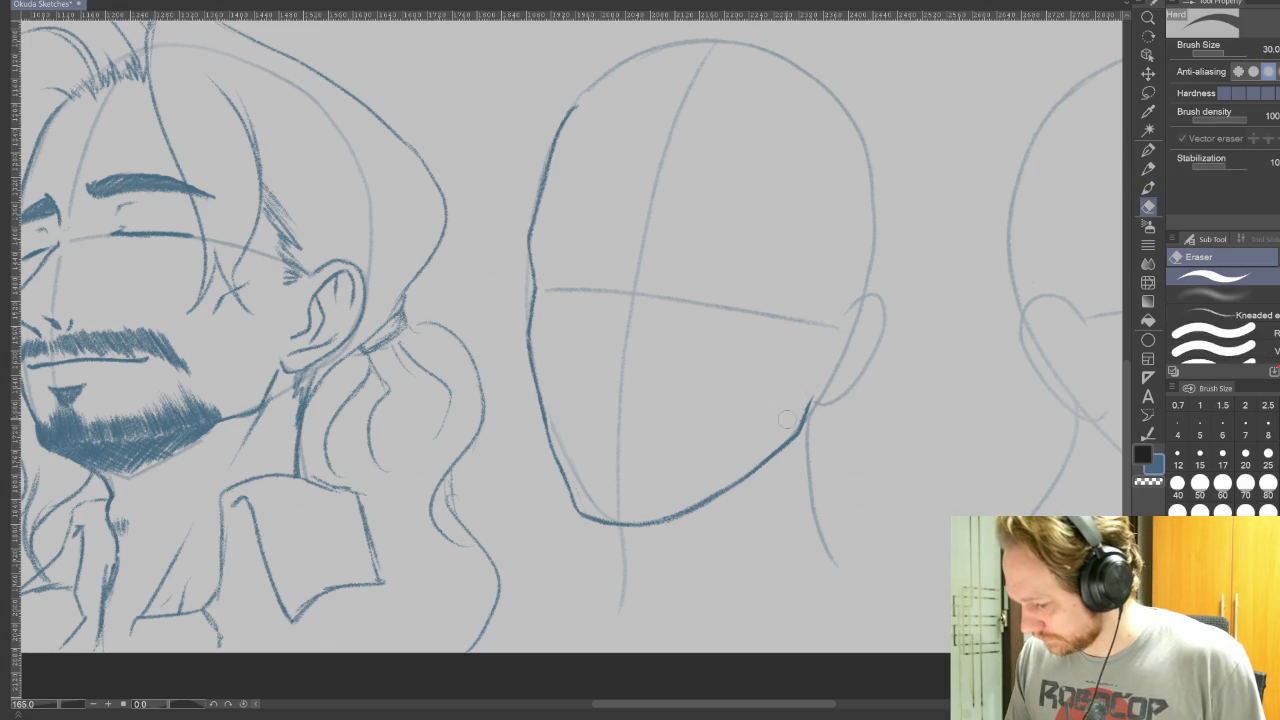
key("p")
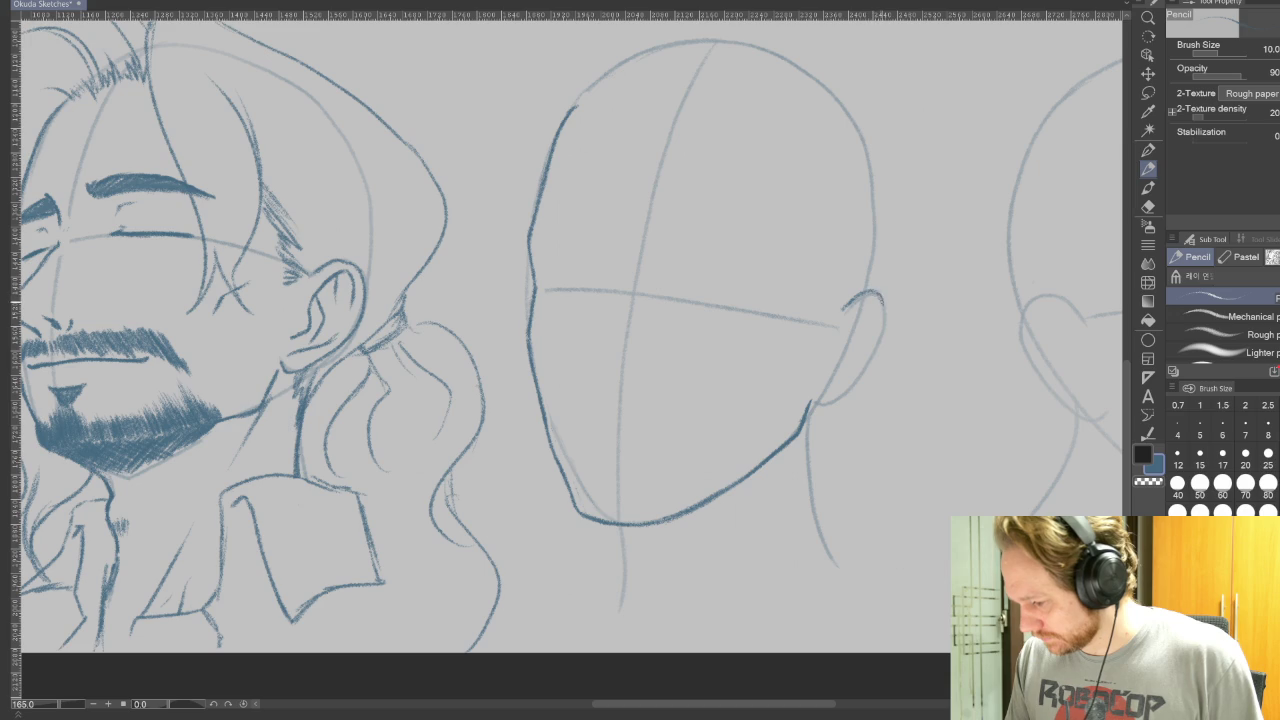
Draw and tidy the ear outline on the right side, then mark the nose's top.
mouse_move(881, 321)
left_mouse_down()
mouse_move(867, 368)
mouse_move(822, 404)
left_mouse_up()
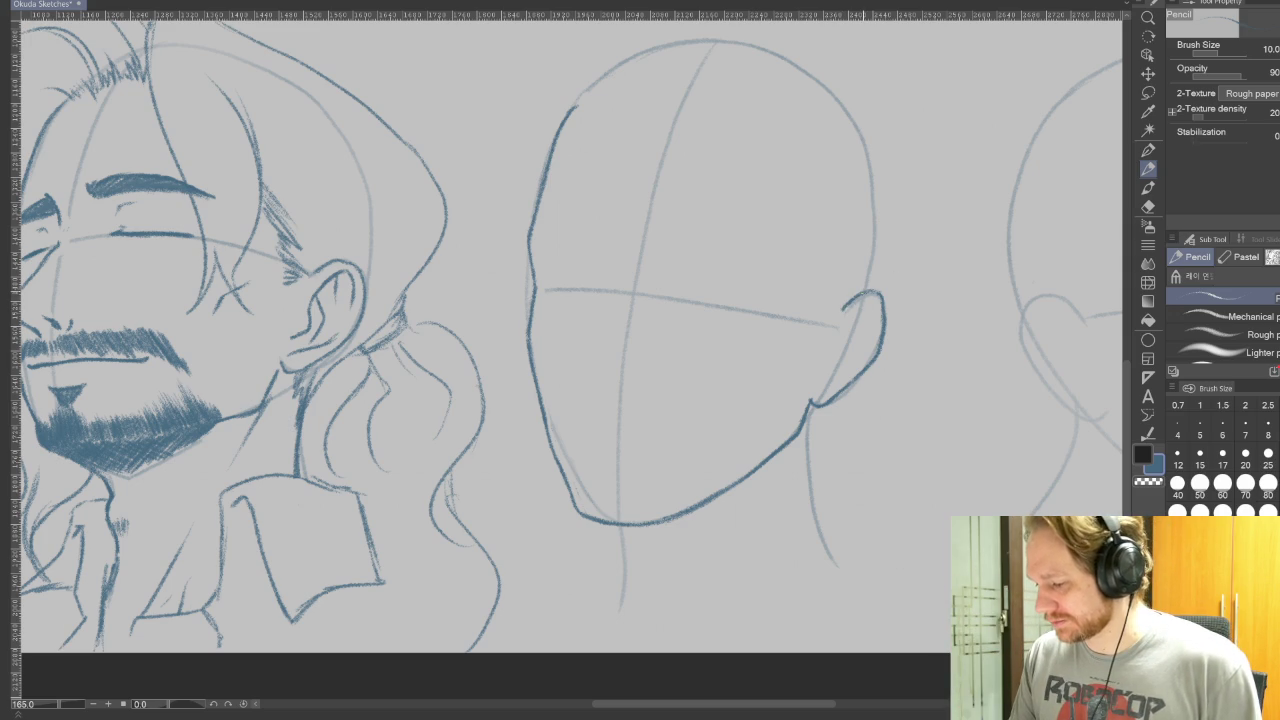
left_click(1150, 205)
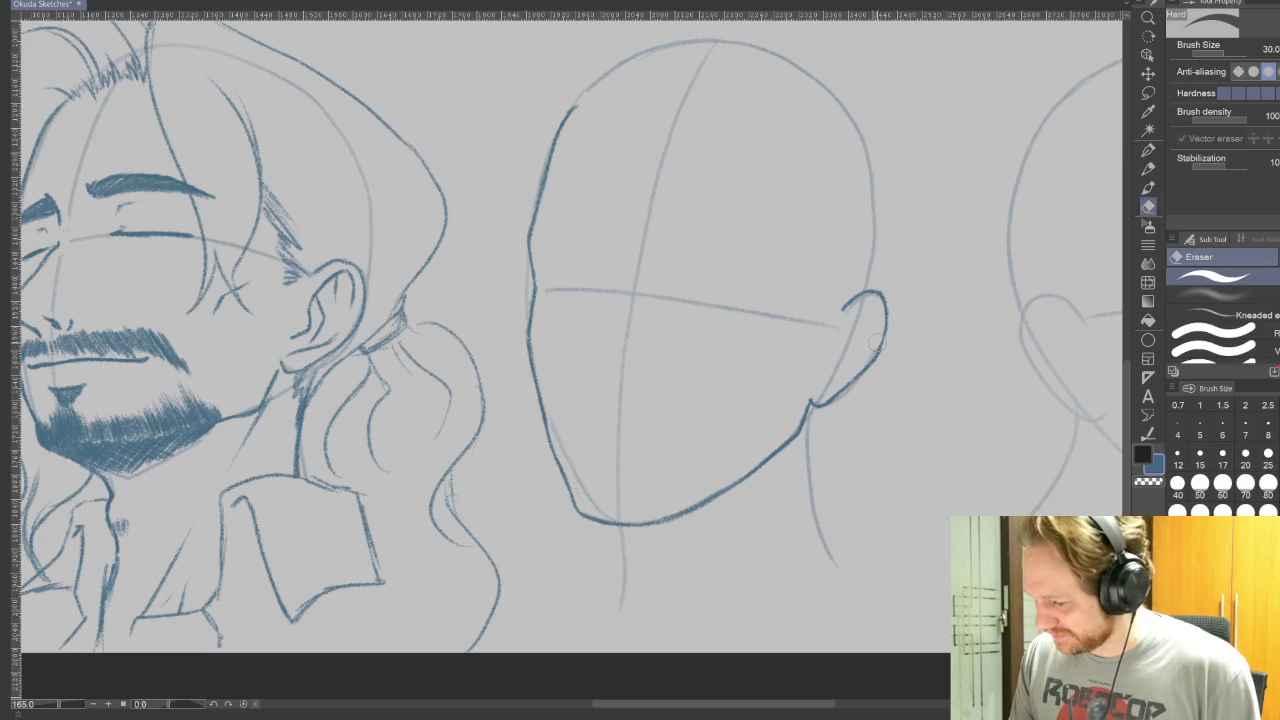
left_click(1148, 168)
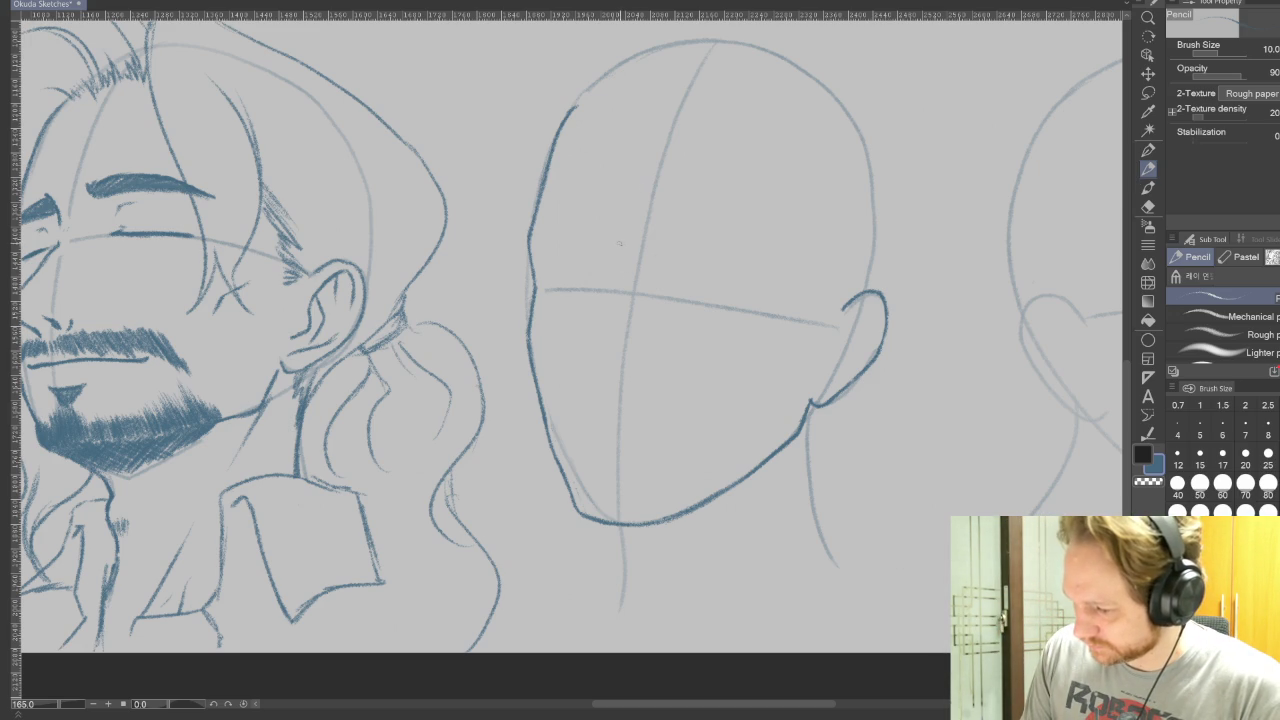
left_click_drag(617, 247, 620, 264)
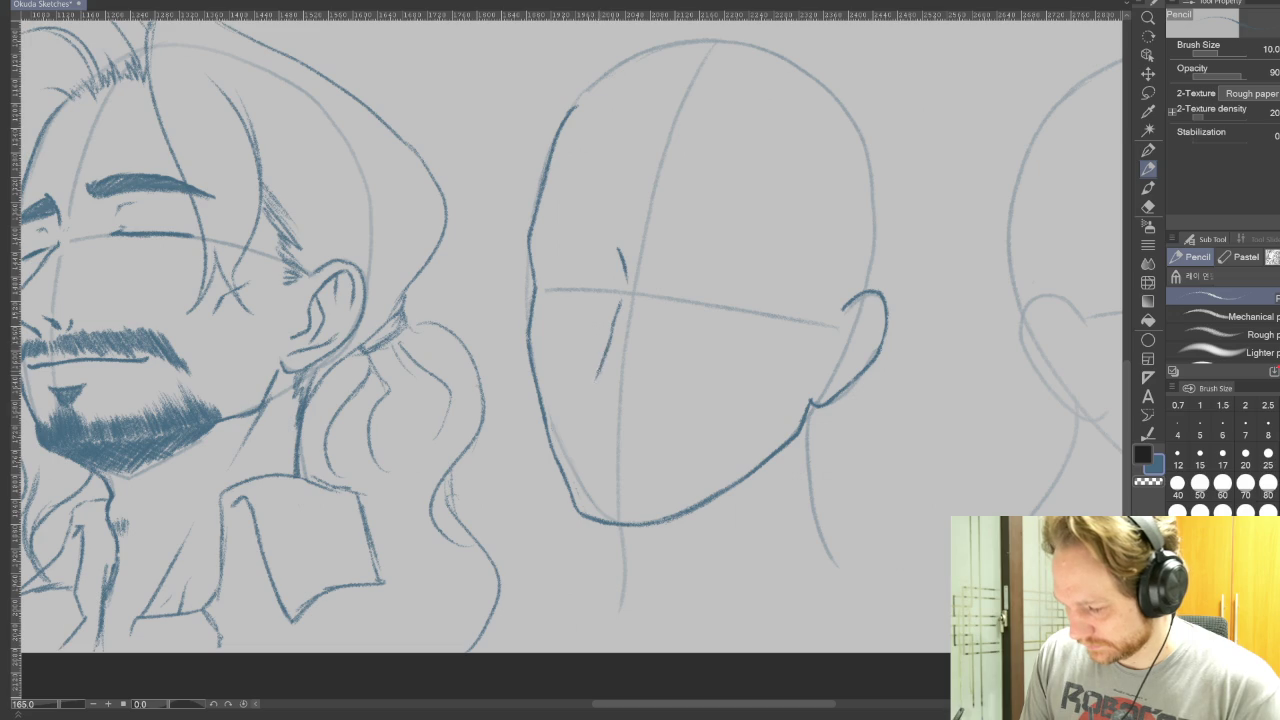
Draw the nose line ending in a tip plus a small nostril mark, rotating the canvas as needed.
left_click_drag(597, 391, 611, 398)
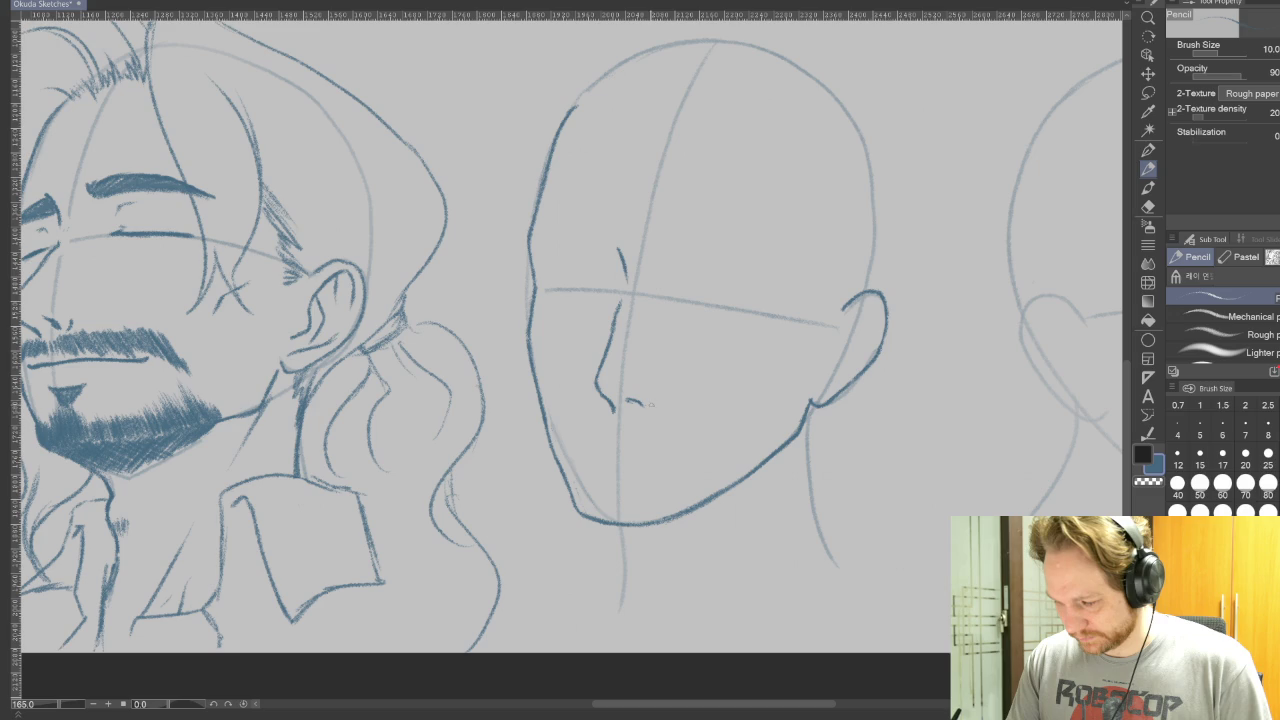
left_click_drag(650, 402, 656, 409)
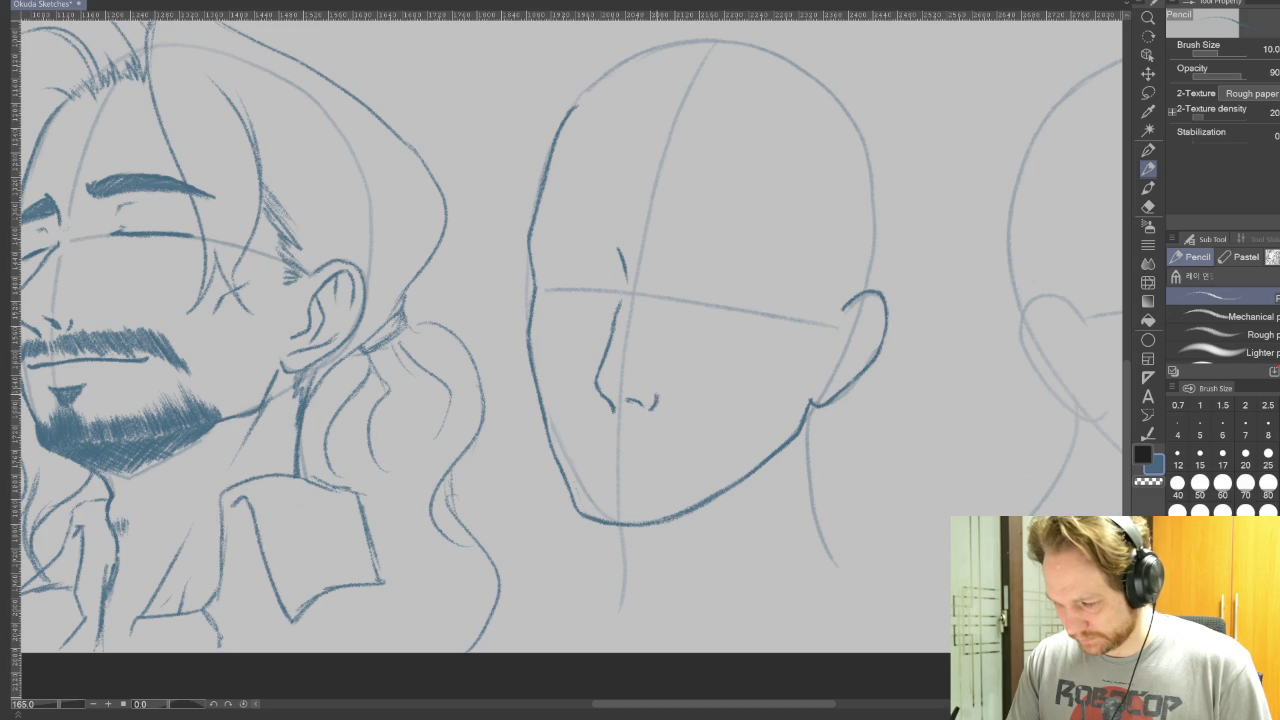
left_click_drag(914, 366, 508, 177)
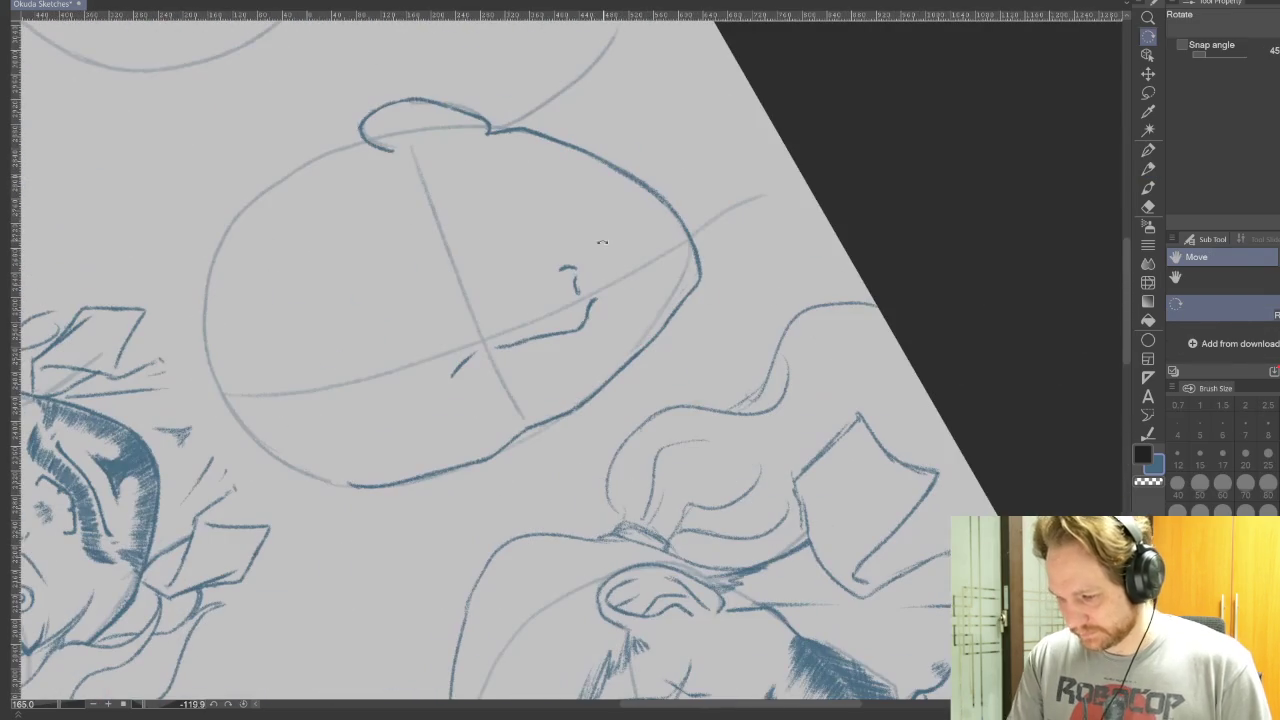
left_click_drag(589, 306, 592, 324)
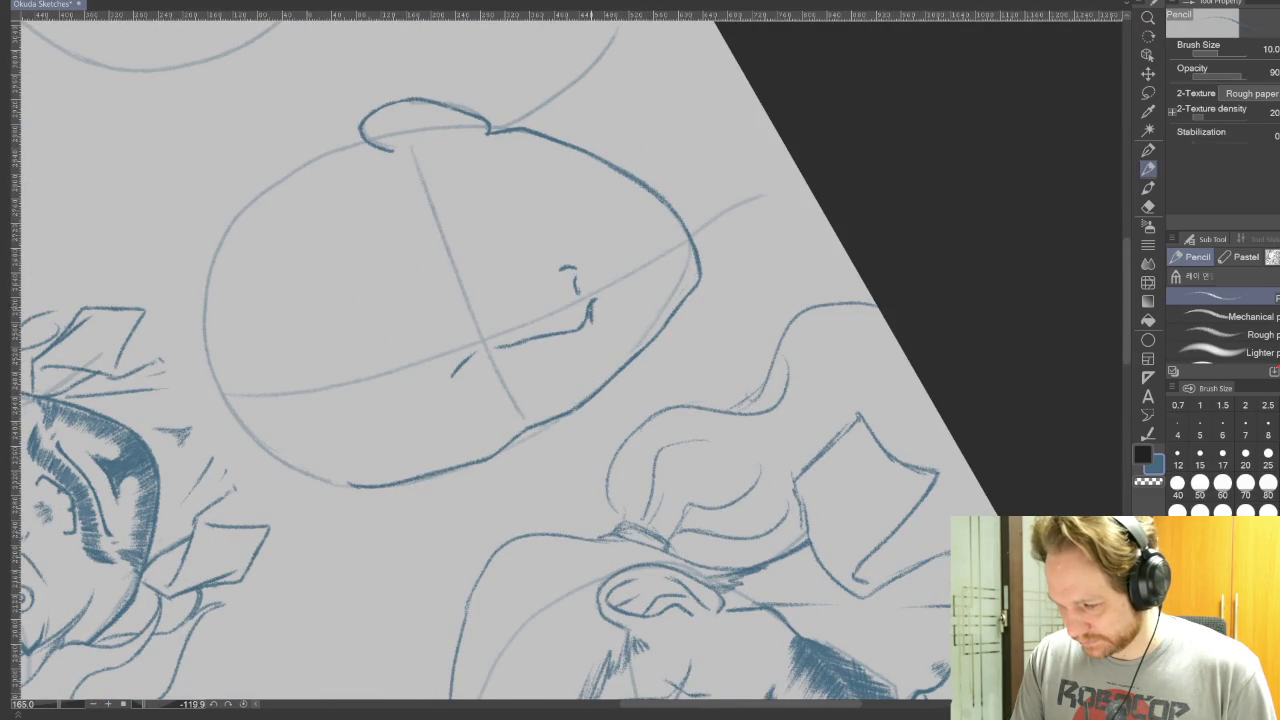
key("r")
mouse_move(1017, 434)
left_mouse_down()
mouse_move(762, 657)
mouse_move(752, 629)
left_mouse_up()
key("p")
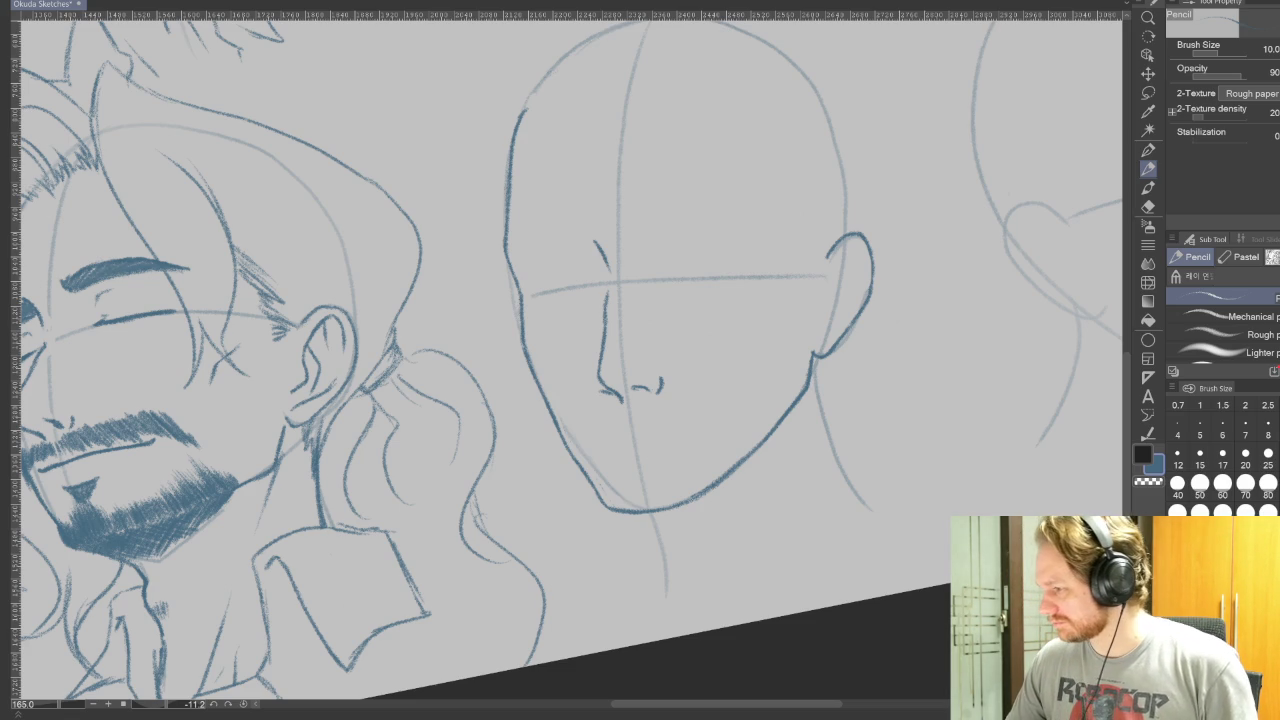
Erase part of the lower-left jaw outline and redraw it darker.
mouse_move(706, 516)
left_mouse_down()
mouse_move(806, 497)
mouse_move(686, 557)
left_mouse_up()
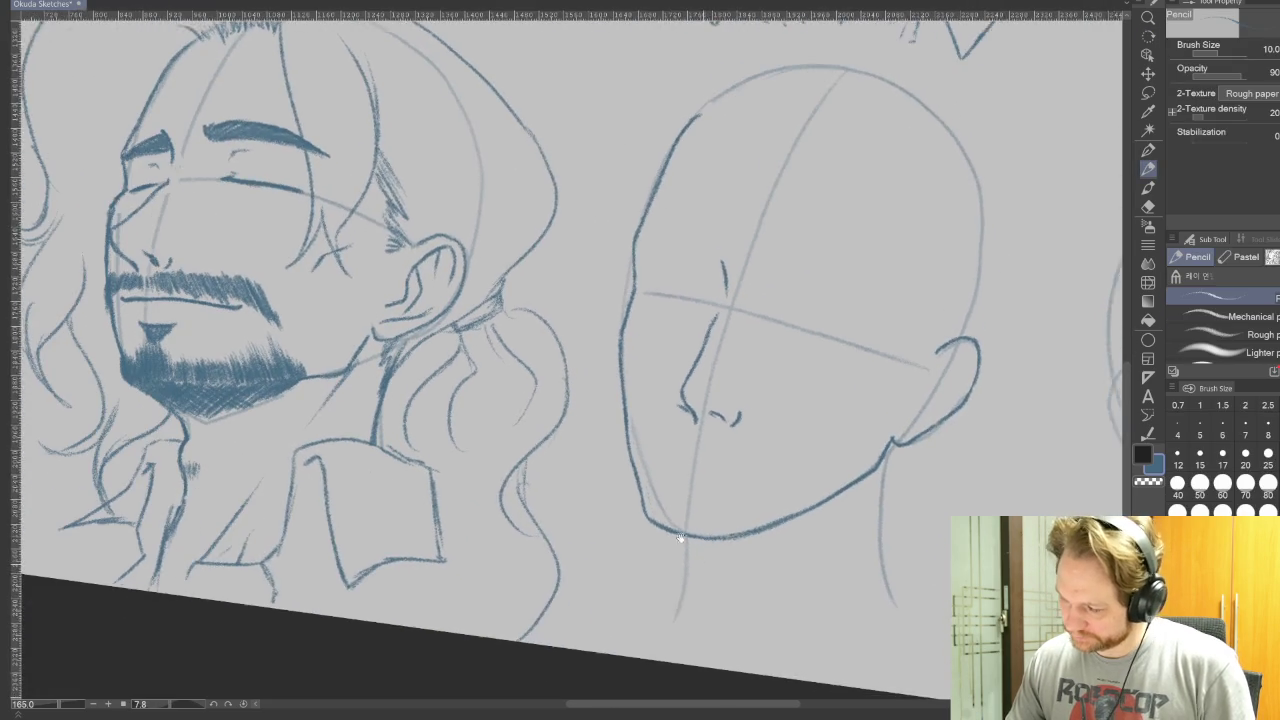
key("e")
left_click_drag(588, 412, 598, 466)
key("p")
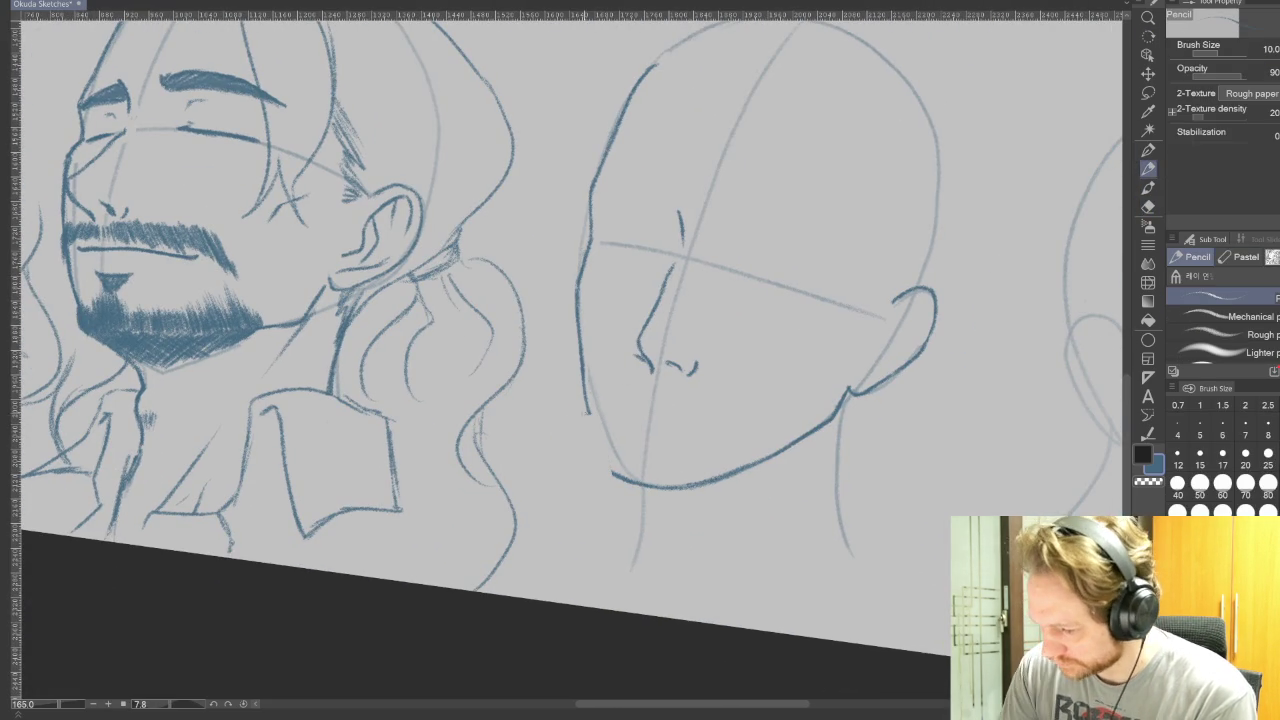
left_click_drag(588, 410, 613, 476)
left_click_drag(595, 422, 605, 444)
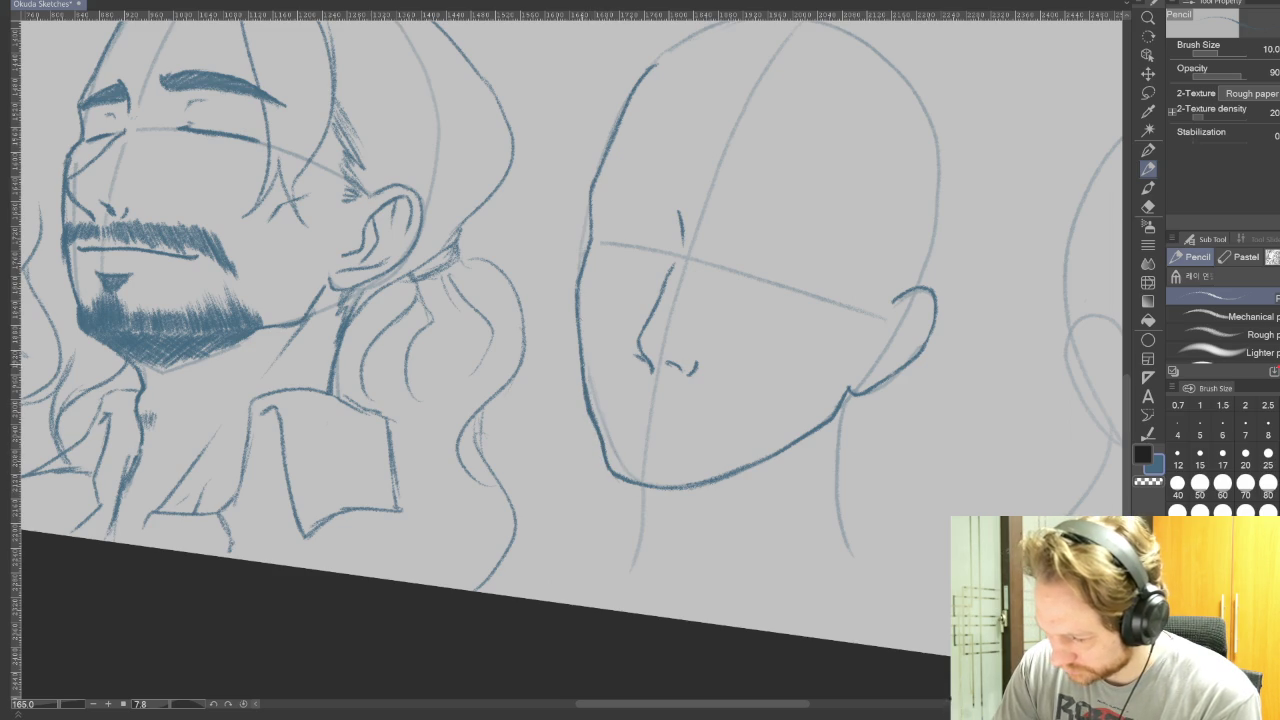
Erase the stray line along the jaw, rotating the canvas and returning it upright.
key("e")
left_click_drag(580, 372, 600, 442)
key("p")
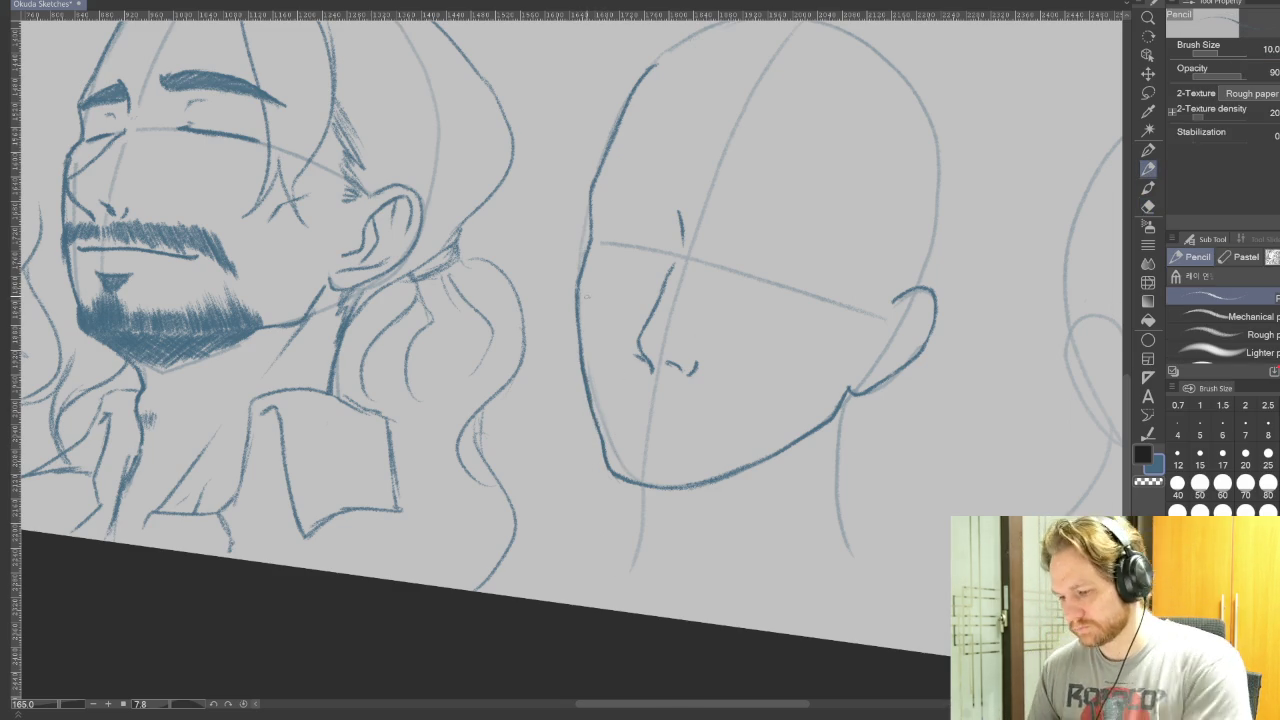
key("r")
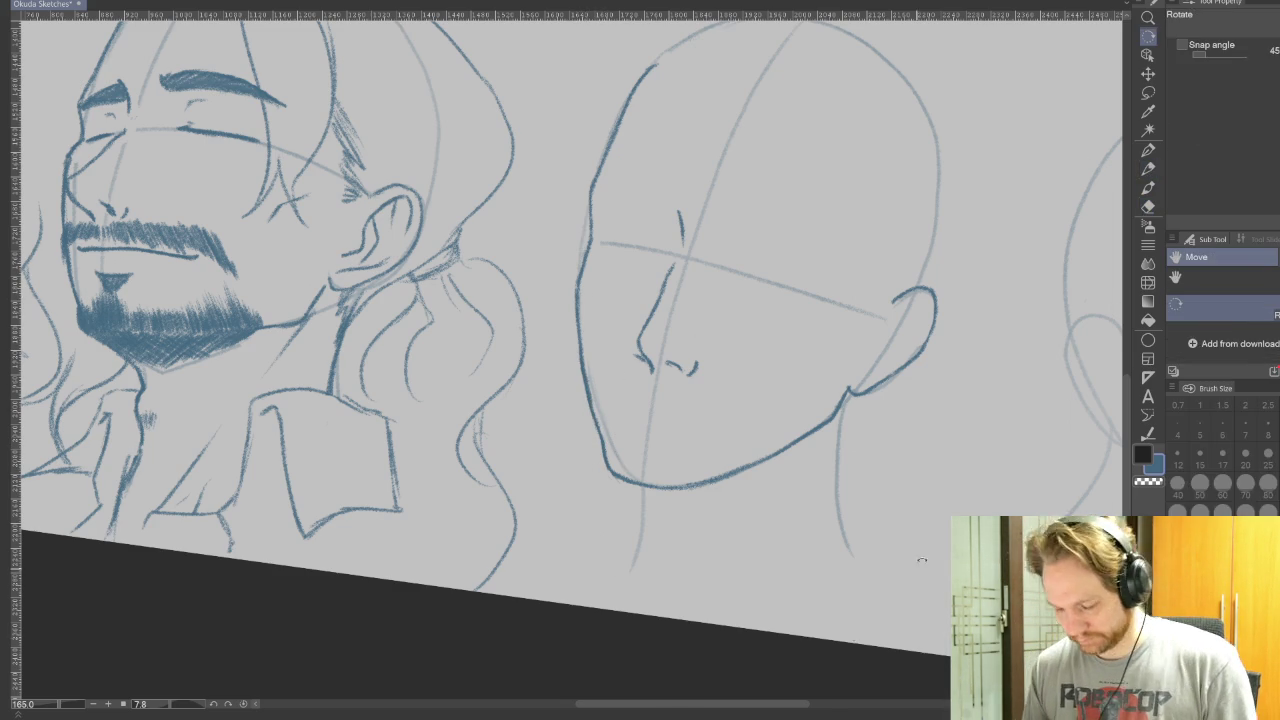
left_click_drag(908, 577, 640, 690)
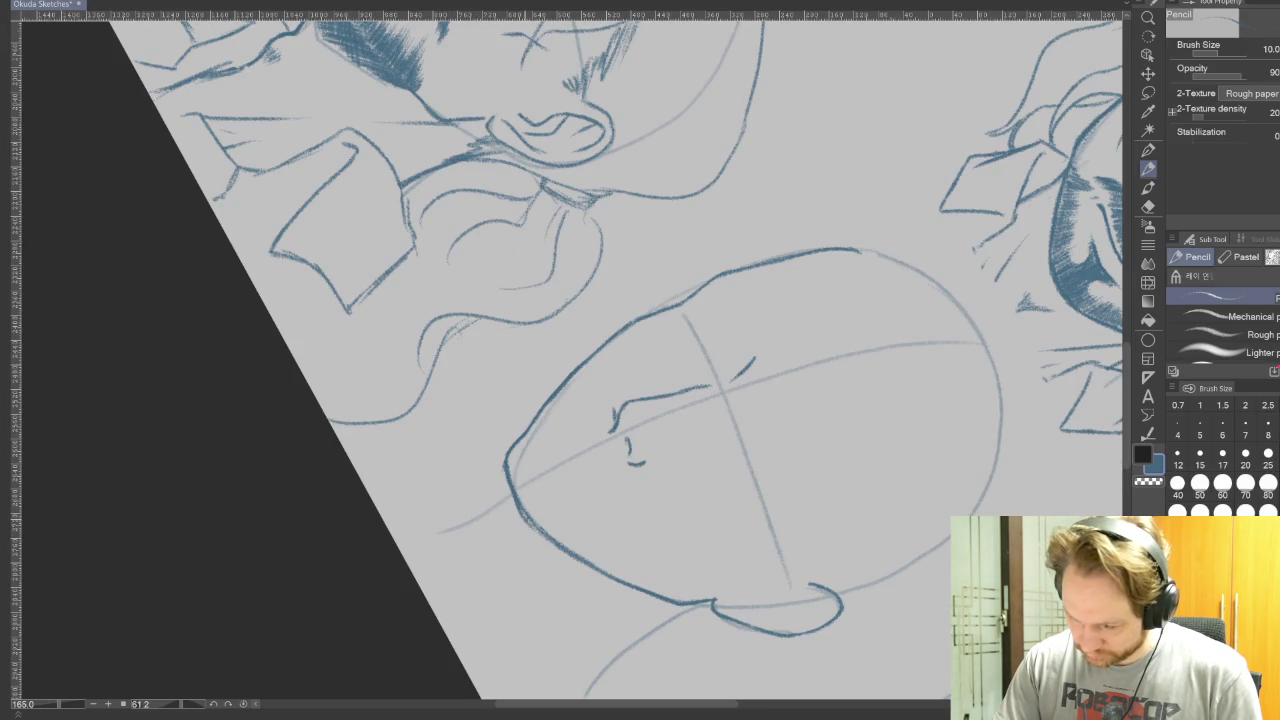
key("r")
left_click_drag(640, 690, 420, 640)
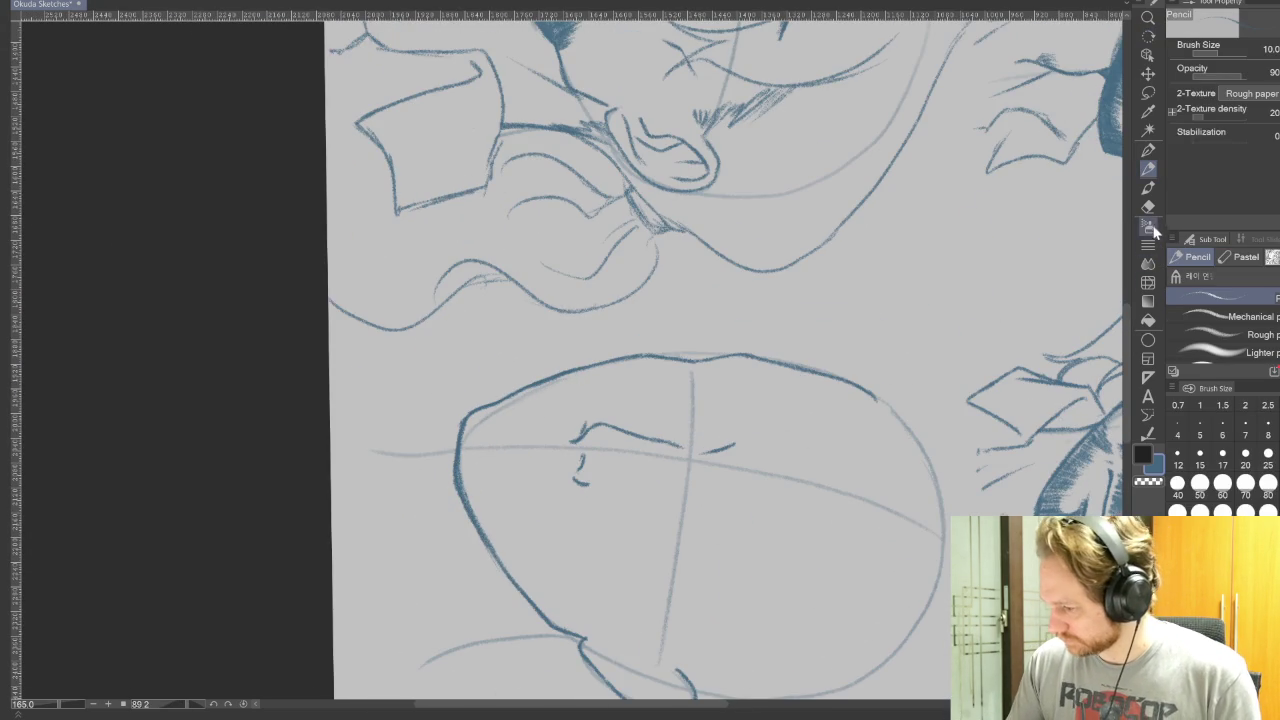
key("e")
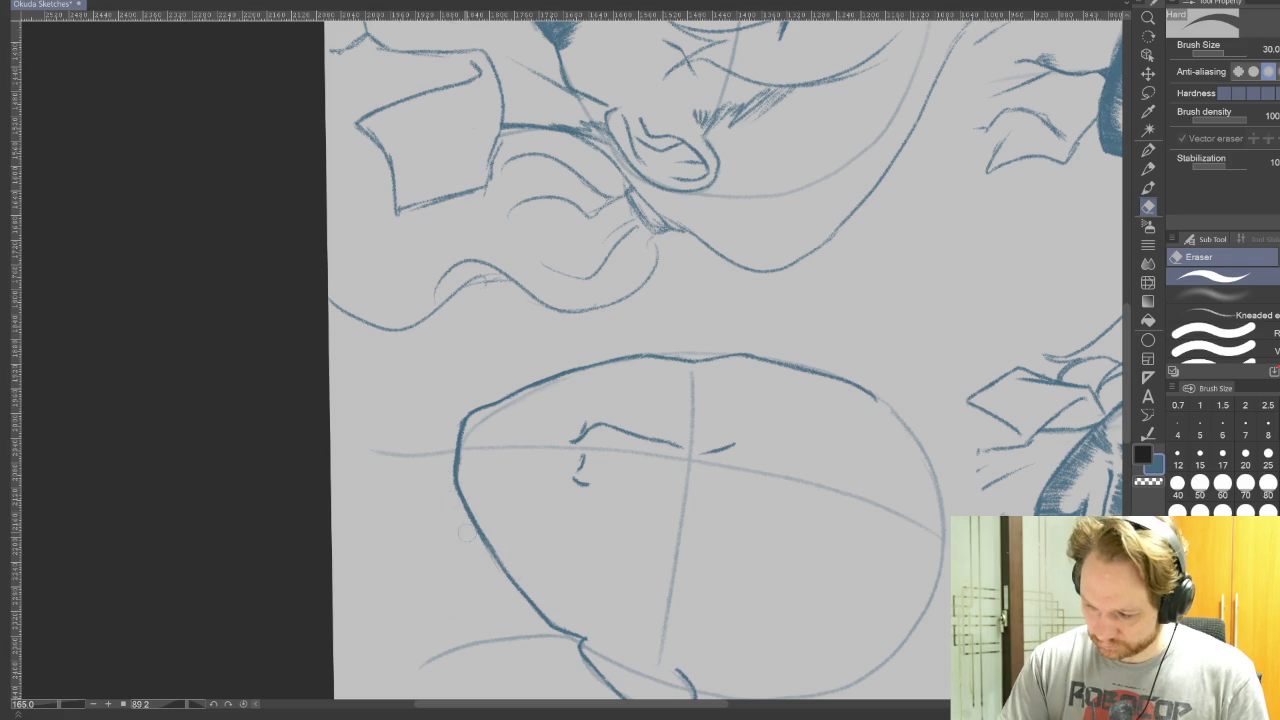
key("r")
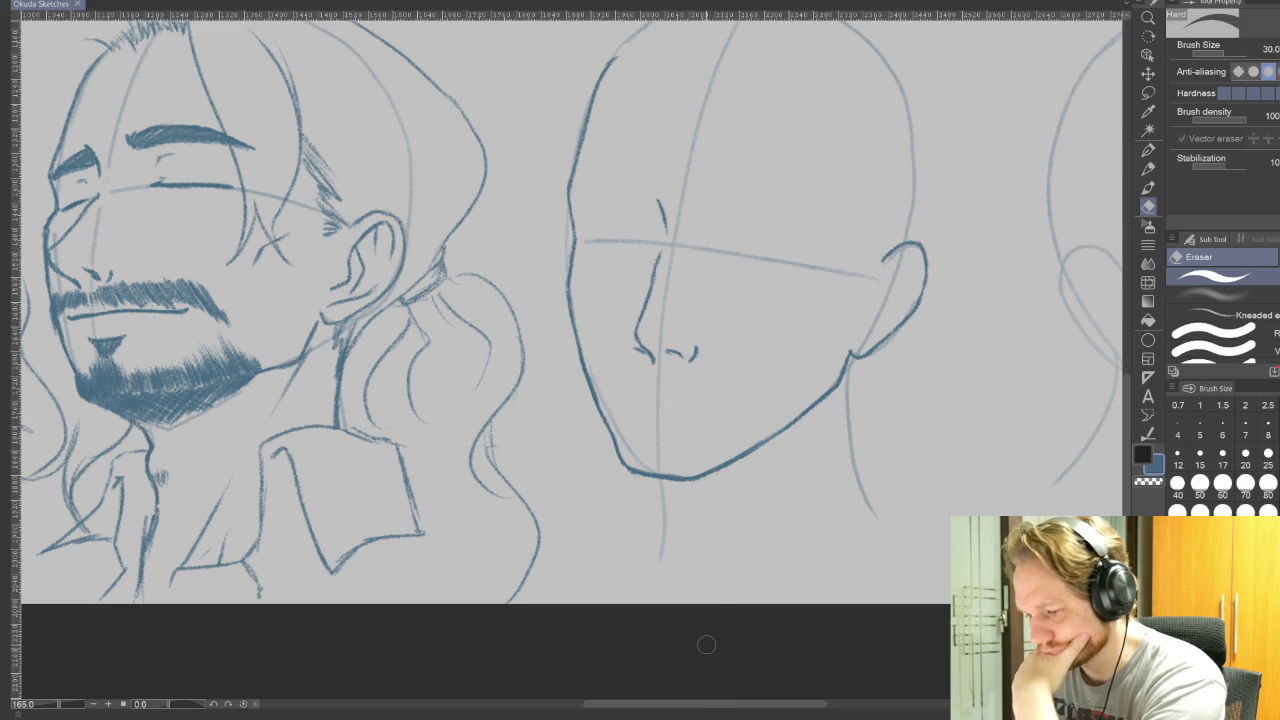
Undo the faint stray stroke beside the nose with Ctrl+Z.
left_click(1148, 168)
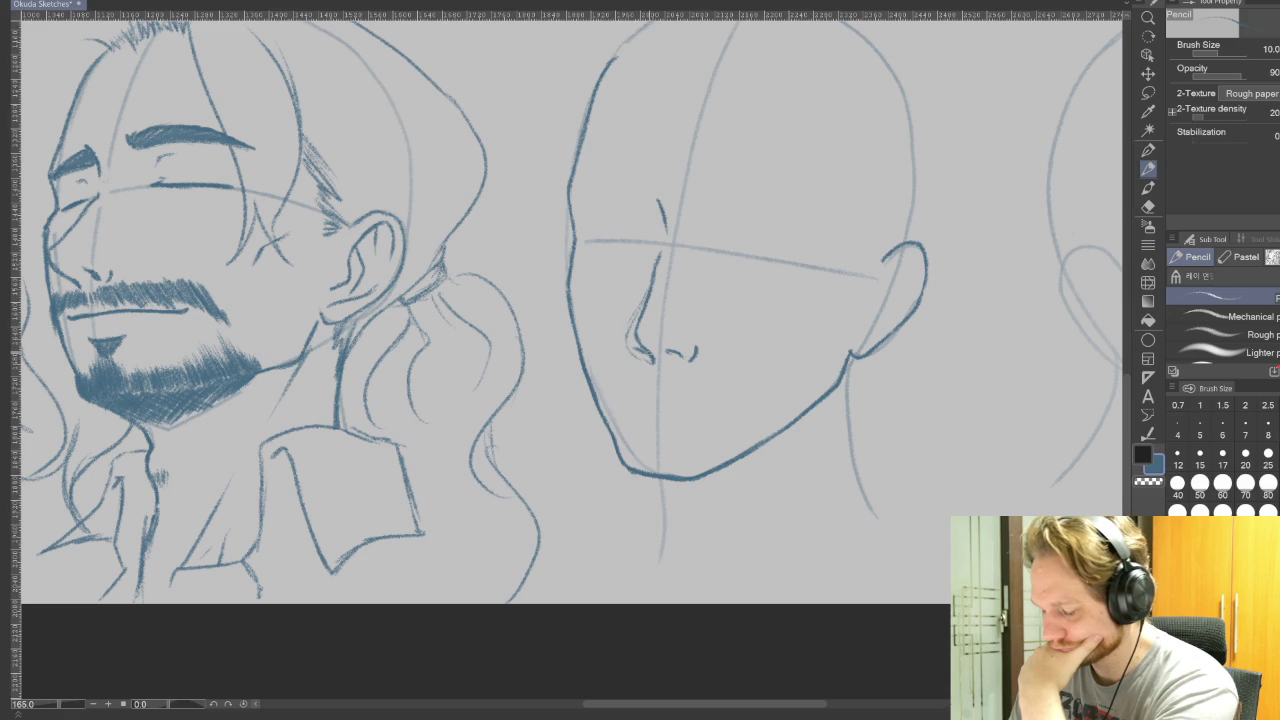
key("ctrl+z")
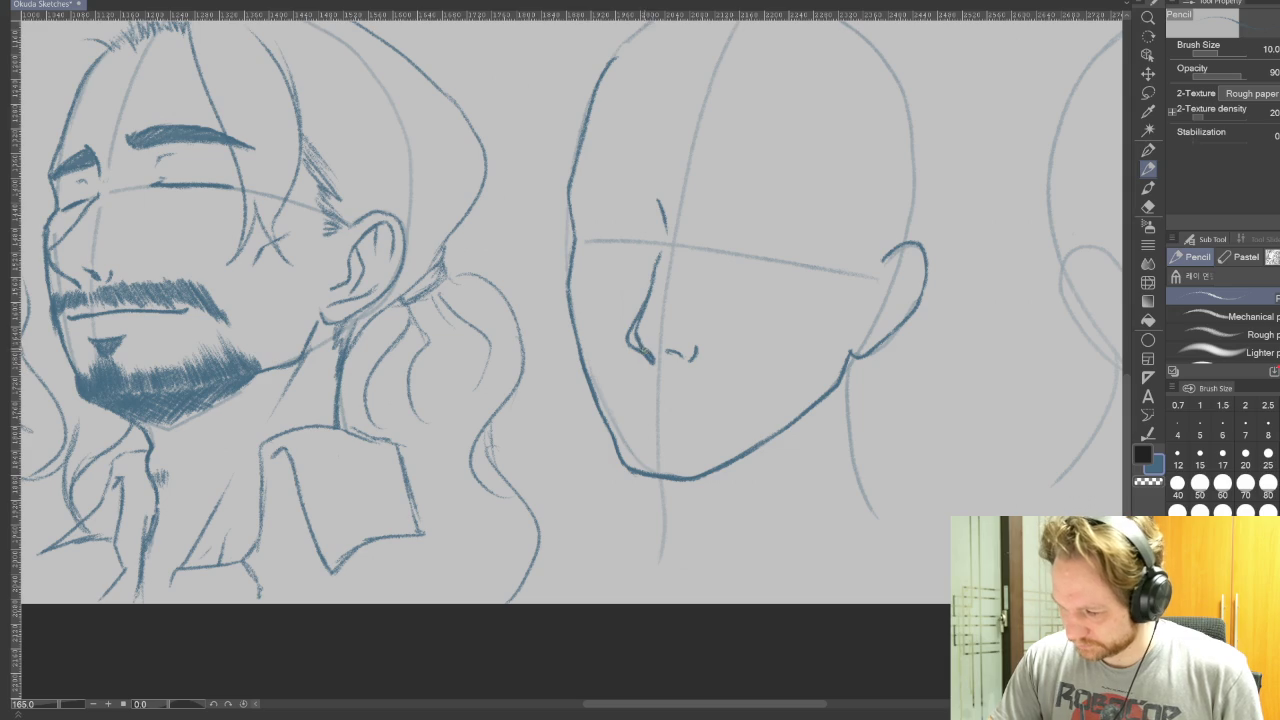
scroll(798, 383, "down", 3)
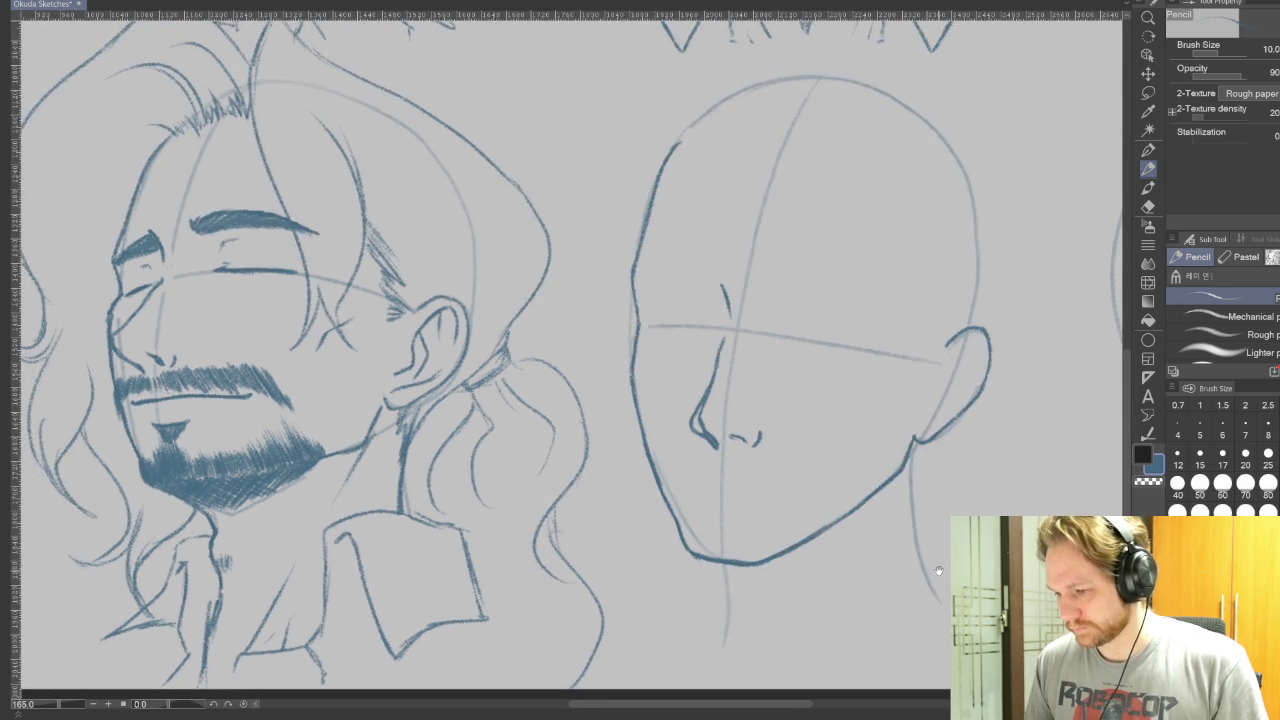
On a tilted canvas, draw a curved closed lid line for the left eye, then straighten the view.
key("r")
left_click_drag(1031, 423, 871, 309)
scroll(871, 309, "up", 3)
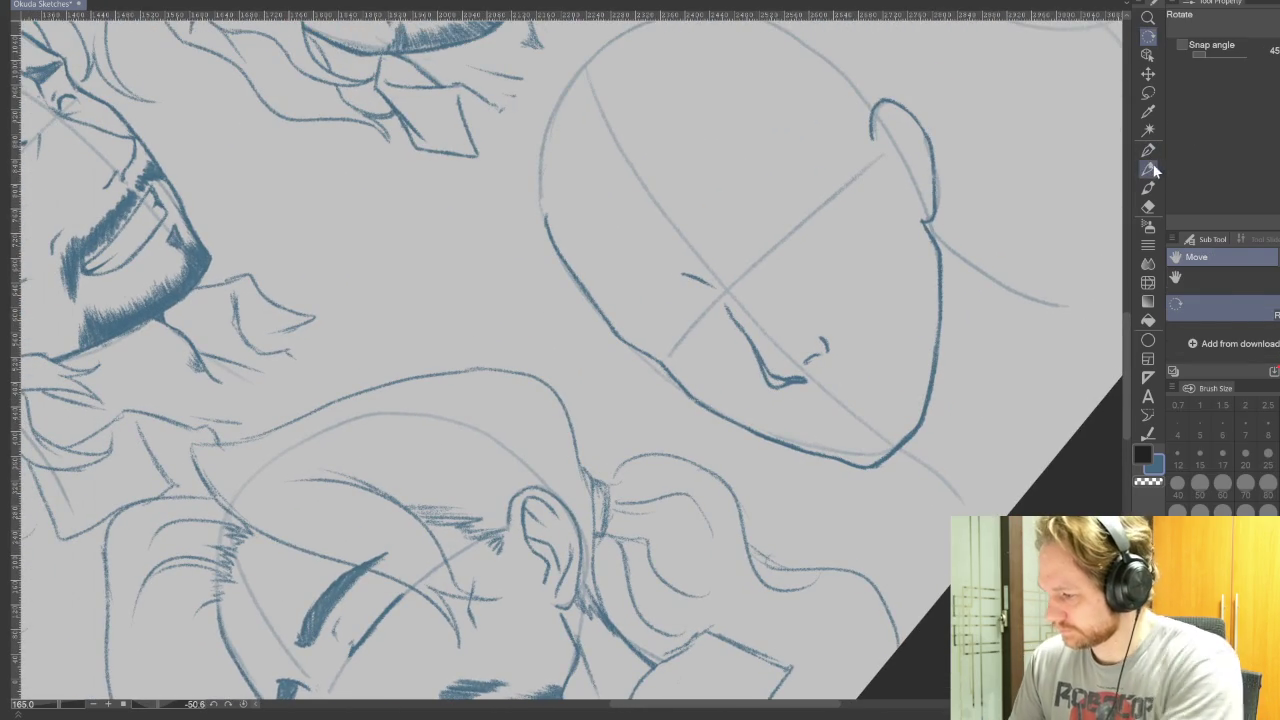
left_click(1148, 168)
left_click_drag(676, 276, 626, 334)
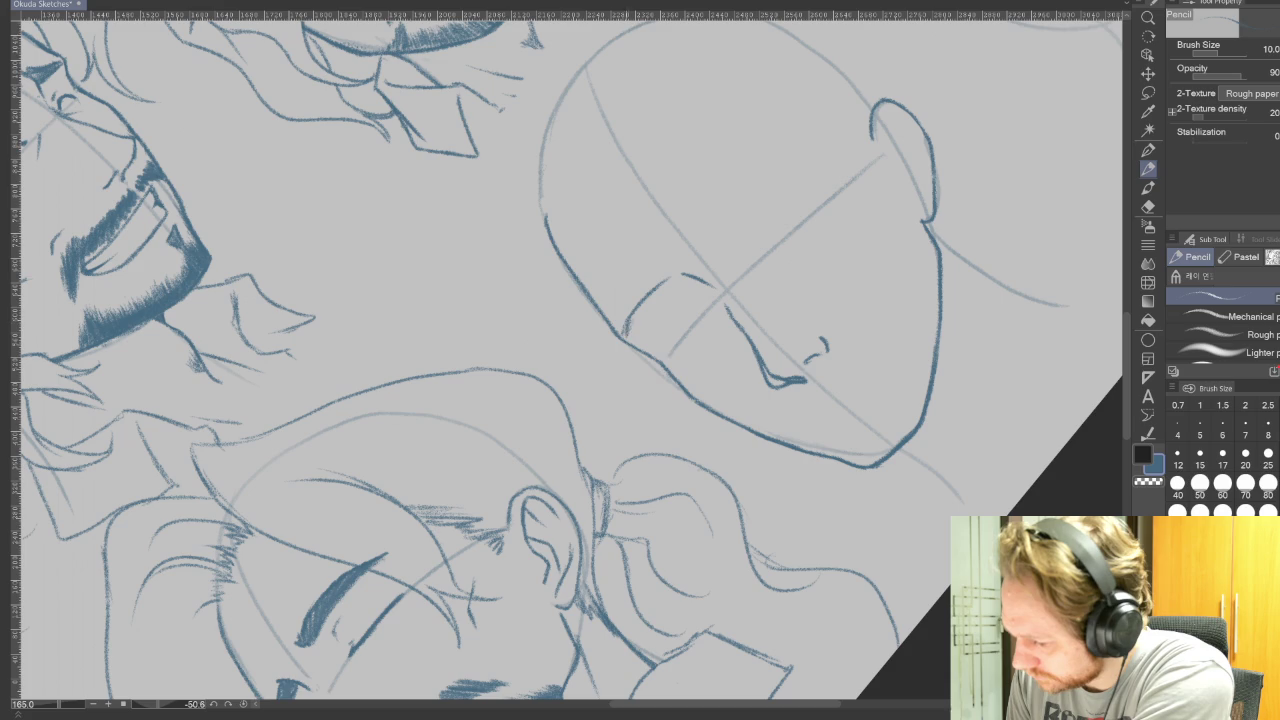
left_click_drag(676, 294, 632, 328)
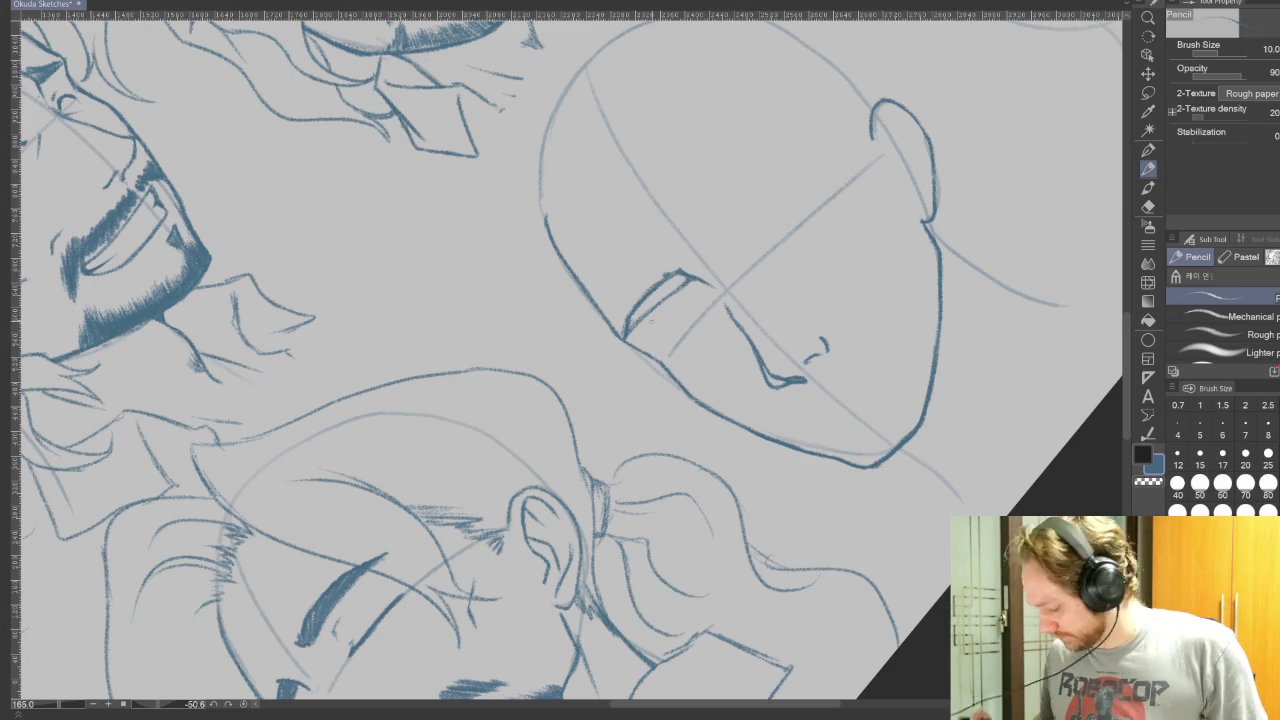
key("r")
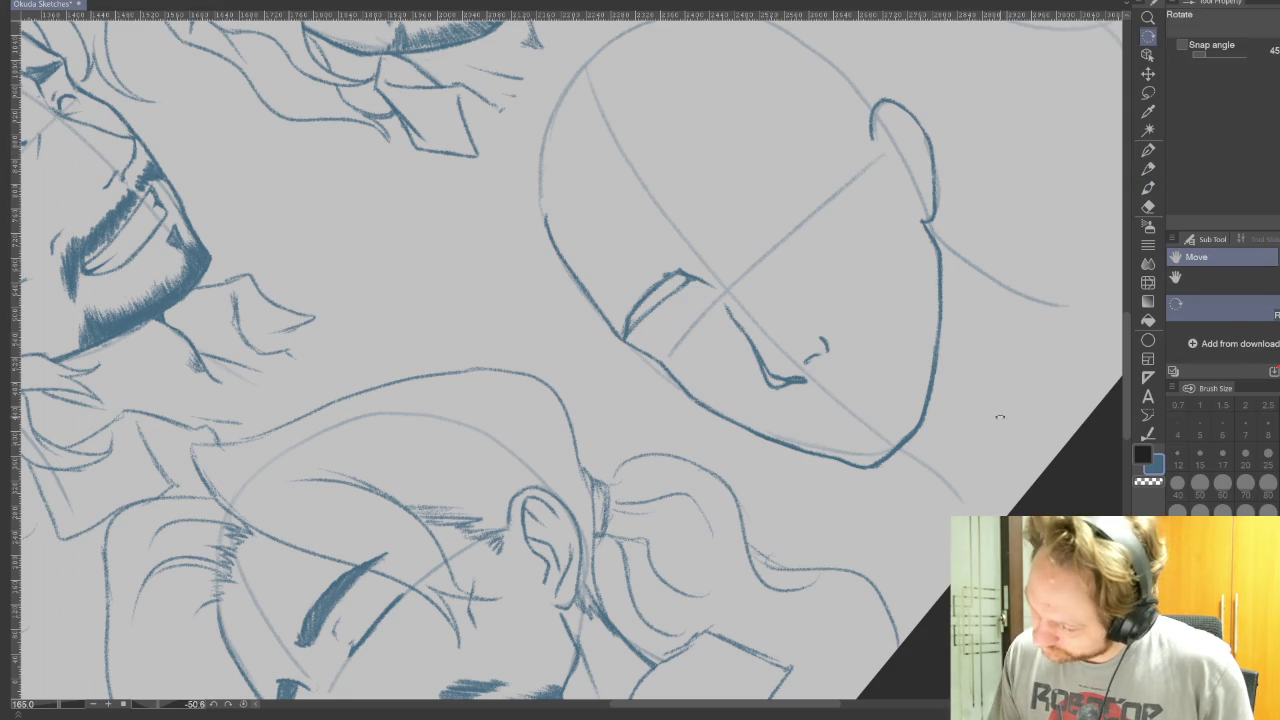
key("ctrl+@")
key("p")
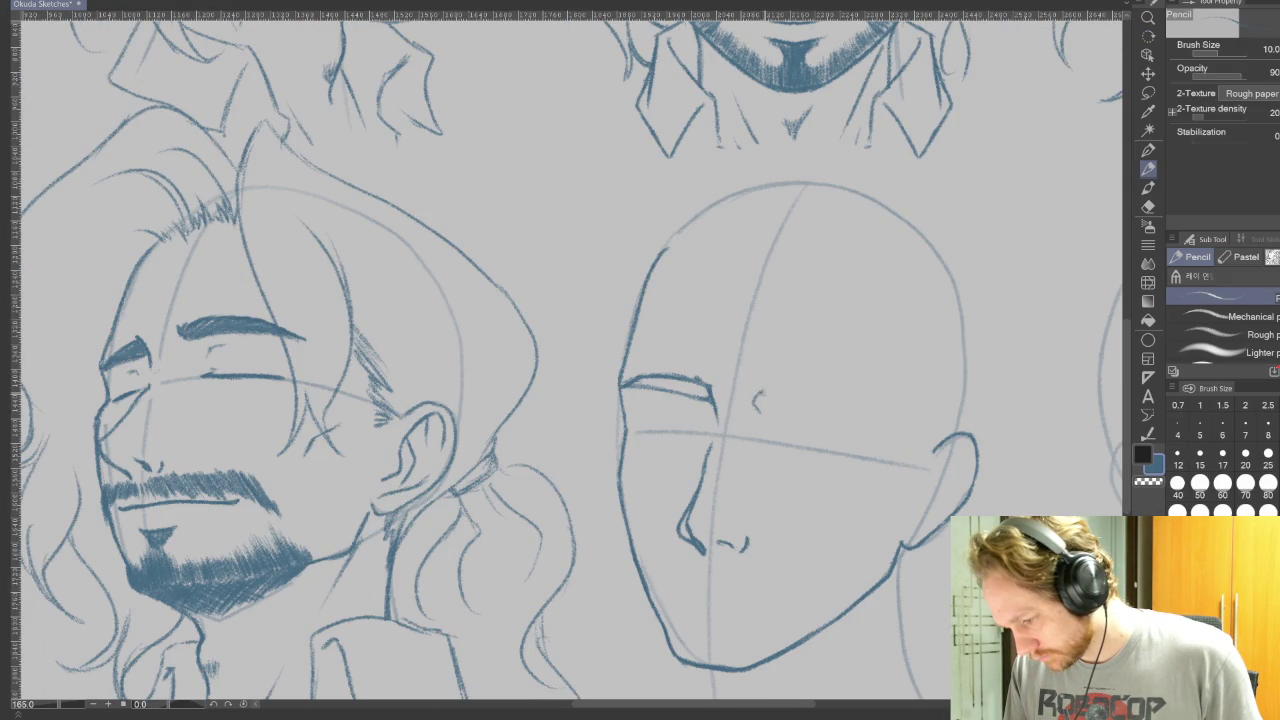
Tilt the canvas and build a thick, dark right eyebrow with layered strokes.
key("r")
left_click_drag(760, 300, 700, 220)
key("p")
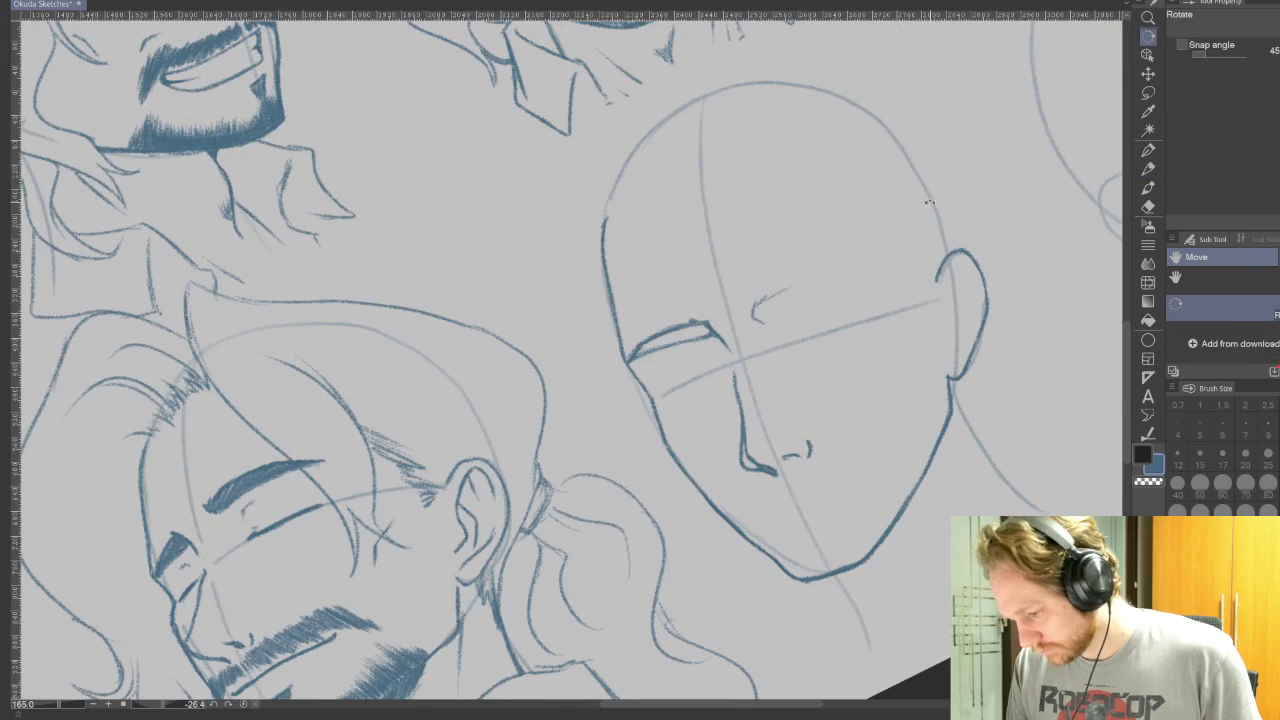
left_click_drag(770, 320, 820, 296)
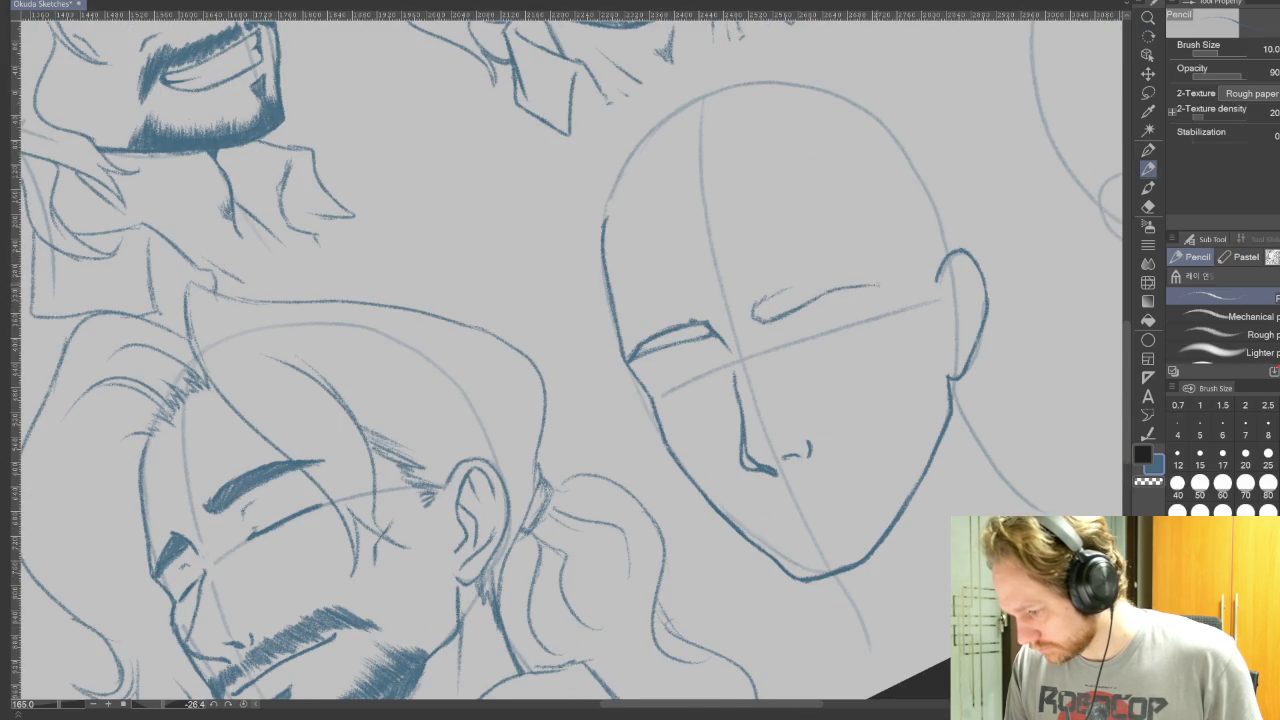
left_click_drag(884, 283, 790, 290)
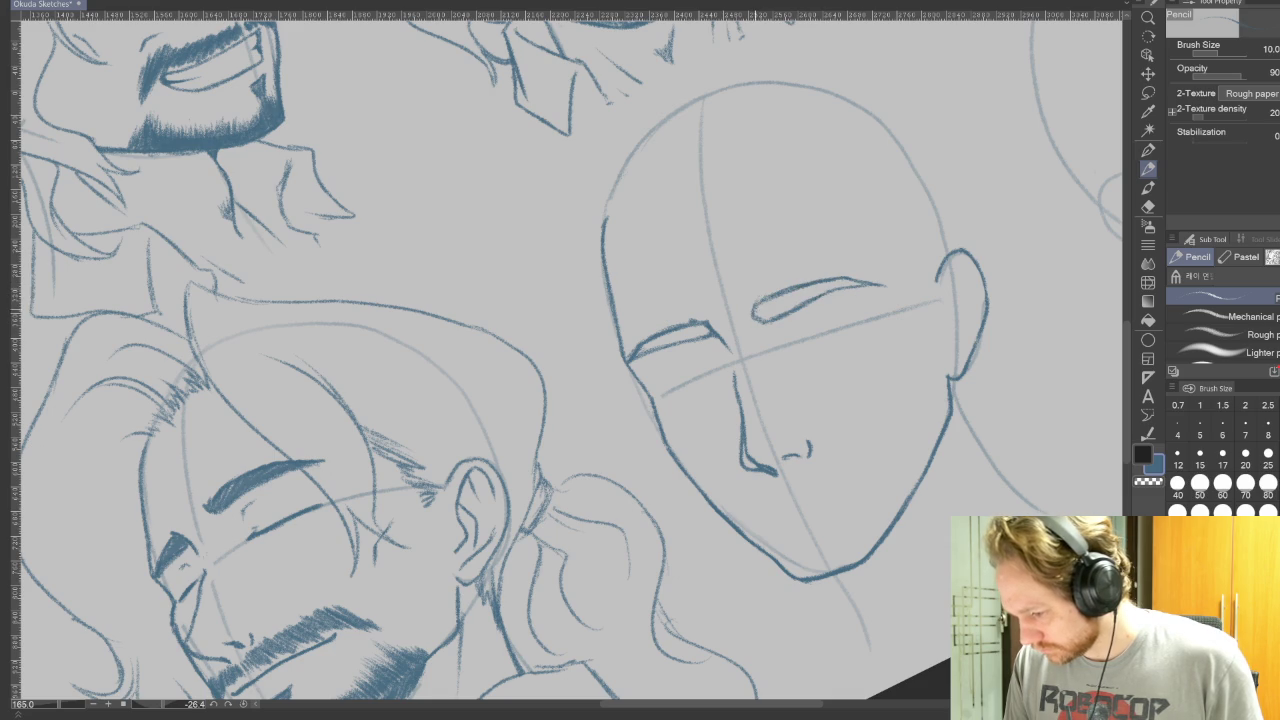
mouse_move(765, 318)
left_mouse_down()
mouse_move(834, 279)
mouse_move(856, 282)
left_mouse_up()
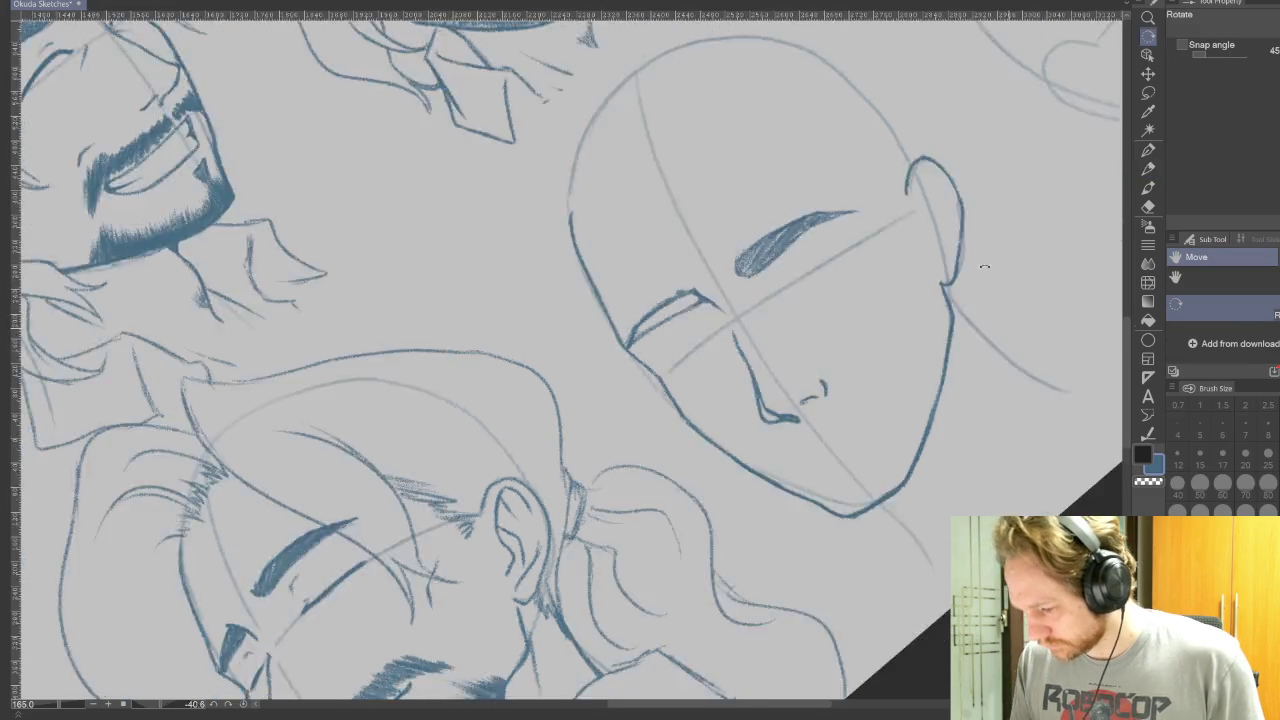
Darken and thicken the left eyebrow, then return the canvas upright and reframe the head.
left_click_drag(700, 400, 900, 300)
left_click(1148, 206)
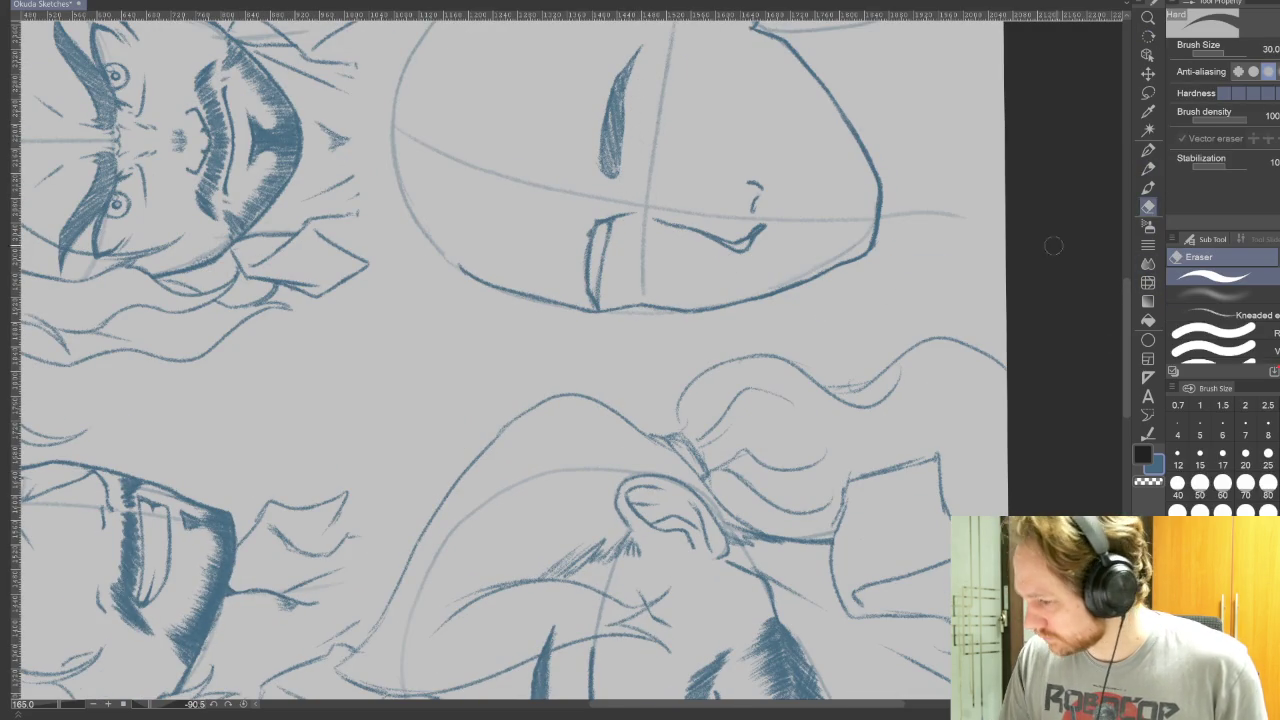
left_click(1148, 168)
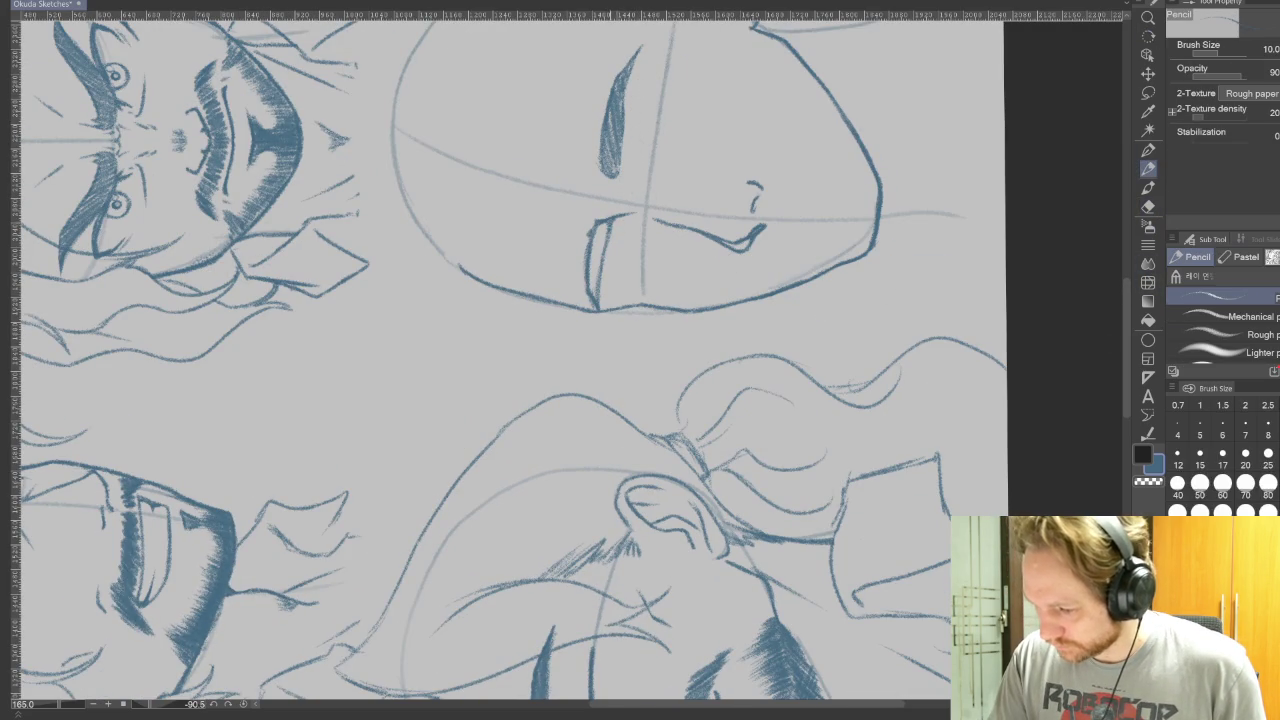
left_click_drag(606, 222, 590, 290)
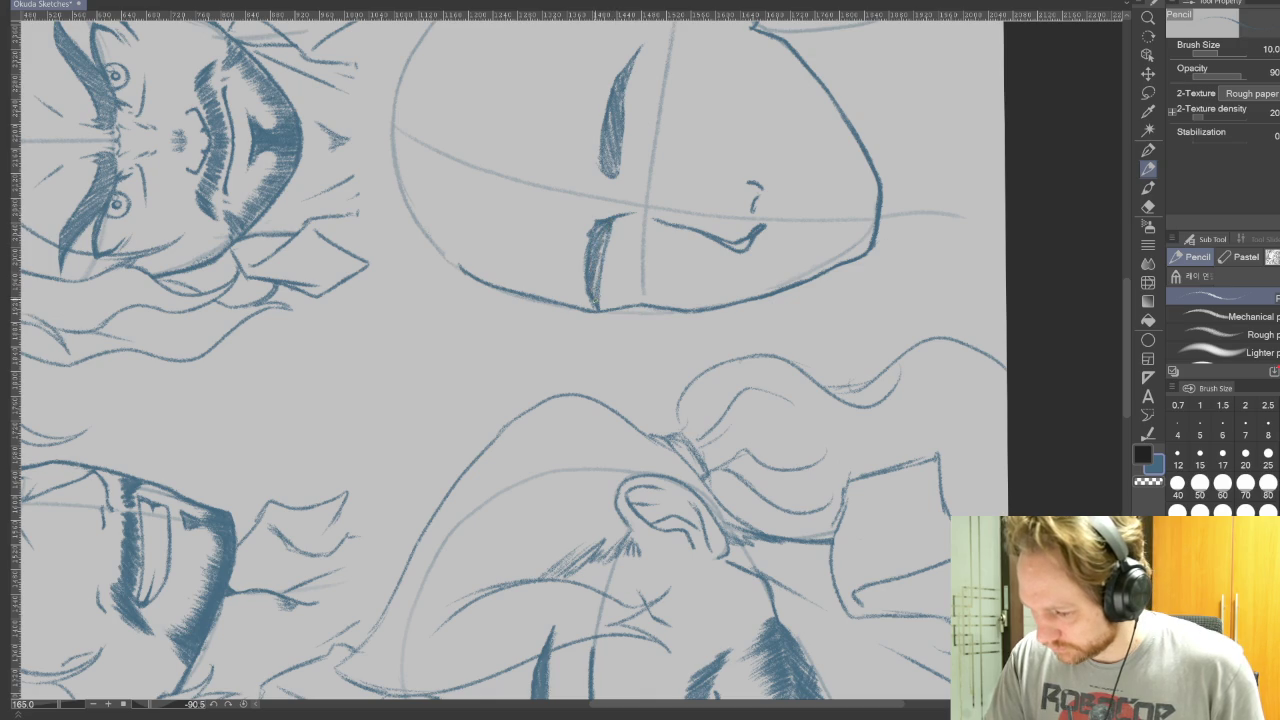
key("ctrl+@")
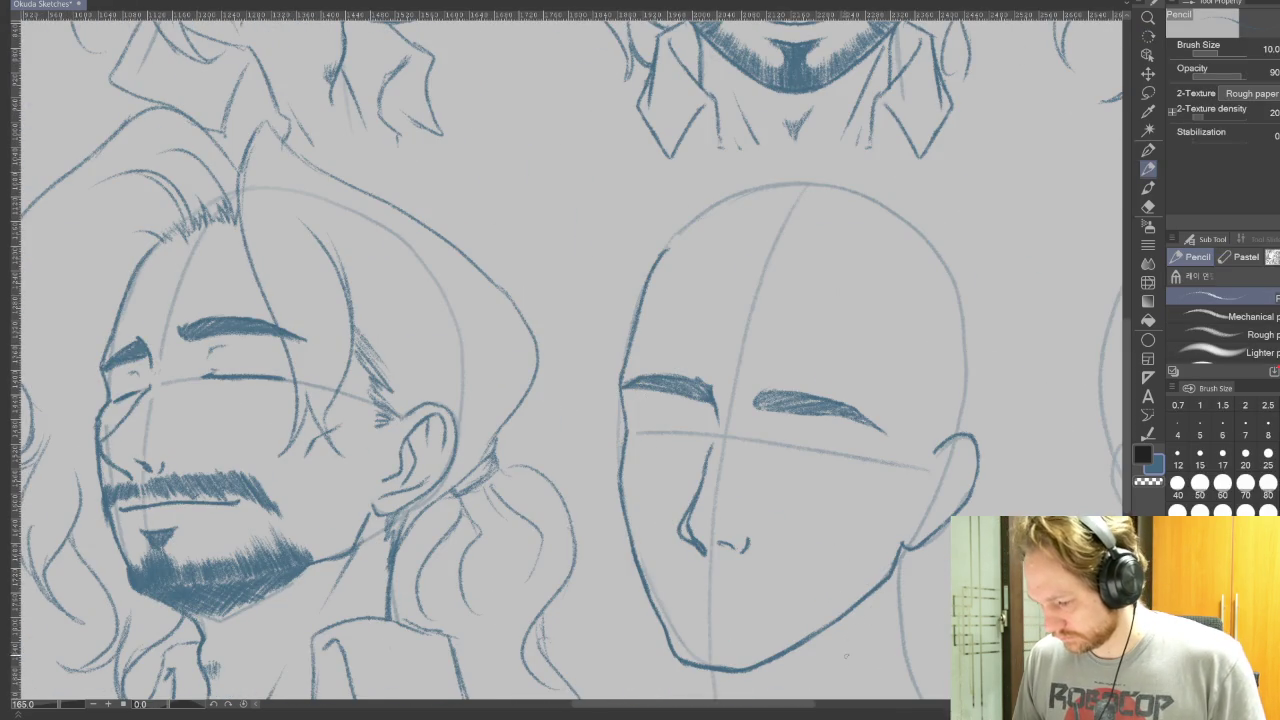
left_click_drag(872, 620, 709, 606)
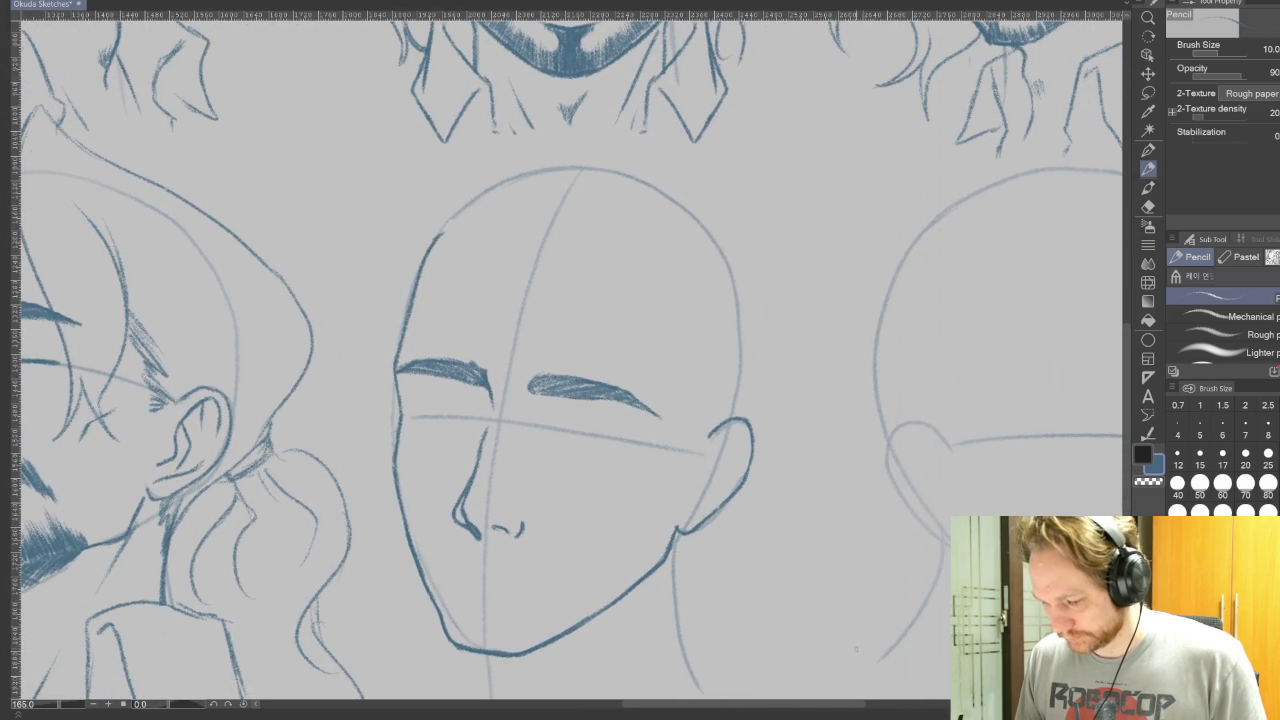
mouse_move(883, 606)
left_mouse_down()
mouse_move(975, 328)
mouse_move(791, 420)
mouse_move(914, 291)
left_mouse_up()
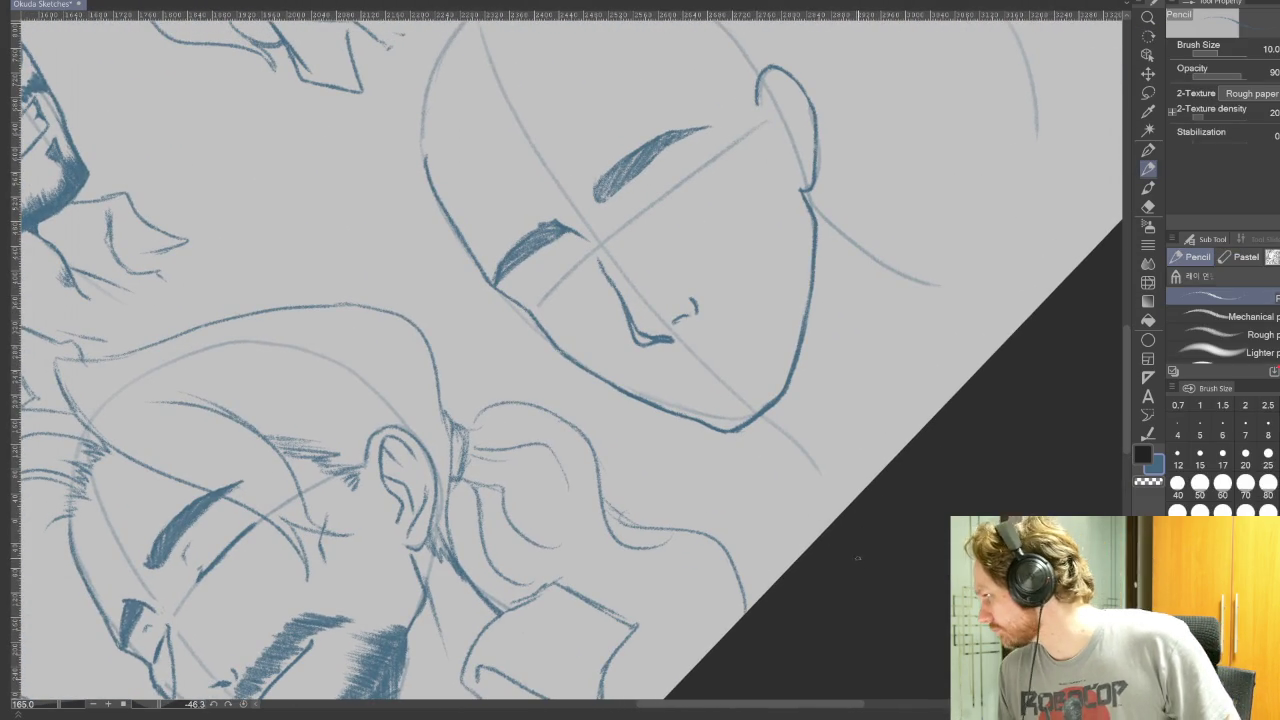
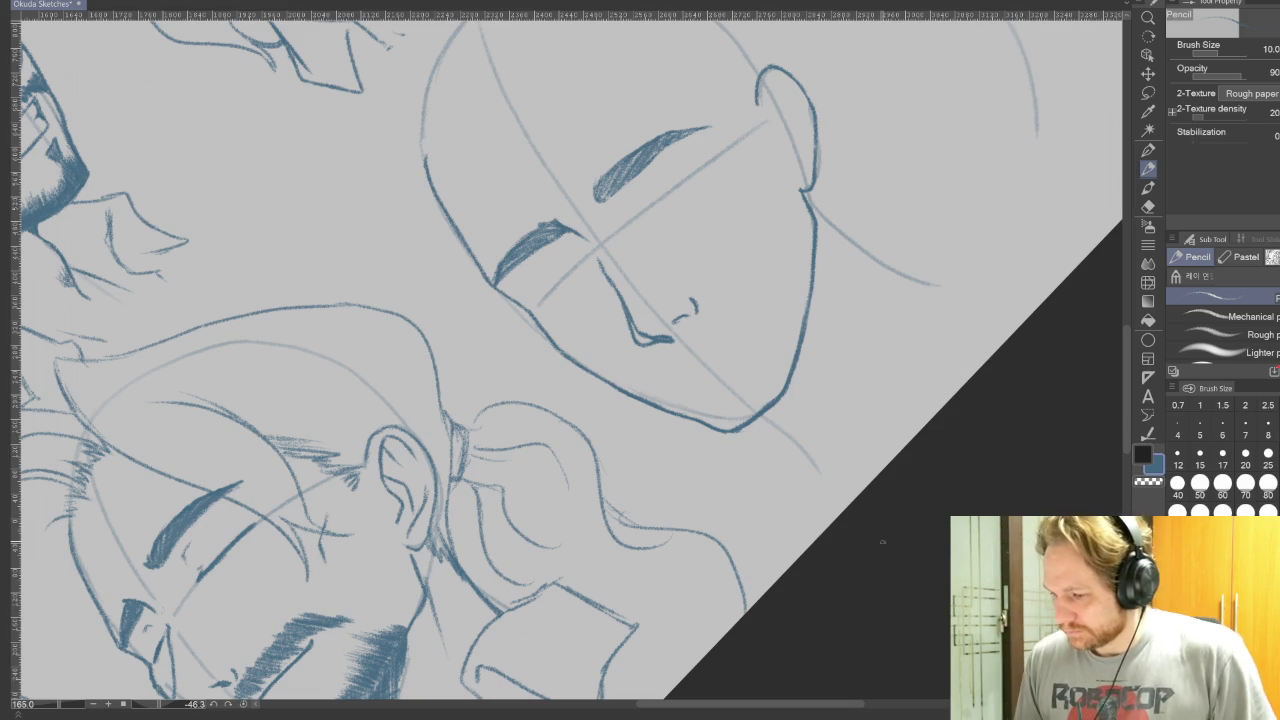
Sketch the closed eyelid under the bald head's brow, undoing the rough try and redrawing it darker.
left_click_drag(630, 197, 675, 171)
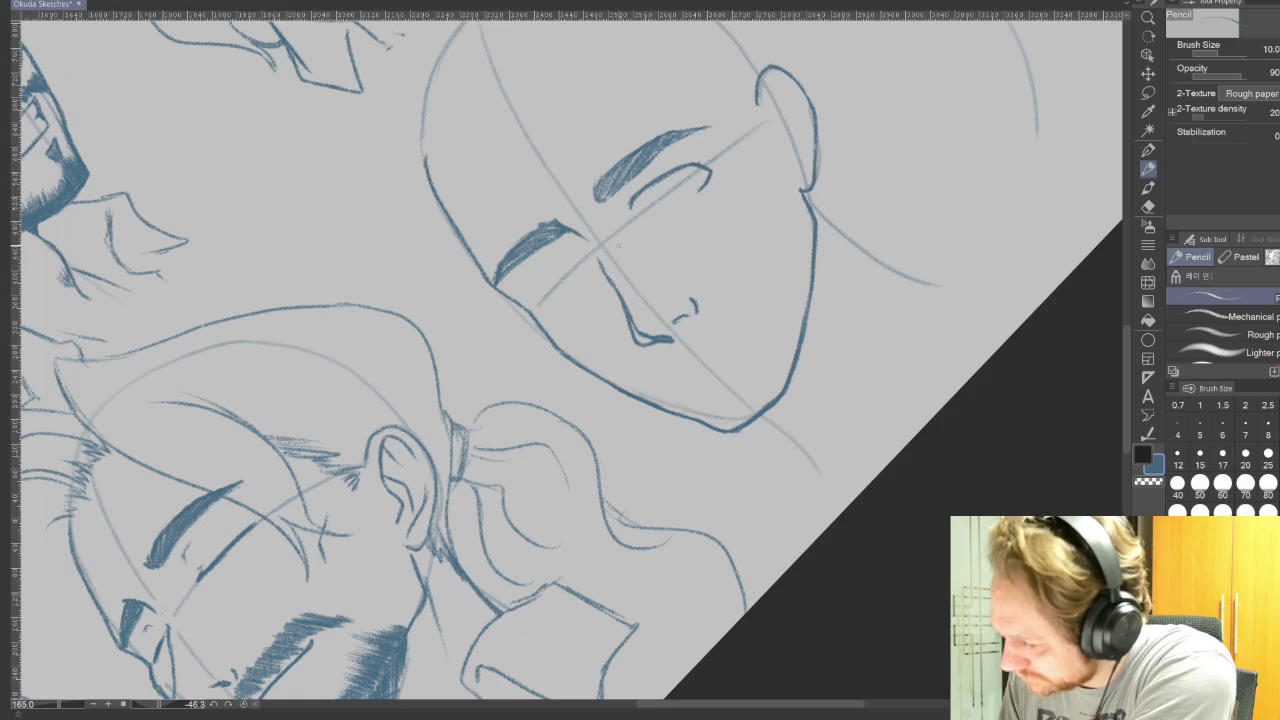
left_click_drag(633, 196, 637, 222)
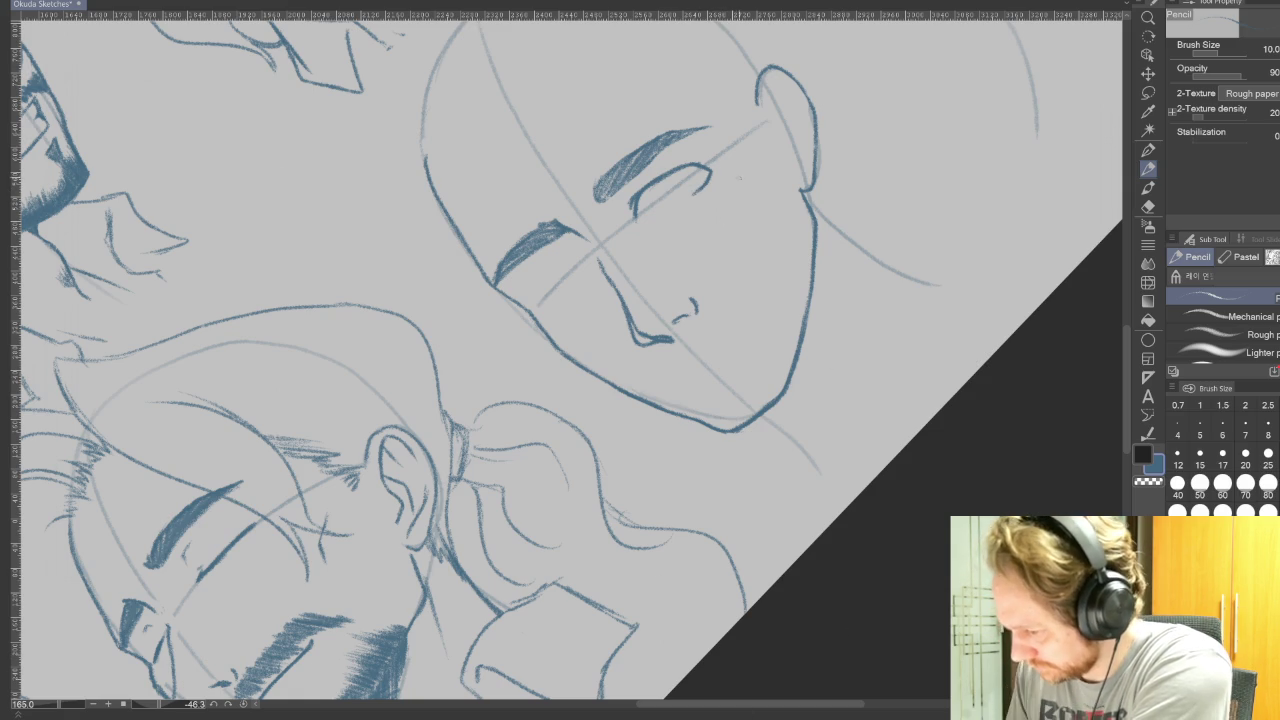
mouse_move(717, 345)
left_mouse_down()
mouse_move(907, 505)
mouse_move(899, 554)
left_mouse_up()
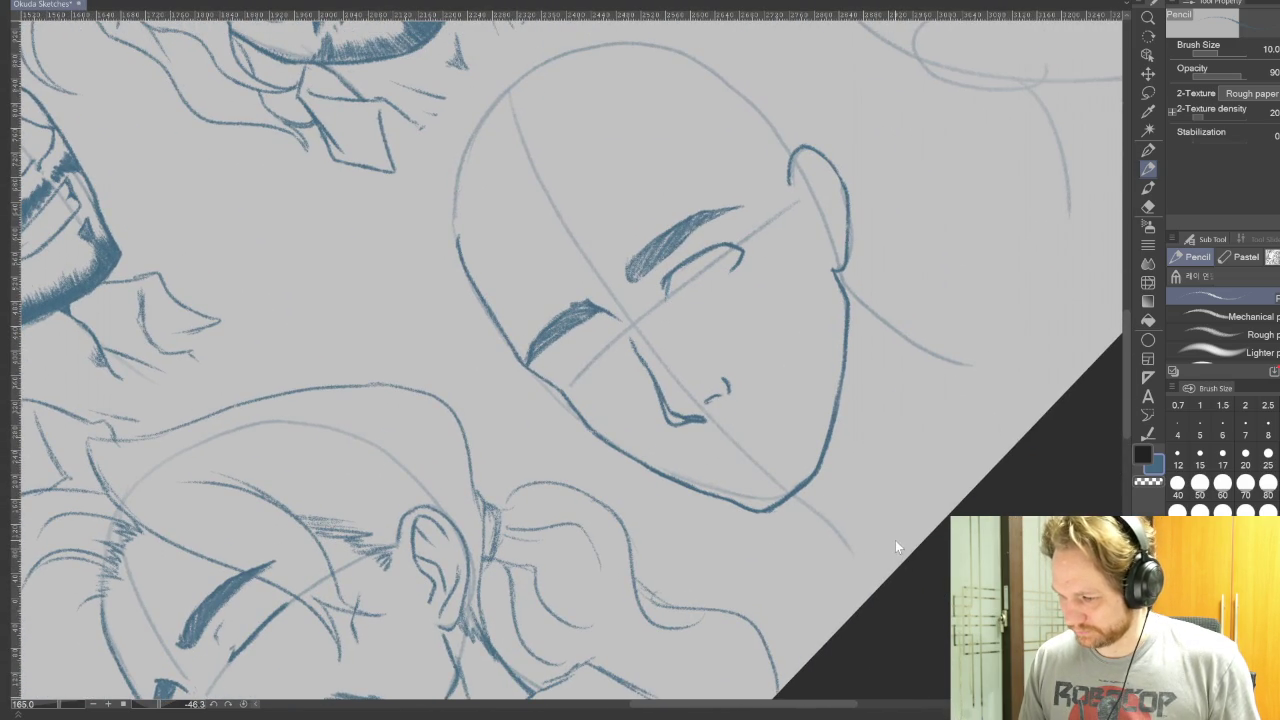
key("ctrl+z")
key("ctrl+z")
key("ctrl+z")
key("ctrl+z")
key("ctrl+z")
key("ctrl+z")
key("ctrl+z")
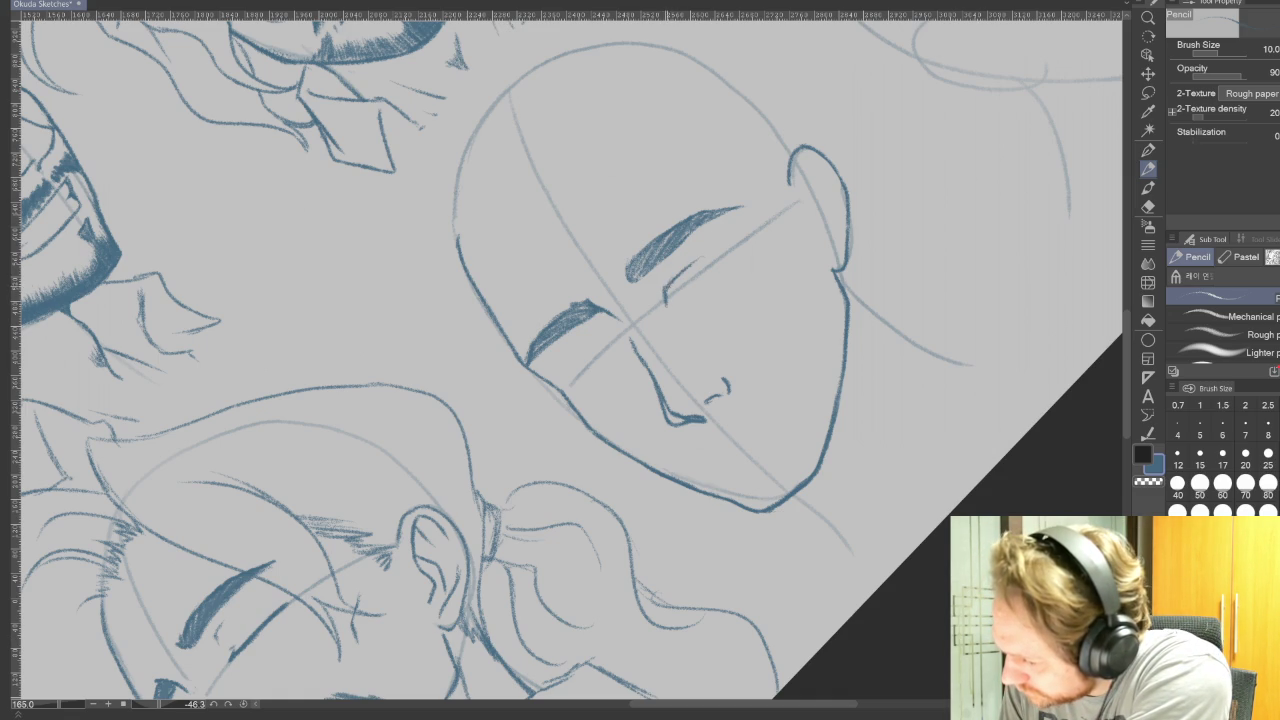
left_click_drag(668, 284, 726, 251)
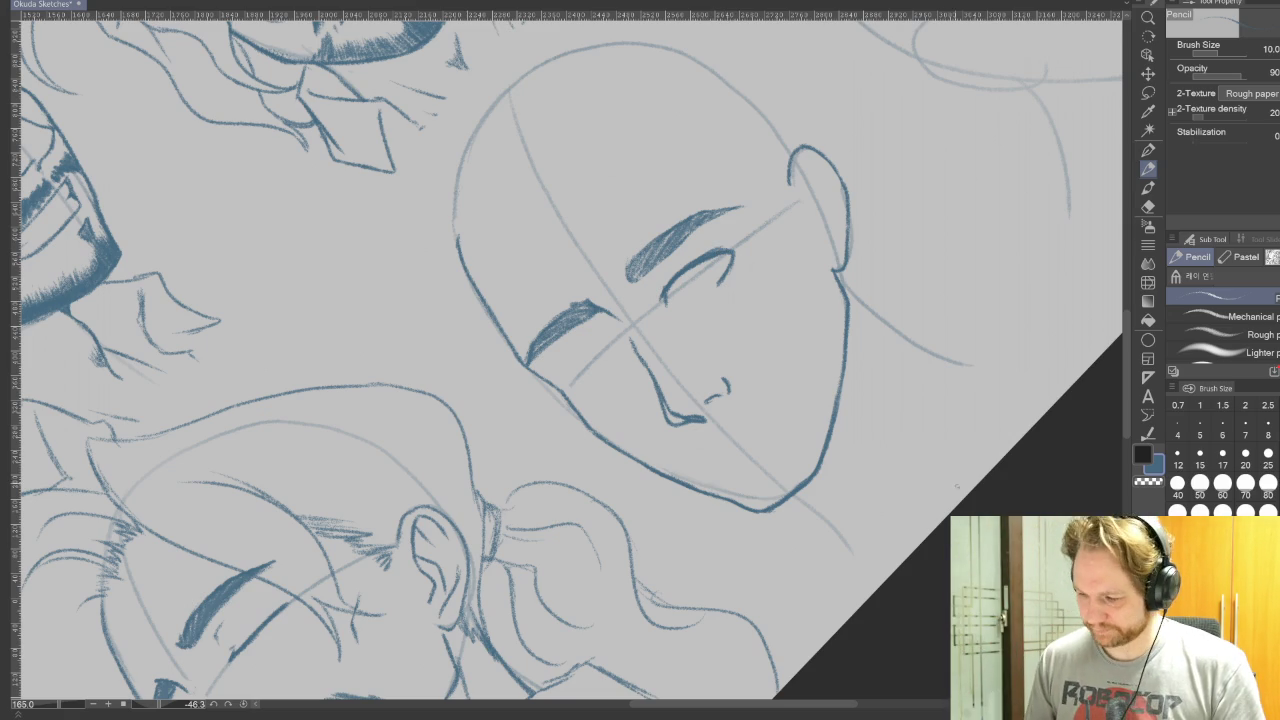
Tilt the canvas view briefly, then reset it upright and return to the pencil.
key("r")
left_click_drag(918, 474, 923, 461)
key("p")
key("ctrl+@")
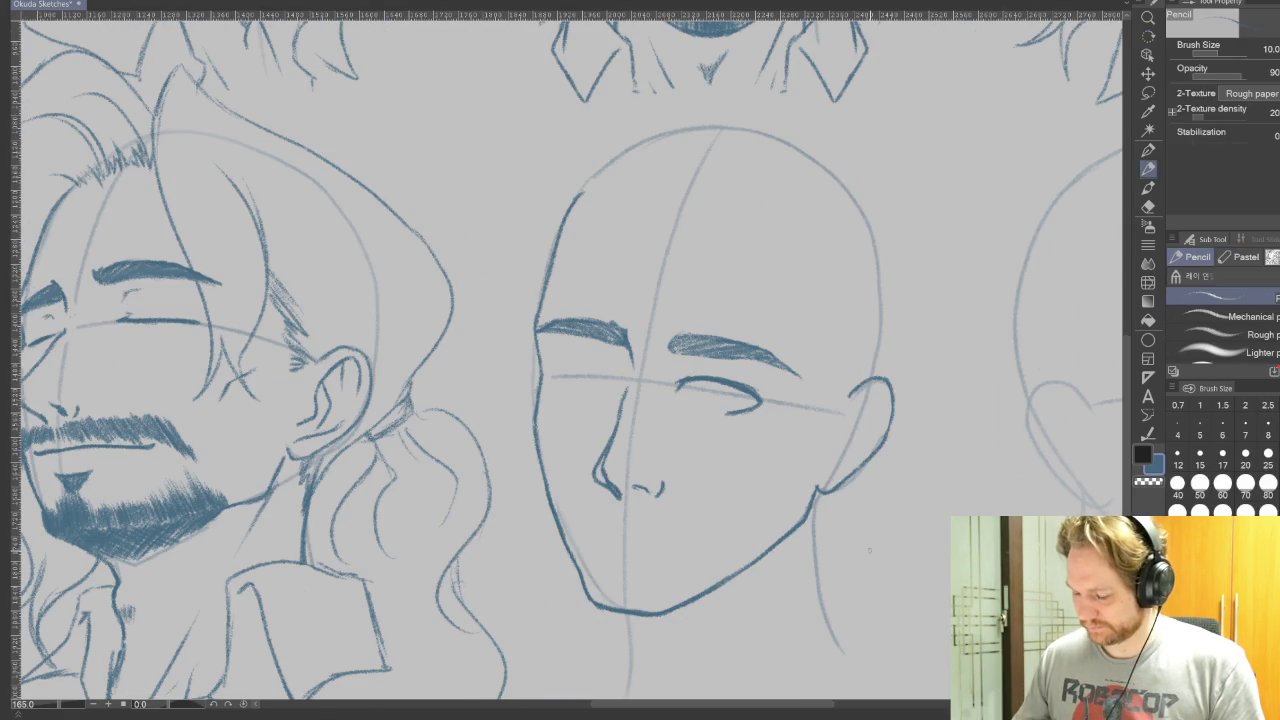
Check the whole sheet, zoom back in, undo the eye's lower tail, and rotate the view about 43 degrees.
scroll(706, 427, "down", 3)
scroll(766, 337, "up", 1)
scroll(796, 376, "up", 1)
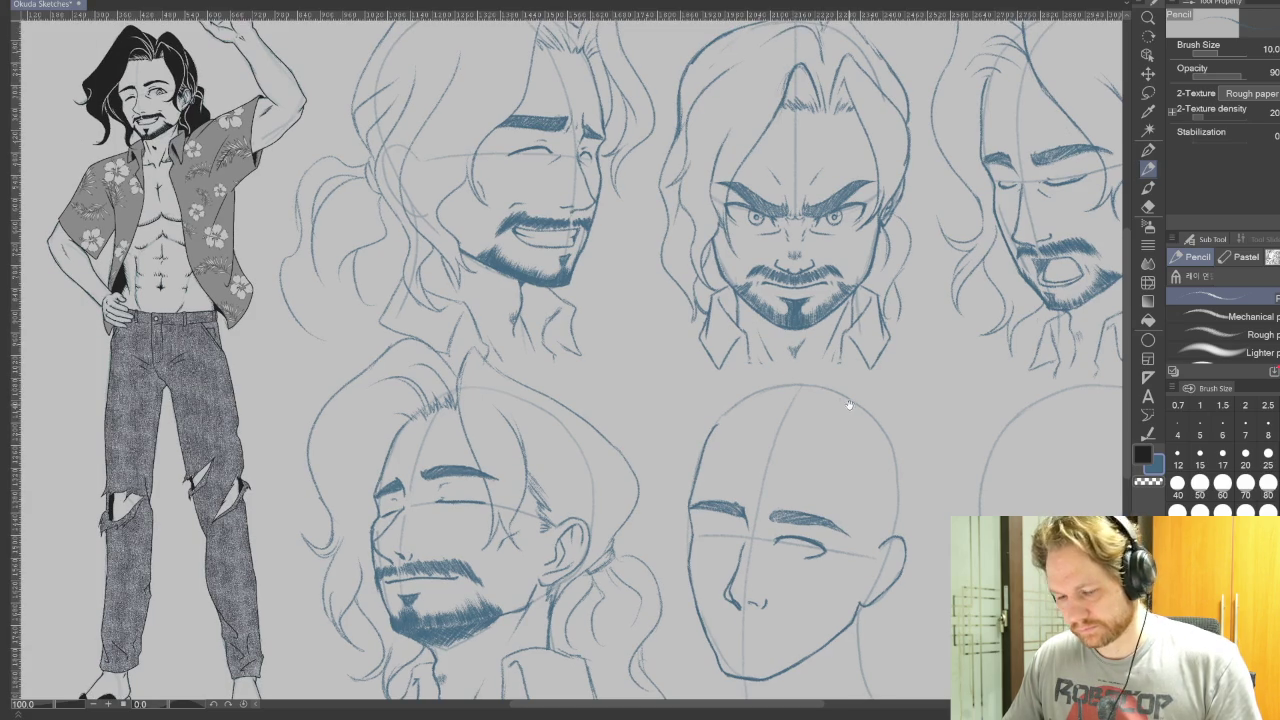
scroll(810, 431, "up", 1)
scroll(810, 431, "up", 1)
scroll(810, 431, "up", 1)
key("ctrl+z")
key("ctrl+z")
key("ctrl+z")
key("ctrl+z")
key("ctrl+z")
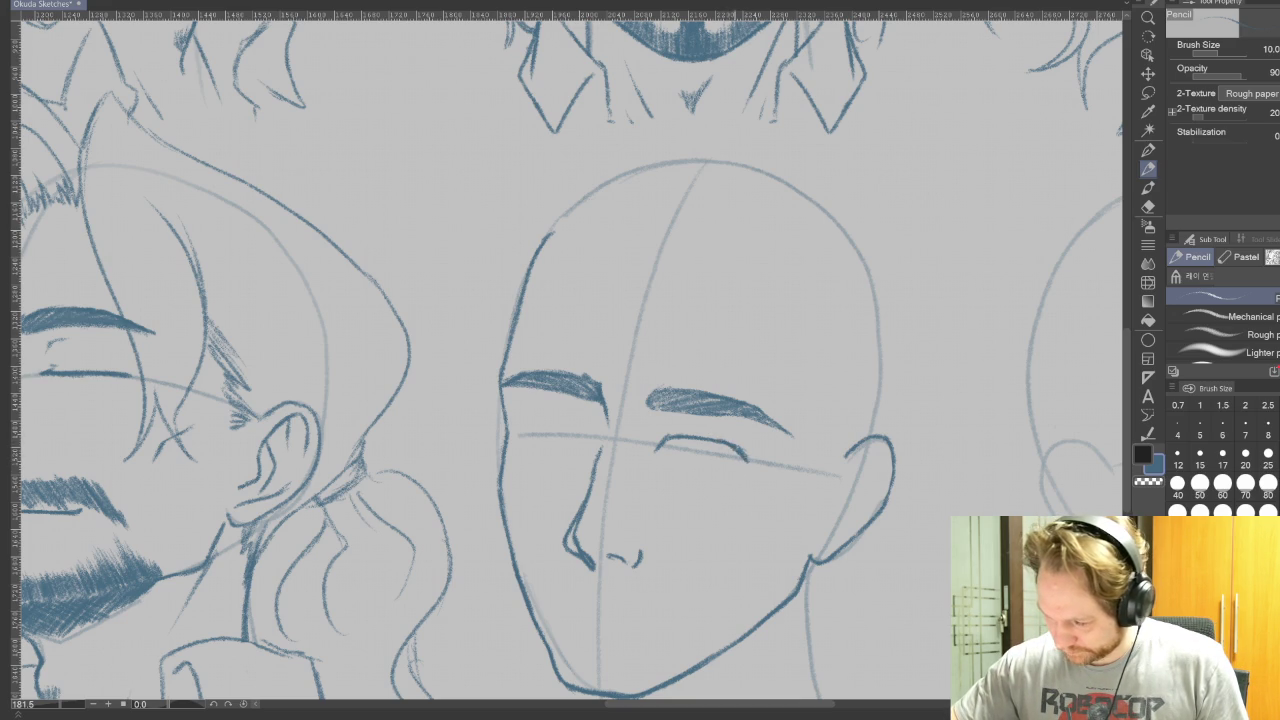
mouse_move(760, 300)
left_mouse_down()
mouse_move(606, 545)
mouse_move(632, 555)
mouse_move(630, 540)
left_mouse_up()
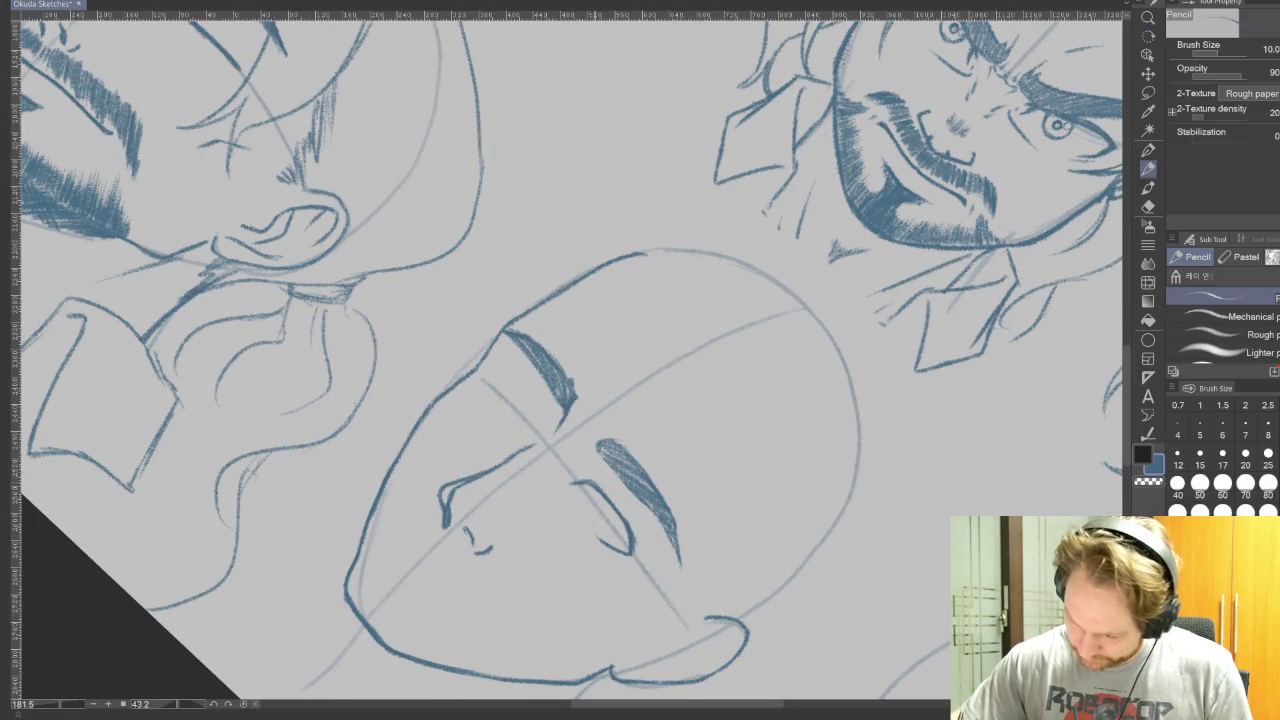
Darken the bald head's upper eyelid, set the pencil to size 5, and straighten the view.
left_click_drag(586, 478, 626, 517)
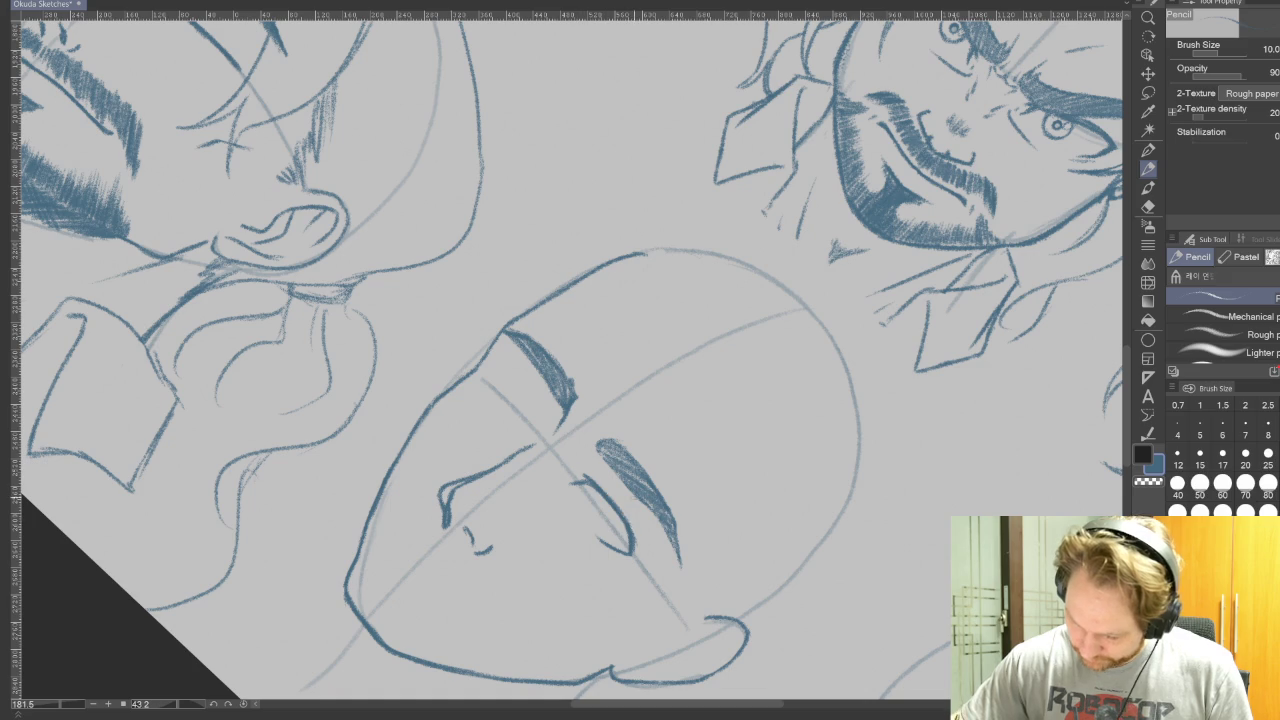
left_click_drag(640, 400, 700, 250)
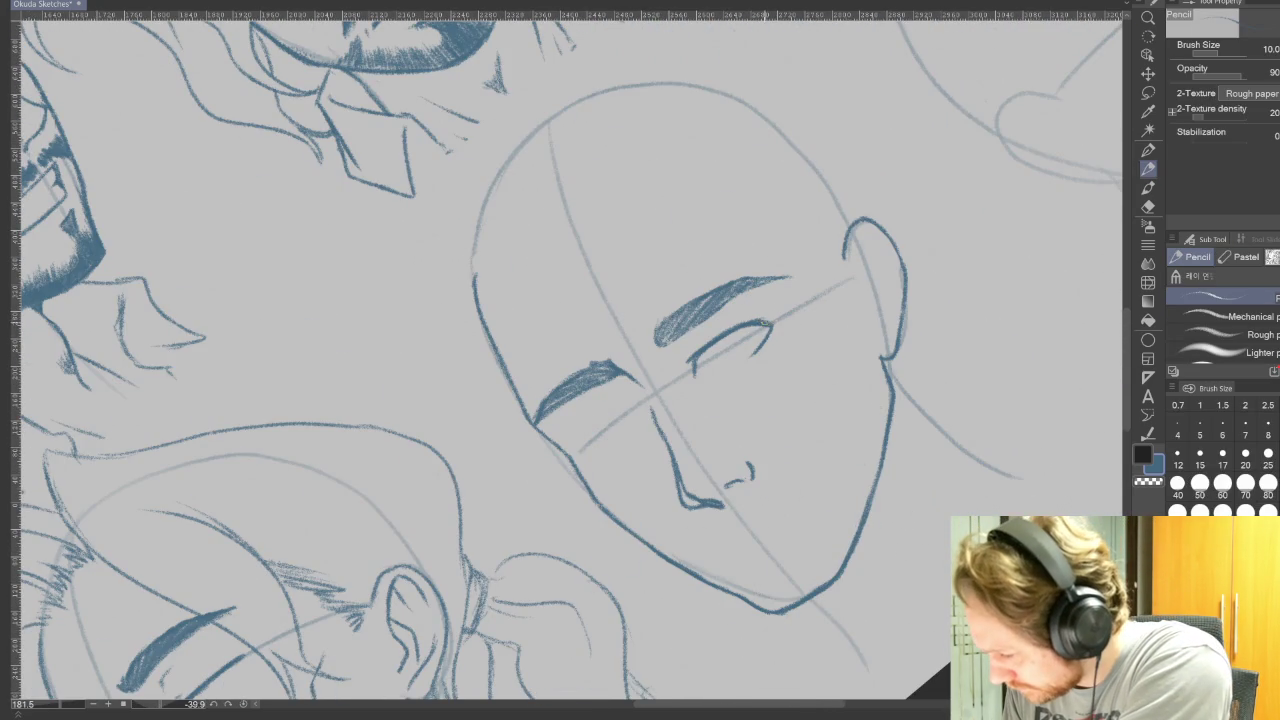
left_click_drag(754, 321, 700, 346)
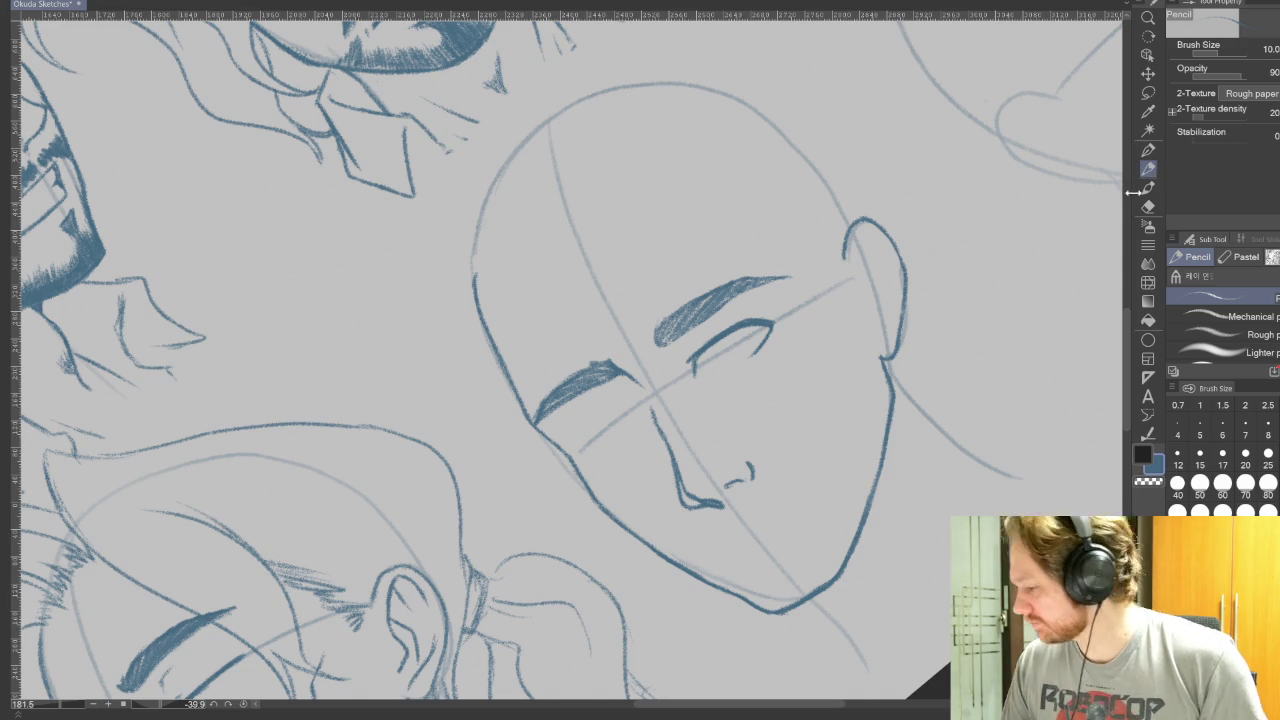
left_click(1205, 427)
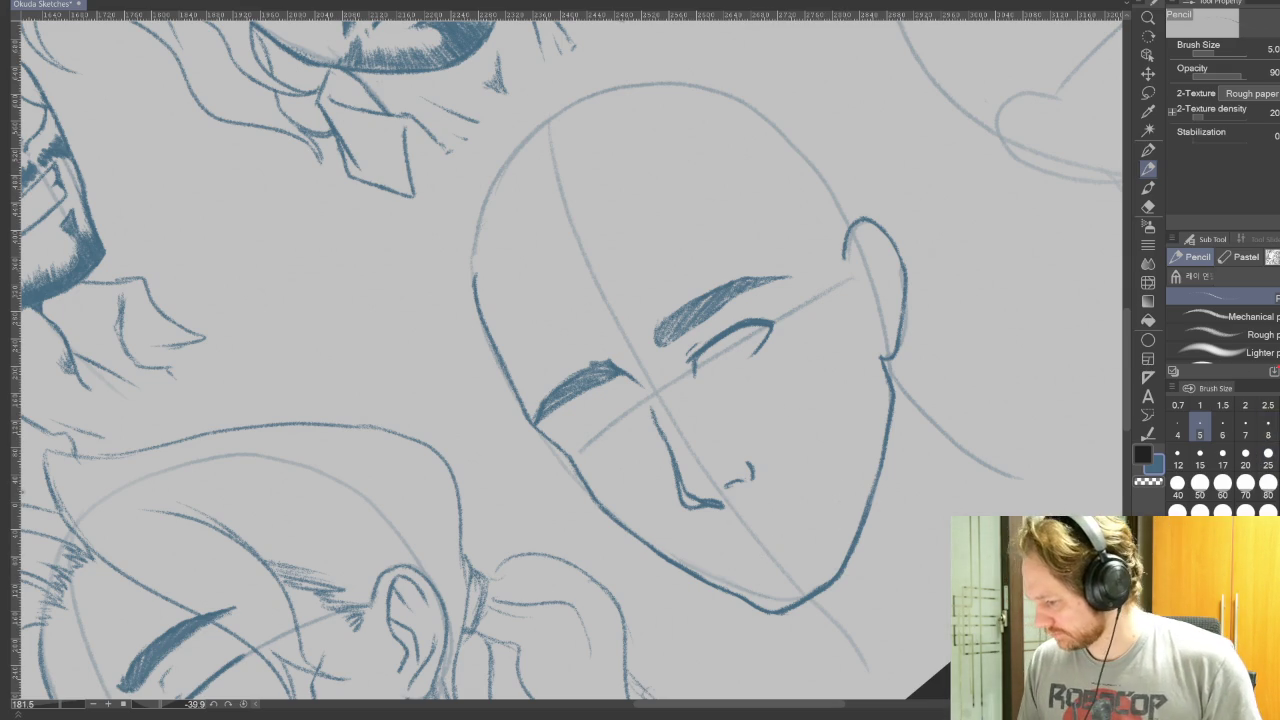
key("r")
left_click_drag(900, 300, 790, 650)
Draw a small iris inside the right eye and add a lower eyelid line beneath it.
key("p")
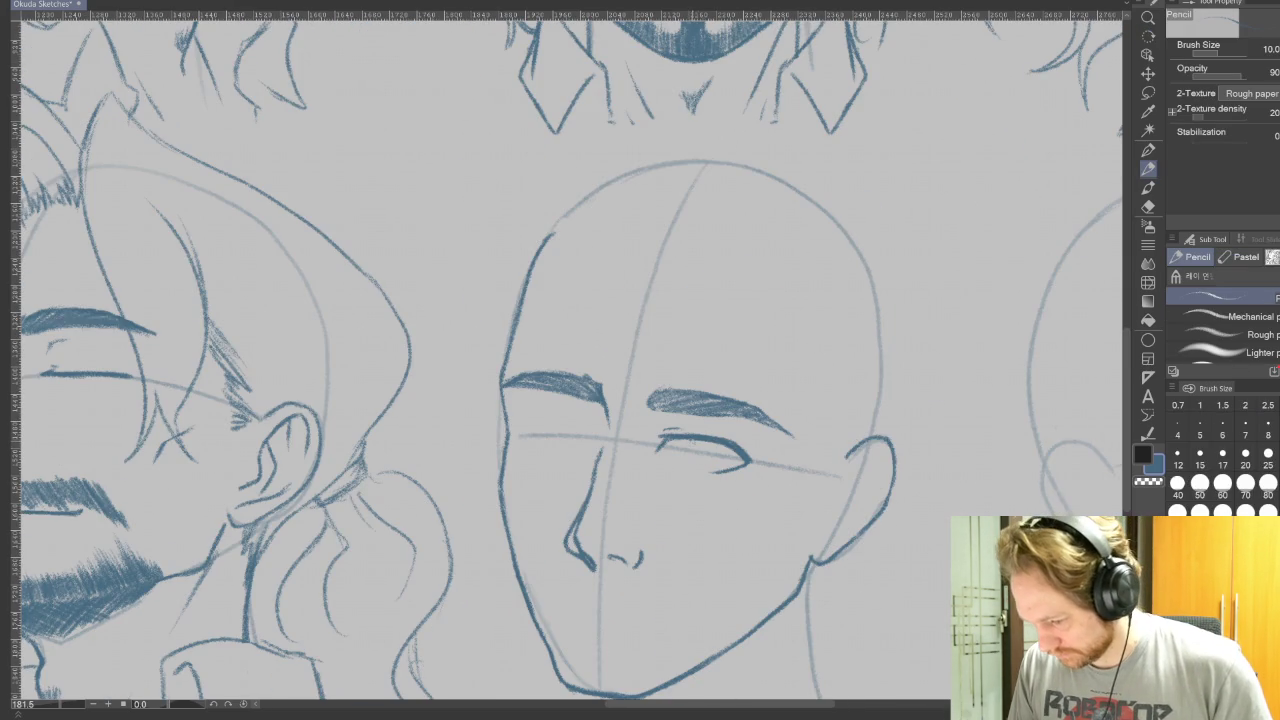
mouse_move(690, 455)
left_mouse_down()
mouse_move(706, 466)
mouse_move(714, 444)
left_mouse_up()
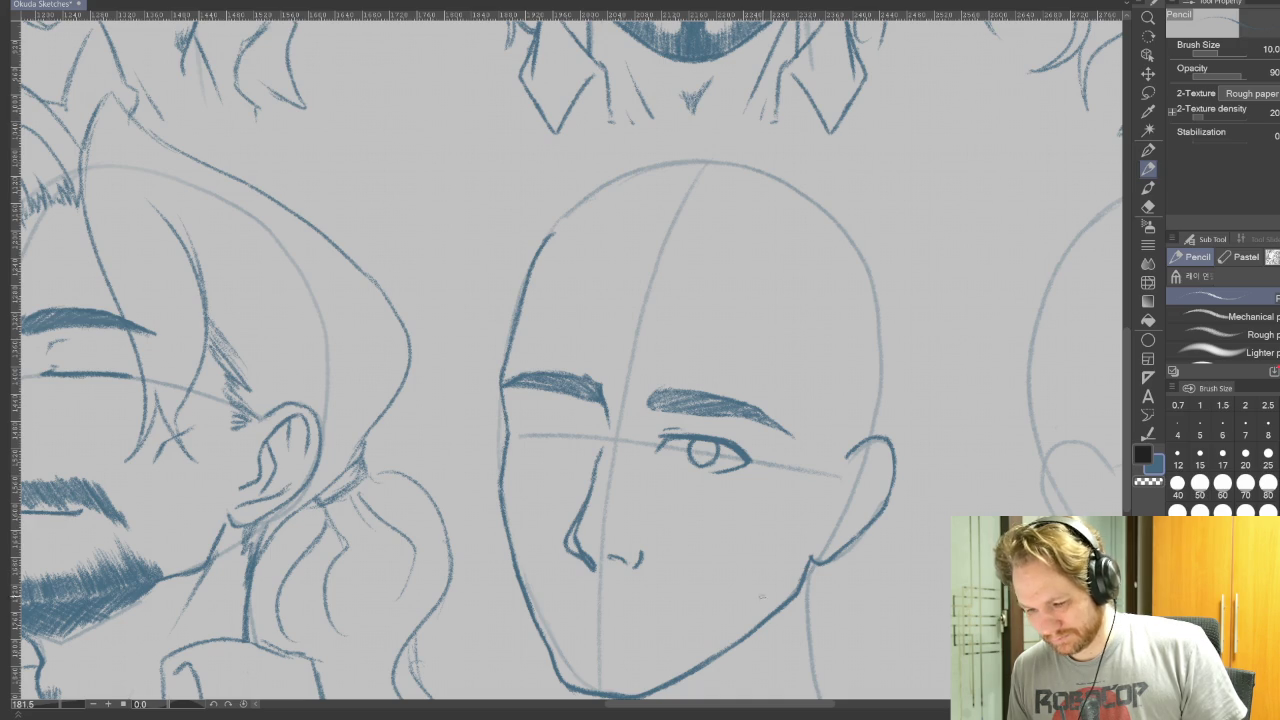
left_click_drag(763, 591, 880, 420)
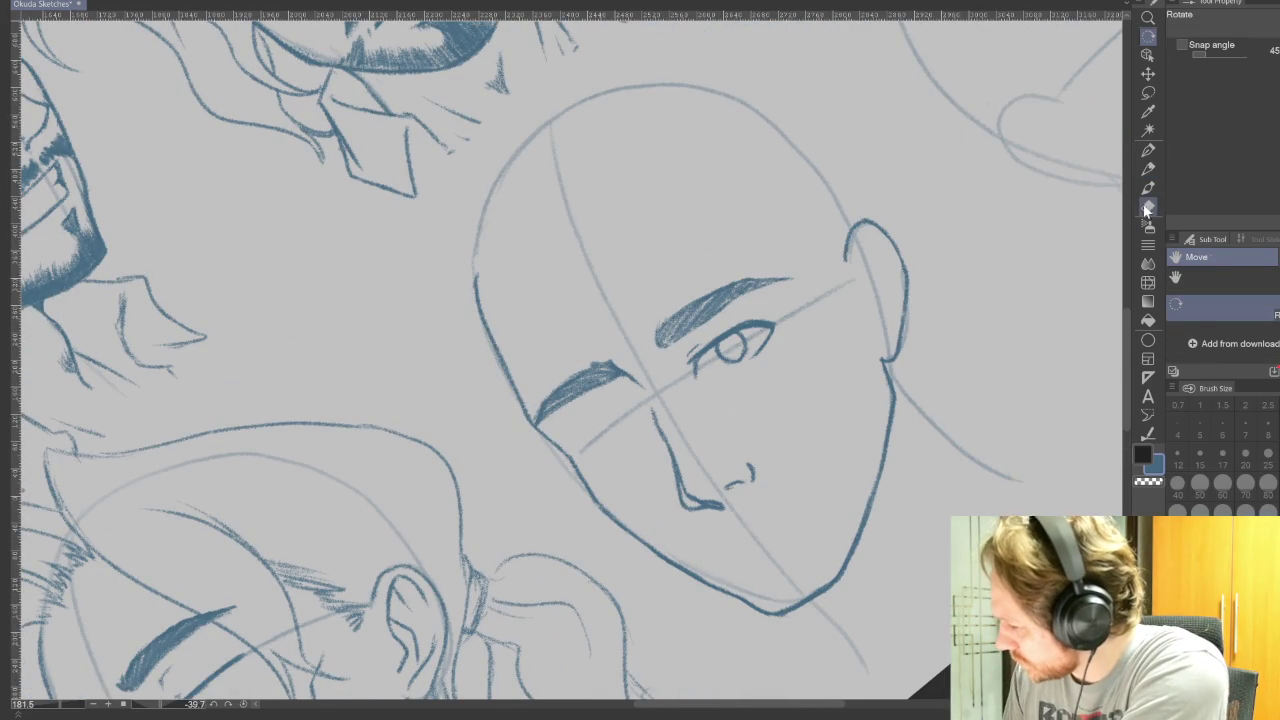
left_click(1148, 168)
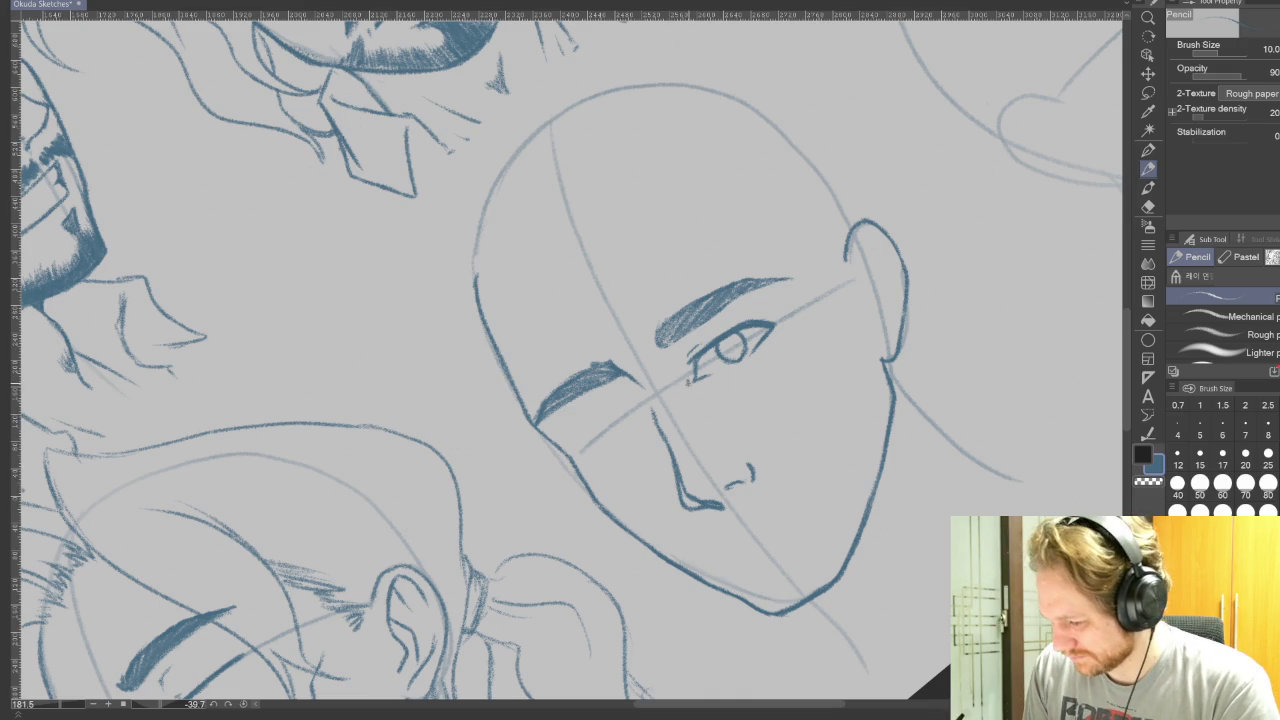
left_click_drag(684, 396, 704, 391)
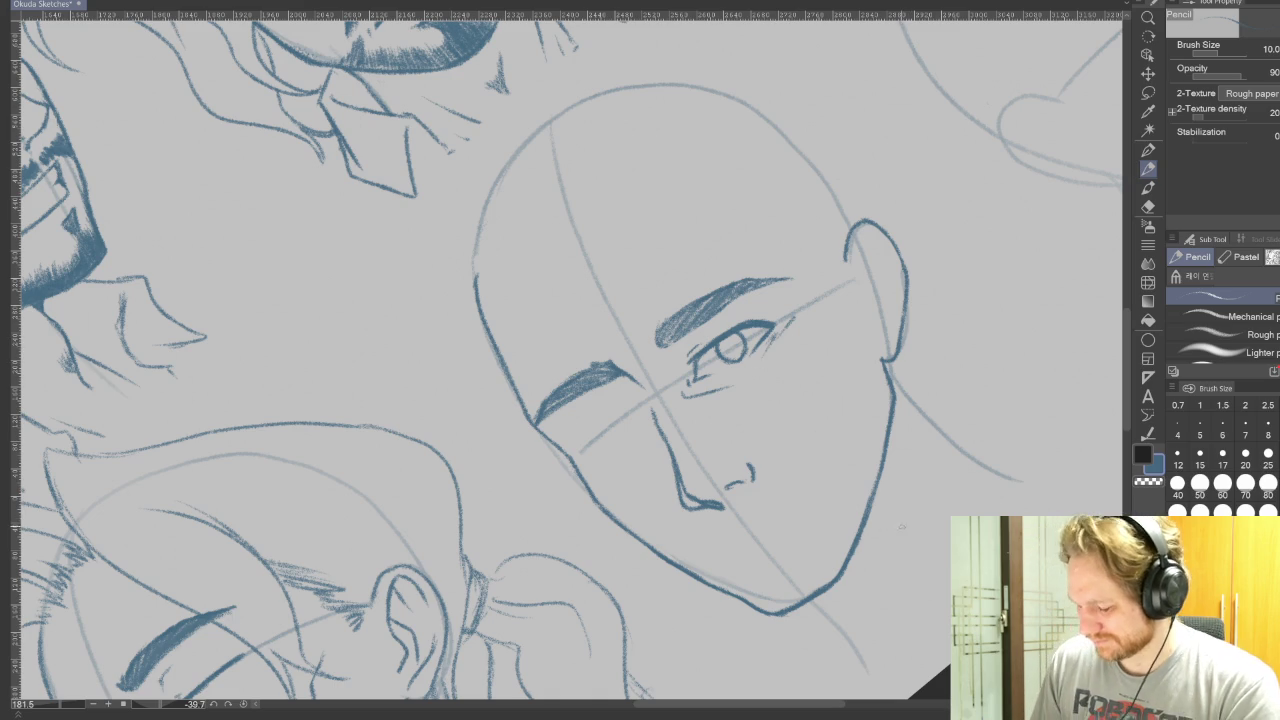
Erase touch-ups around the eye, then start the other eye with a short diagonal stroke.
key("e")
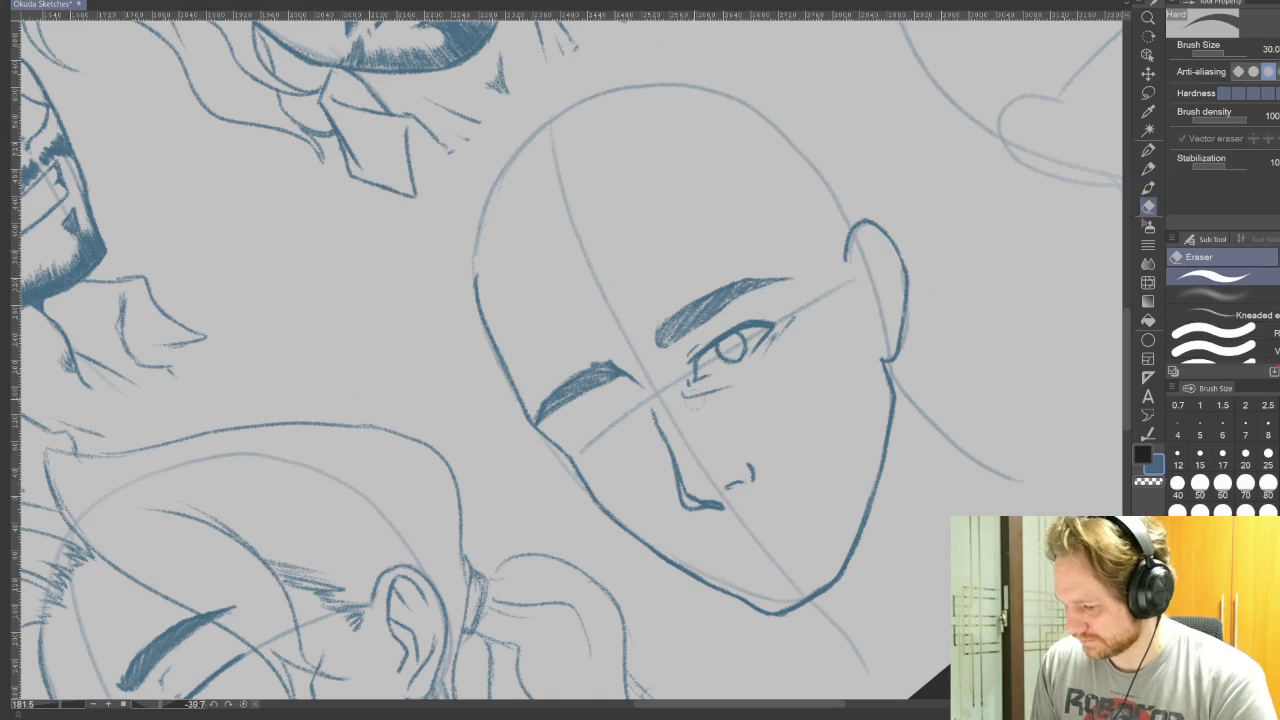
key("p")
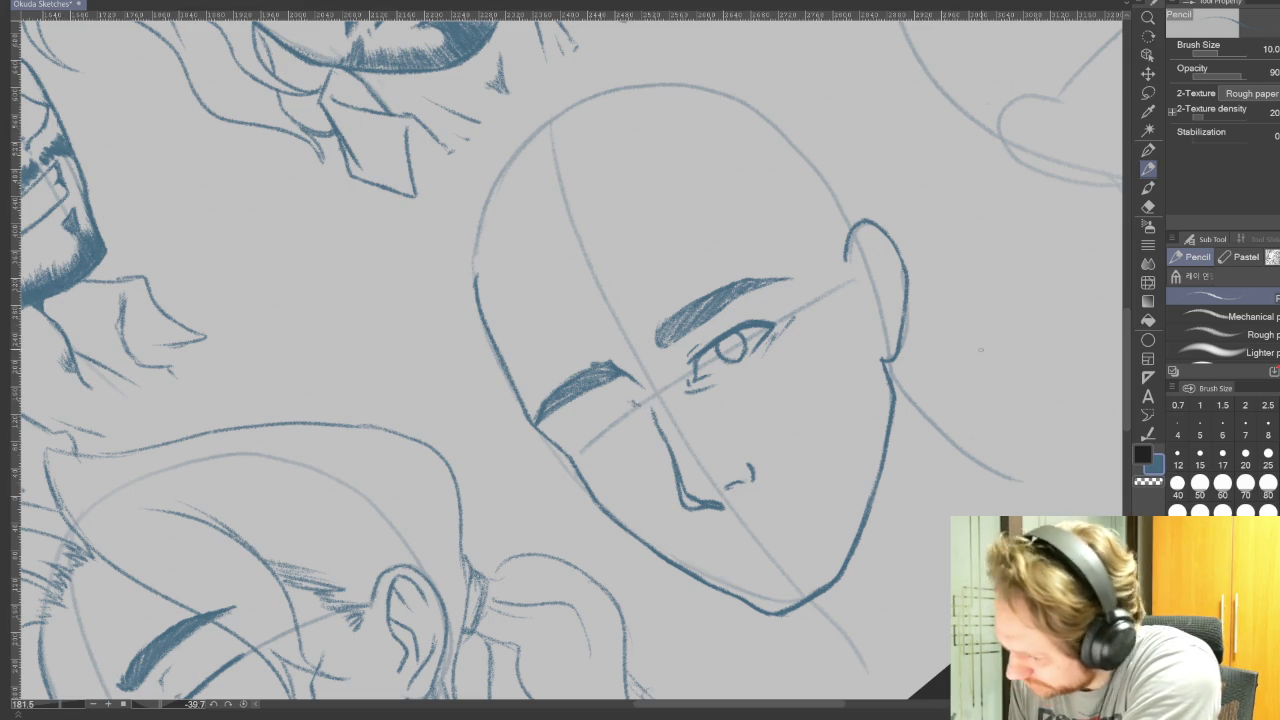
key("e")
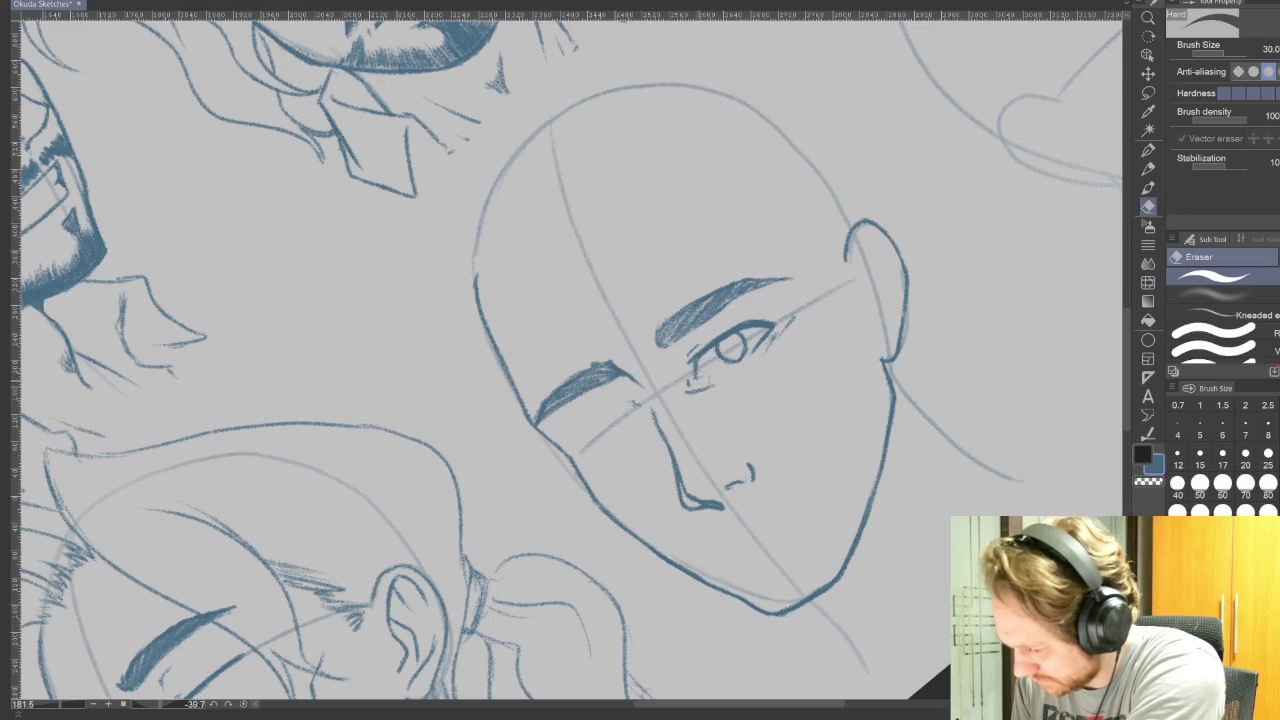
left_click(1157, 155)
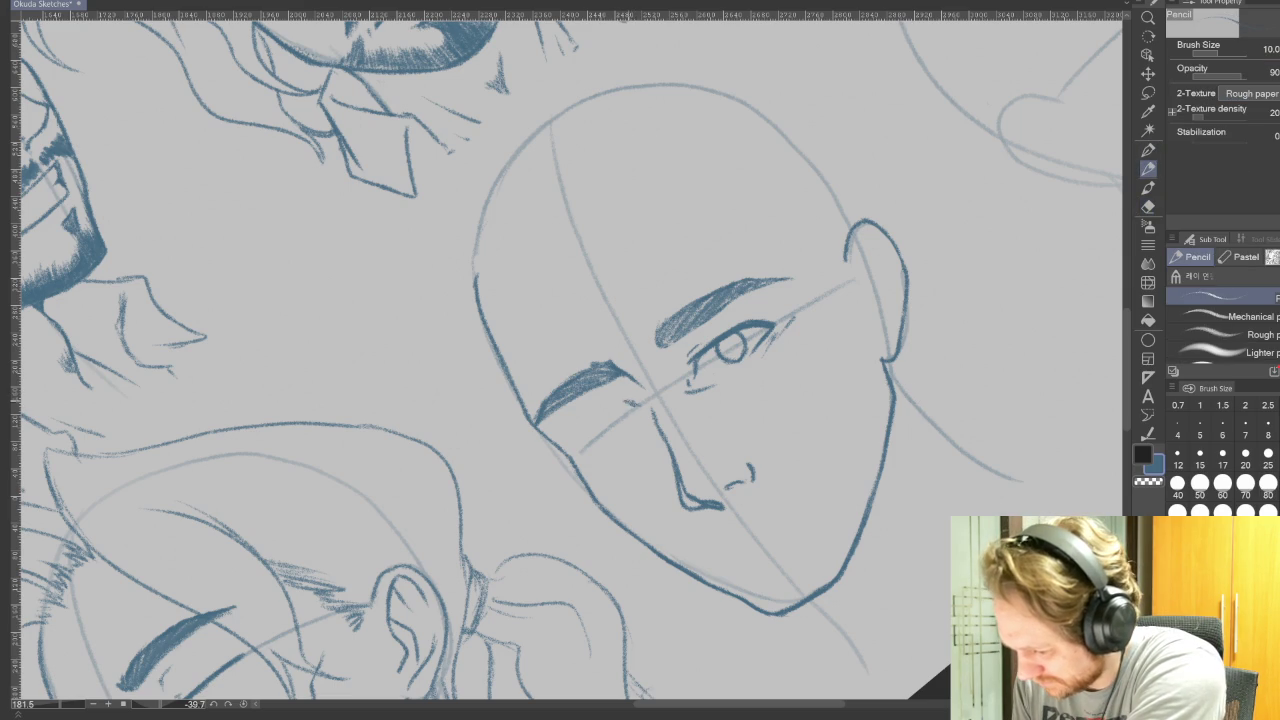
left_click_drag(592, 430, 626, 400)
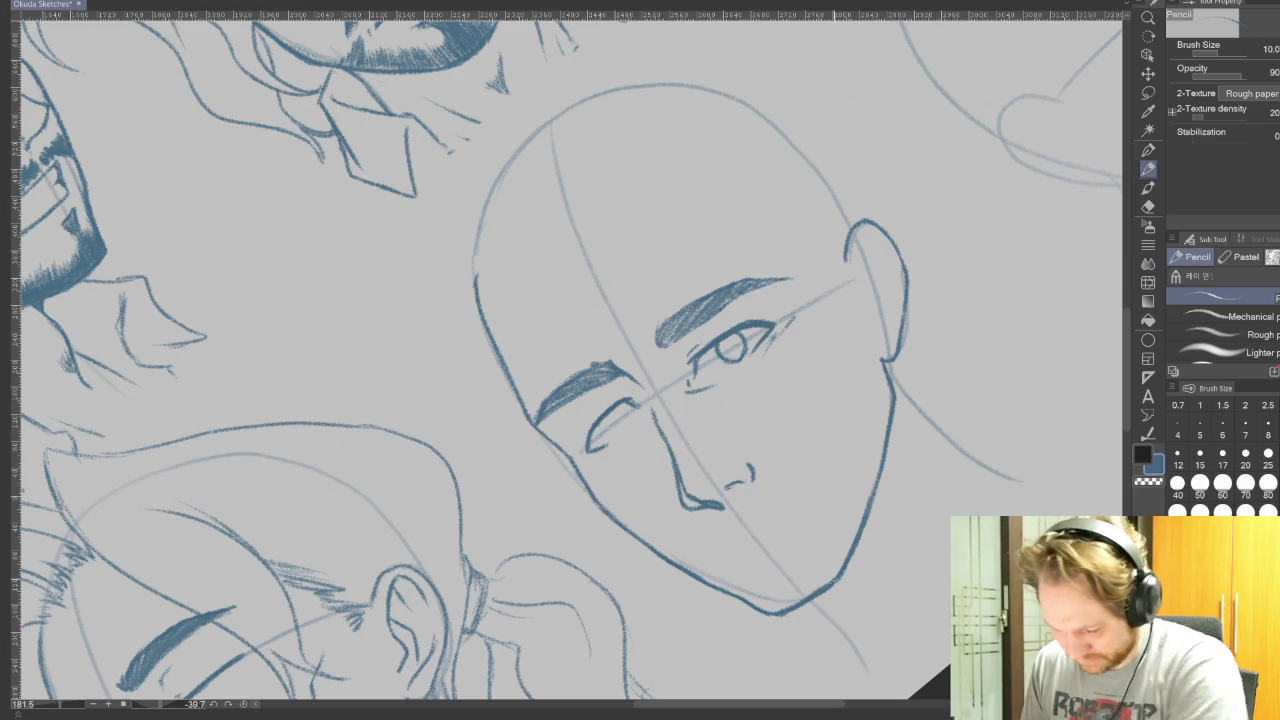
Straighten the view, mirror-check the face proportions, and undo the stroke near the left eye.
key("r")
left_click_drag(912, 527, 723, 690)
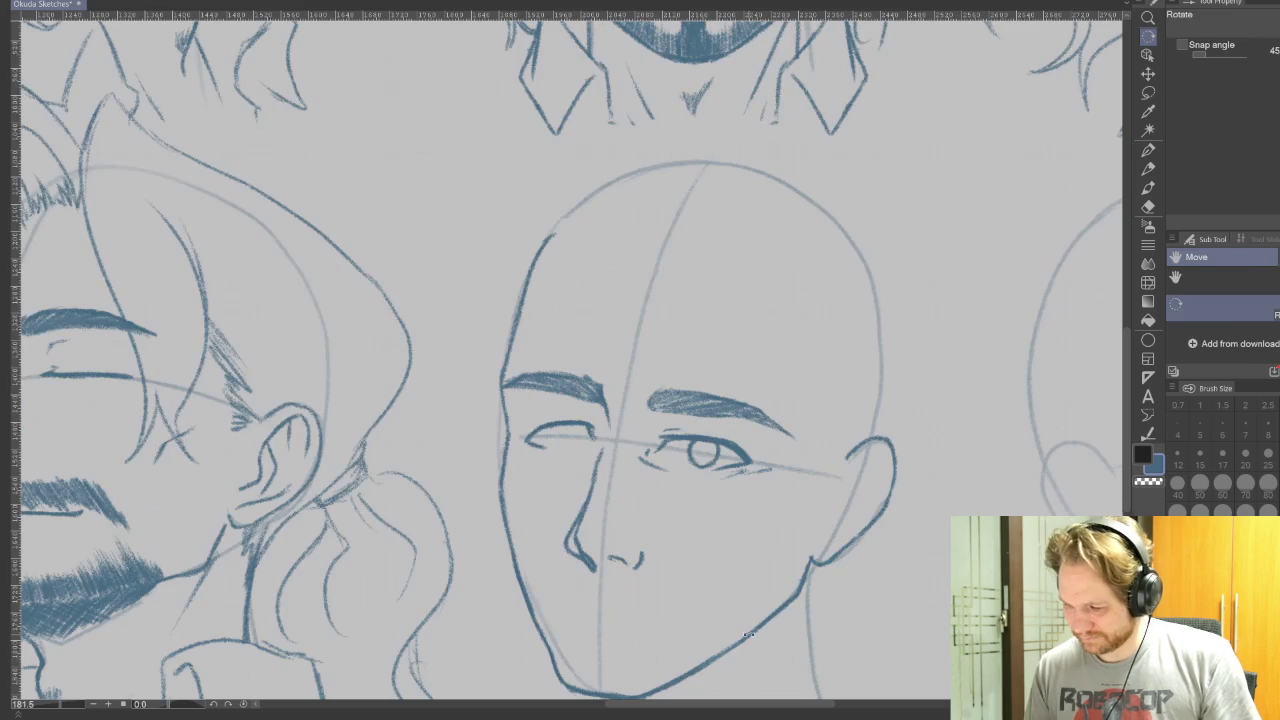
key("p")
key("h")
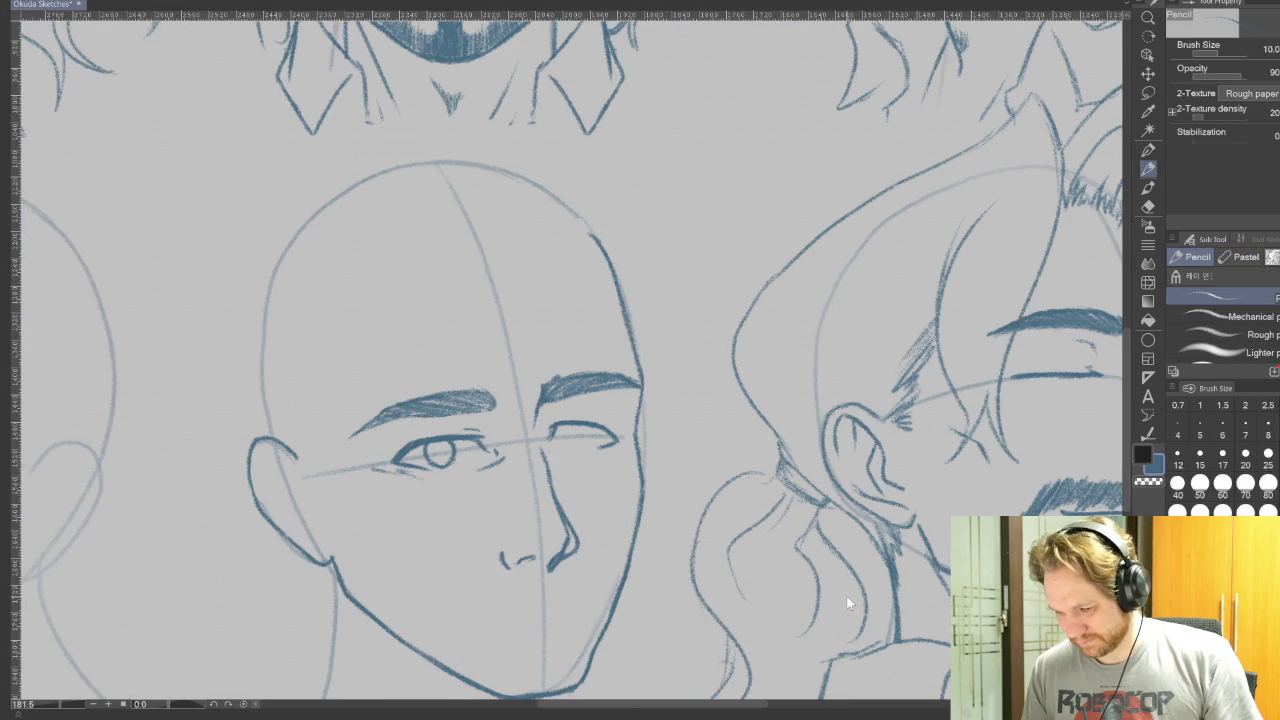
key("h")
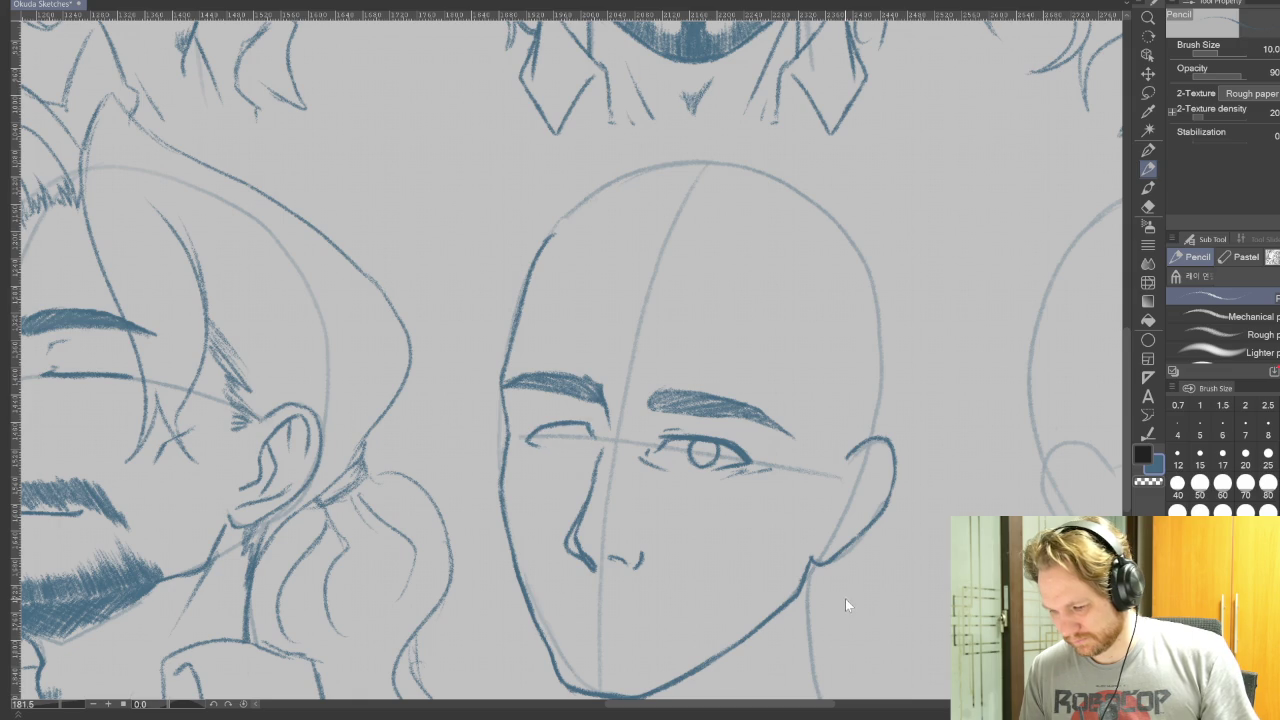
key("ctrl+z")
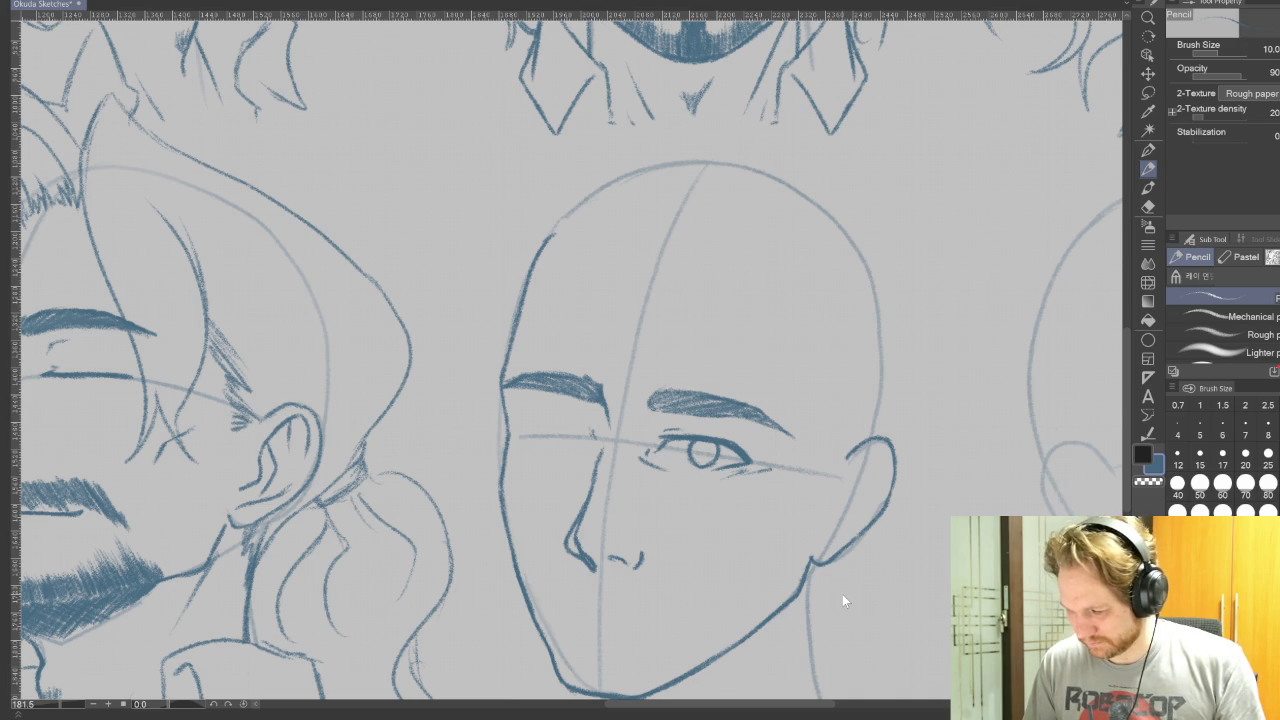
key("e")
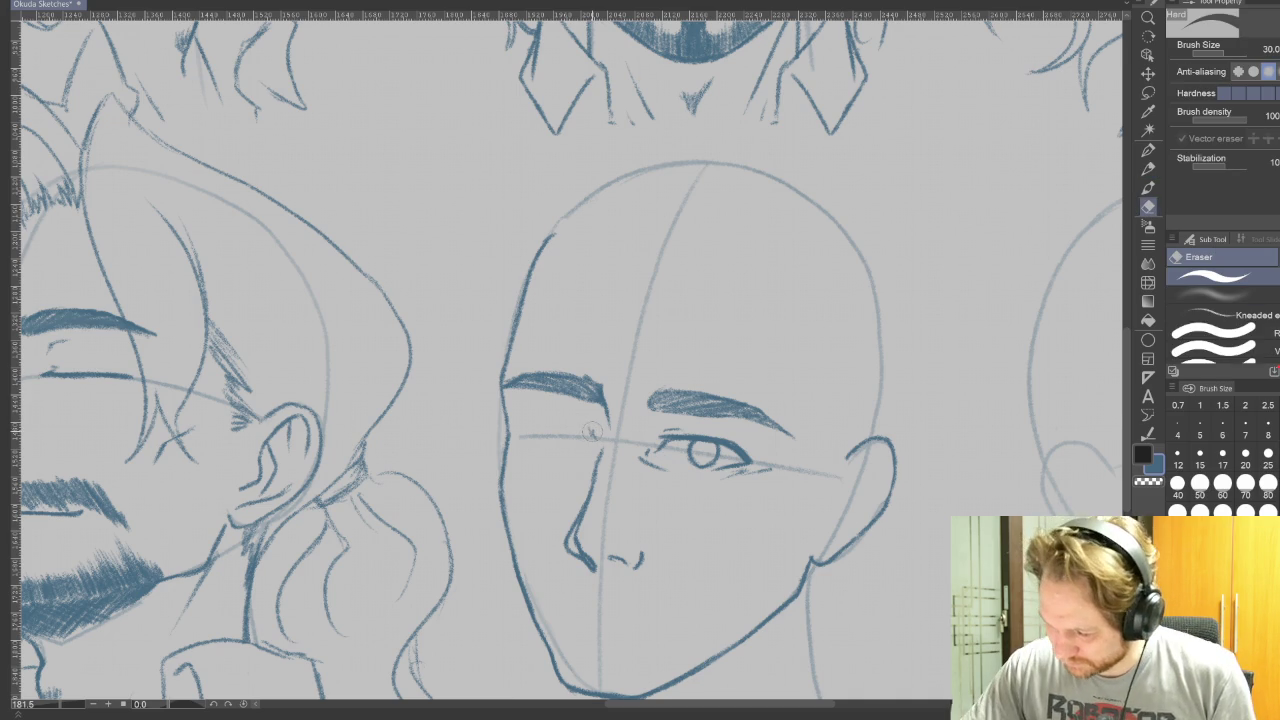
key("p")
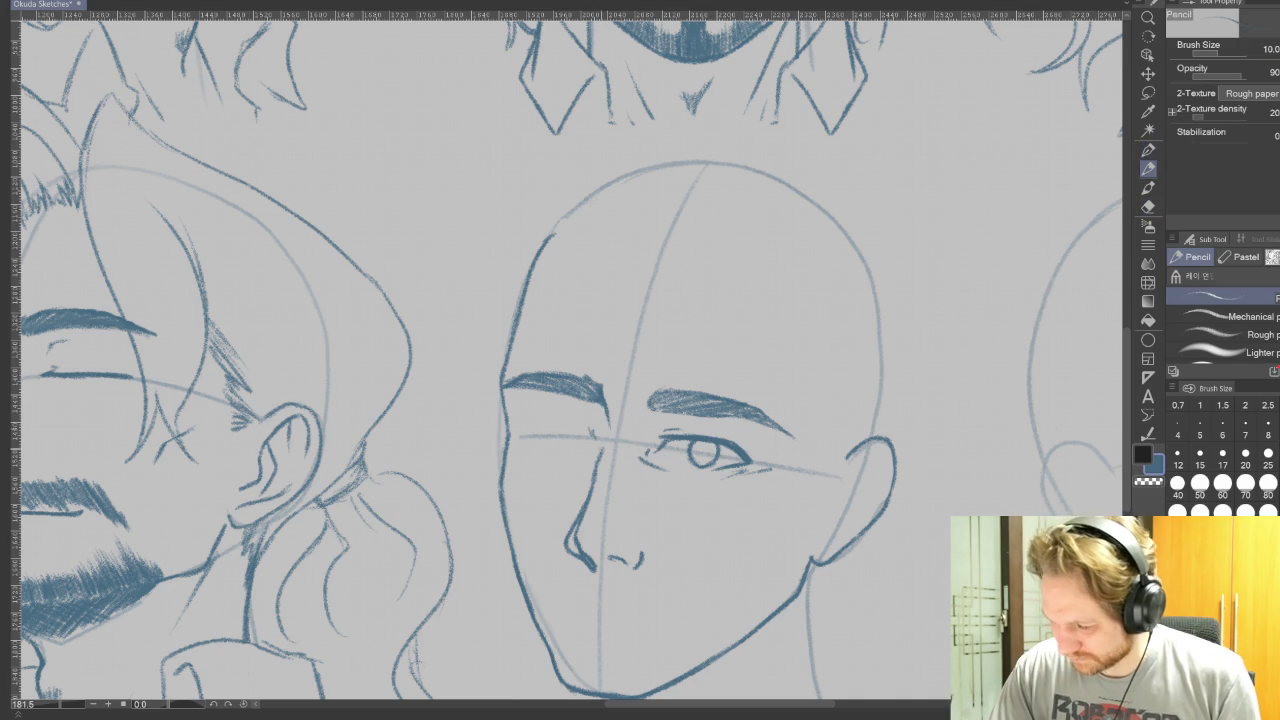
Draw the left eye's lid and iris marks, with the eraser at size 10 for touch-ups.
left_click_drag(592, 434, 533, 419)
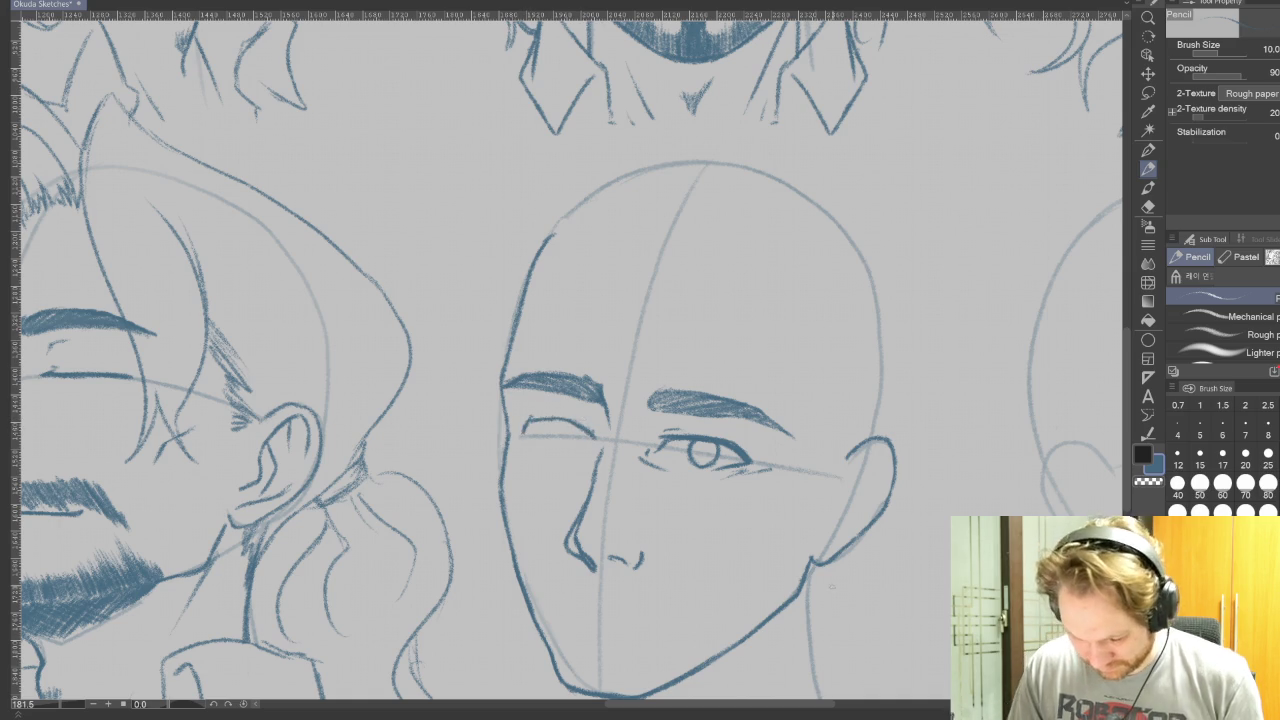
left_click_drag(560, 360, 700, 250)
mouse_move(607, 439)
left_mouse_down()
mouse_move(619, 448)
mouse_move(640, 386)
left_mouse_up()
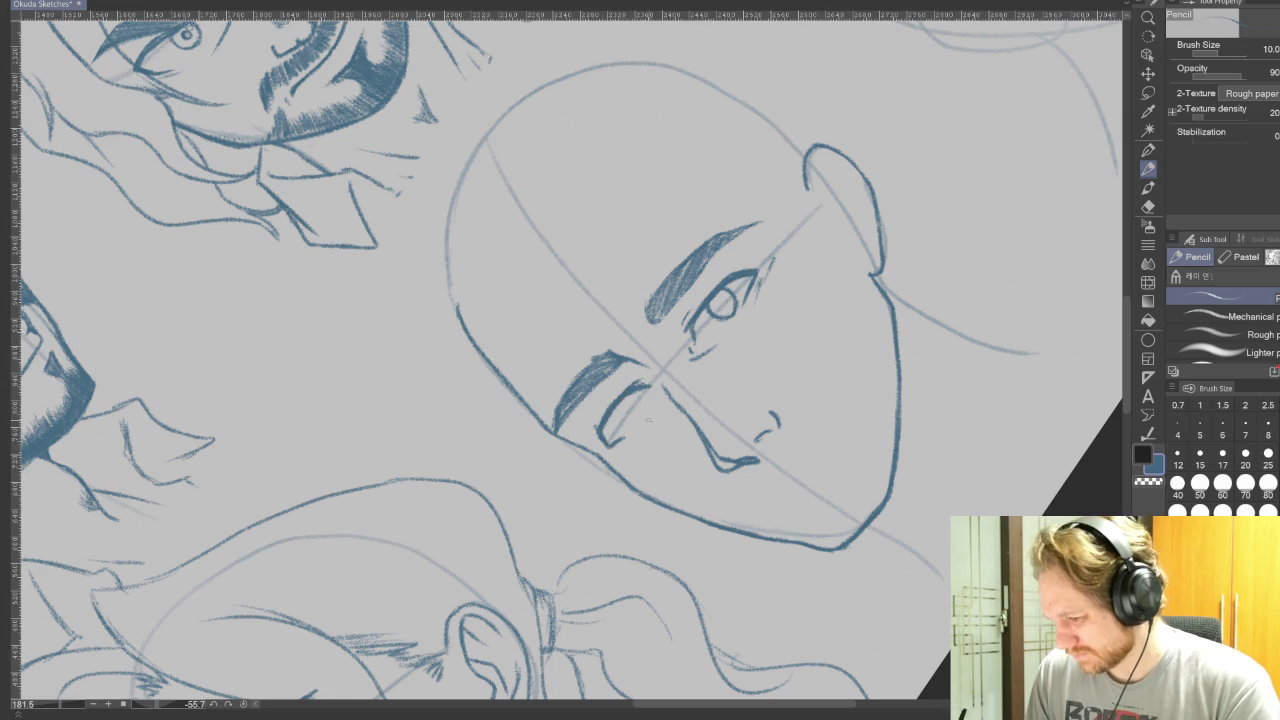
key("e")
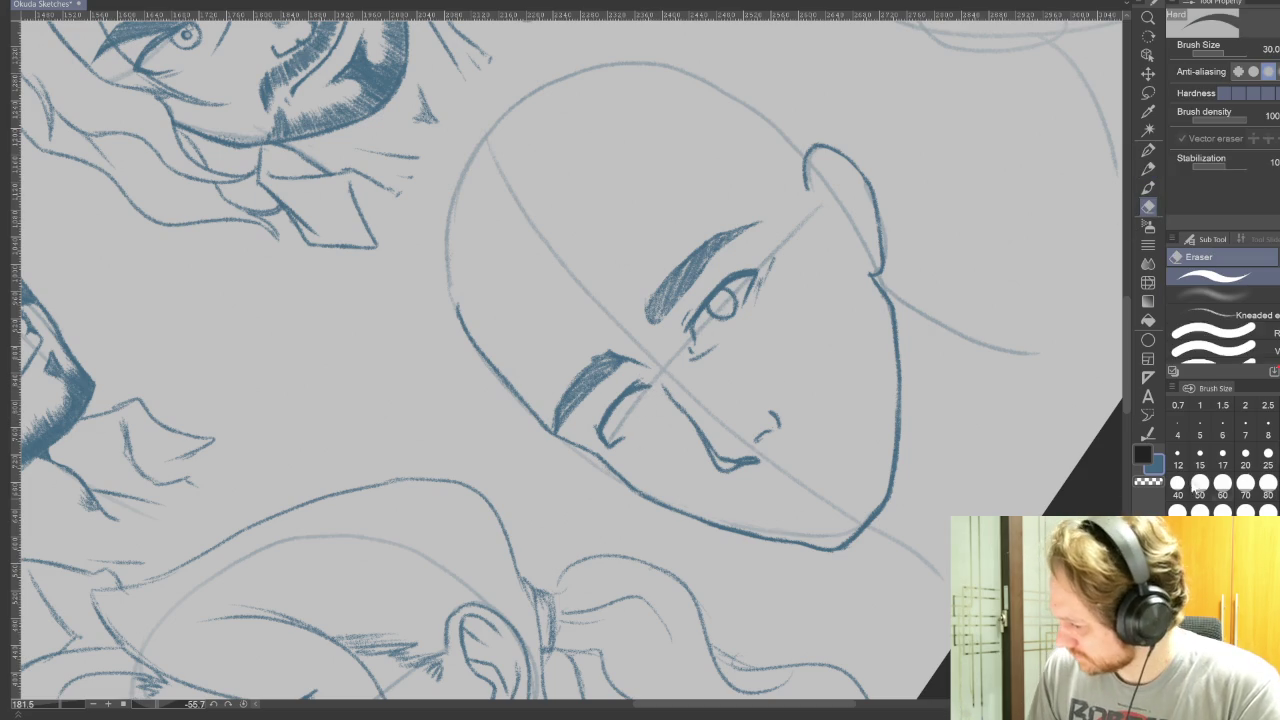
key("bracketleft")
key("bracketleft")
key("bracketleft")
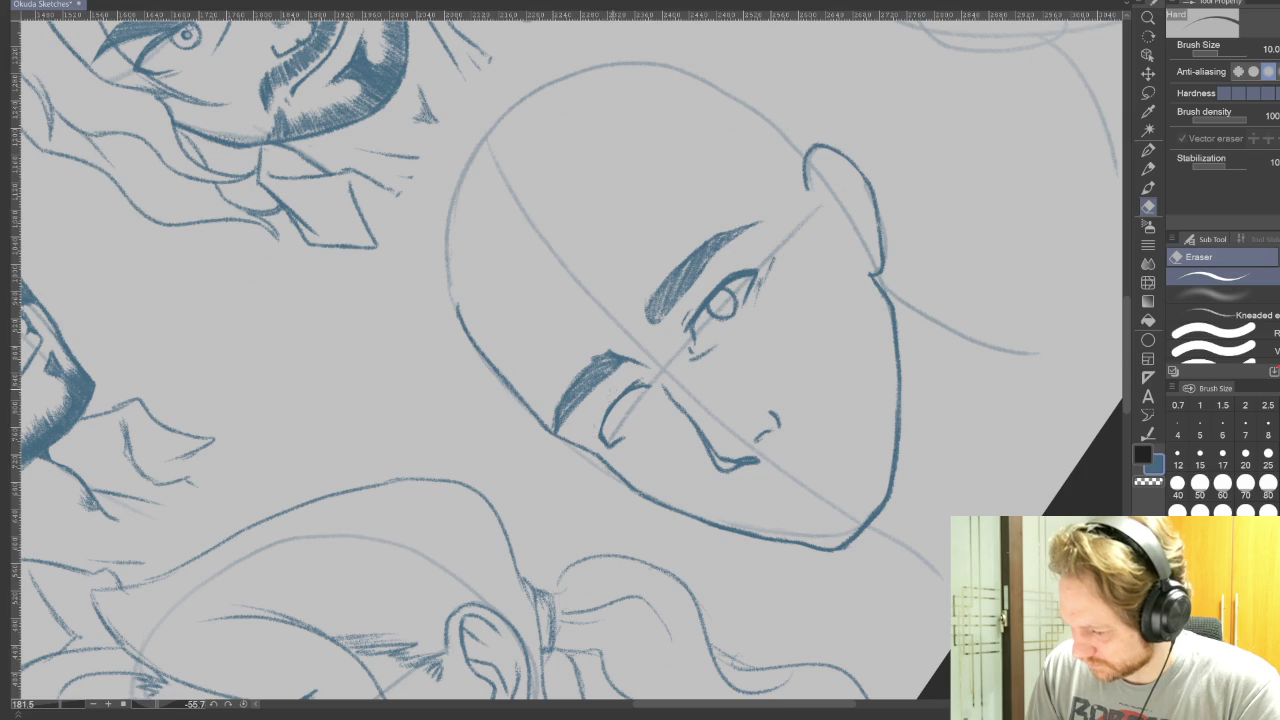
key("p")
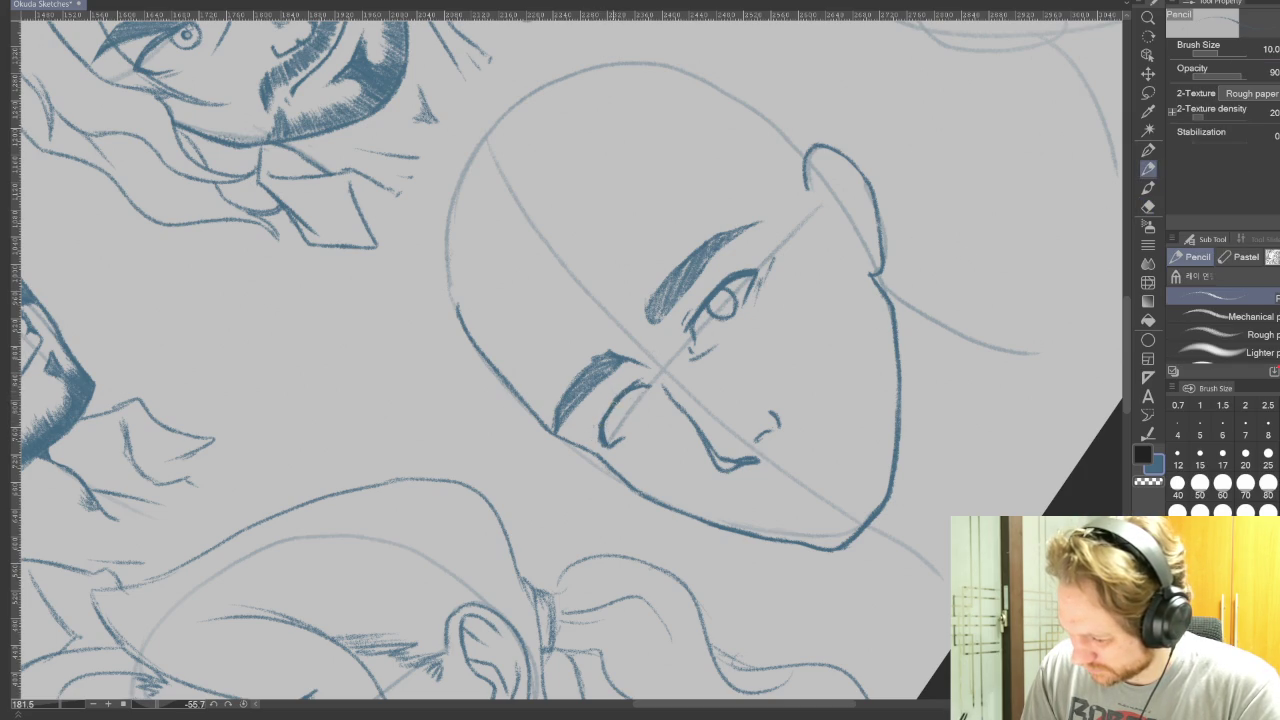
left_click_drag(617, 399, 627, 413)
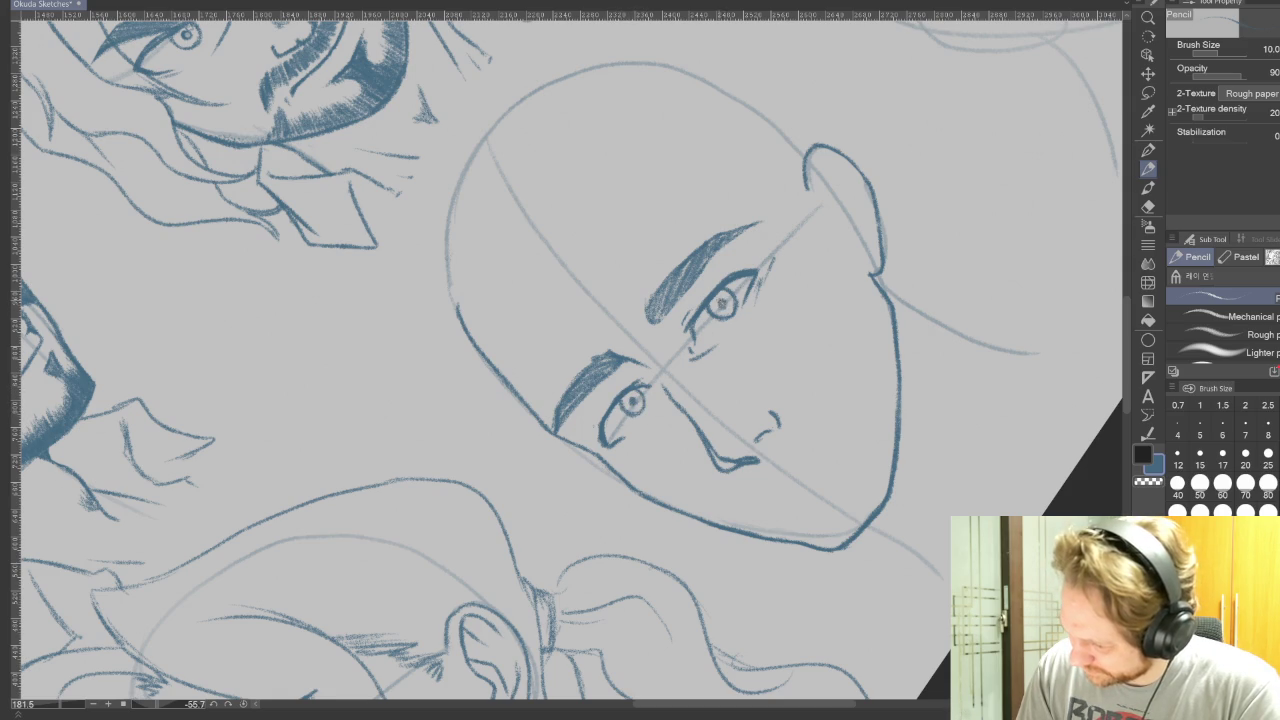
Add fine eye and brow lines at pencil size 5, then return to size 10 and reset rotation.
key("e")
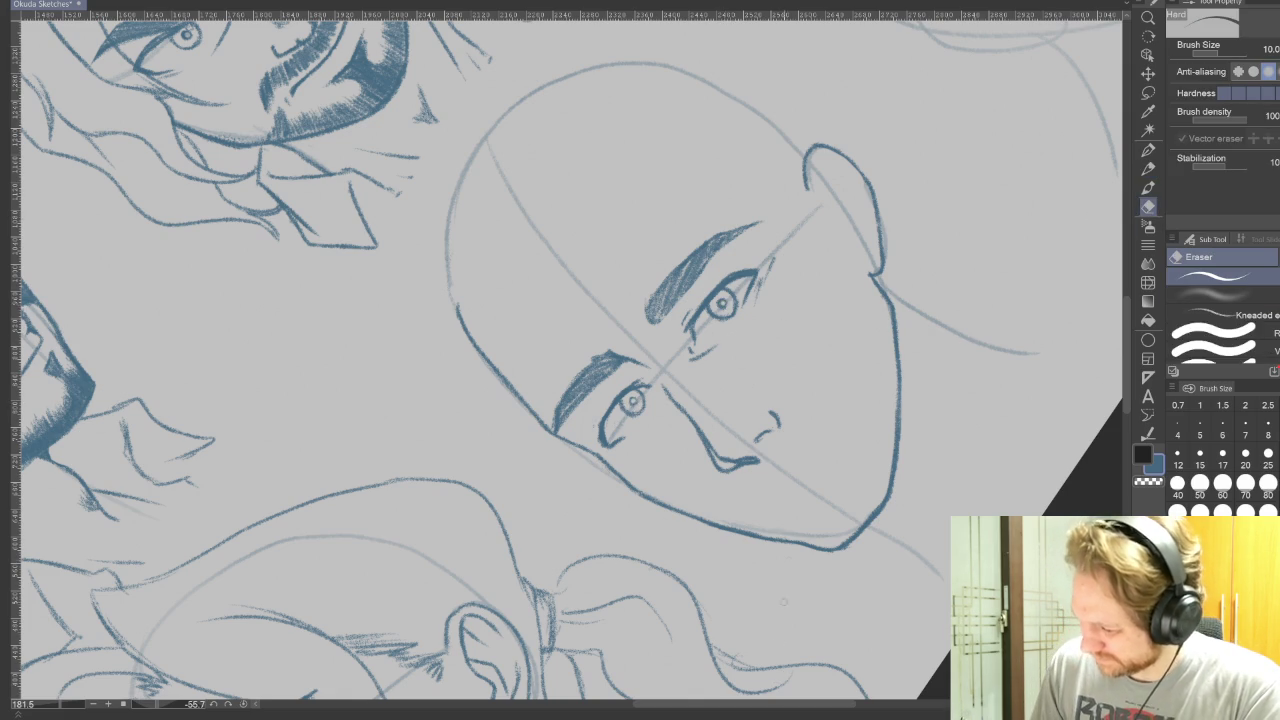
key("p")
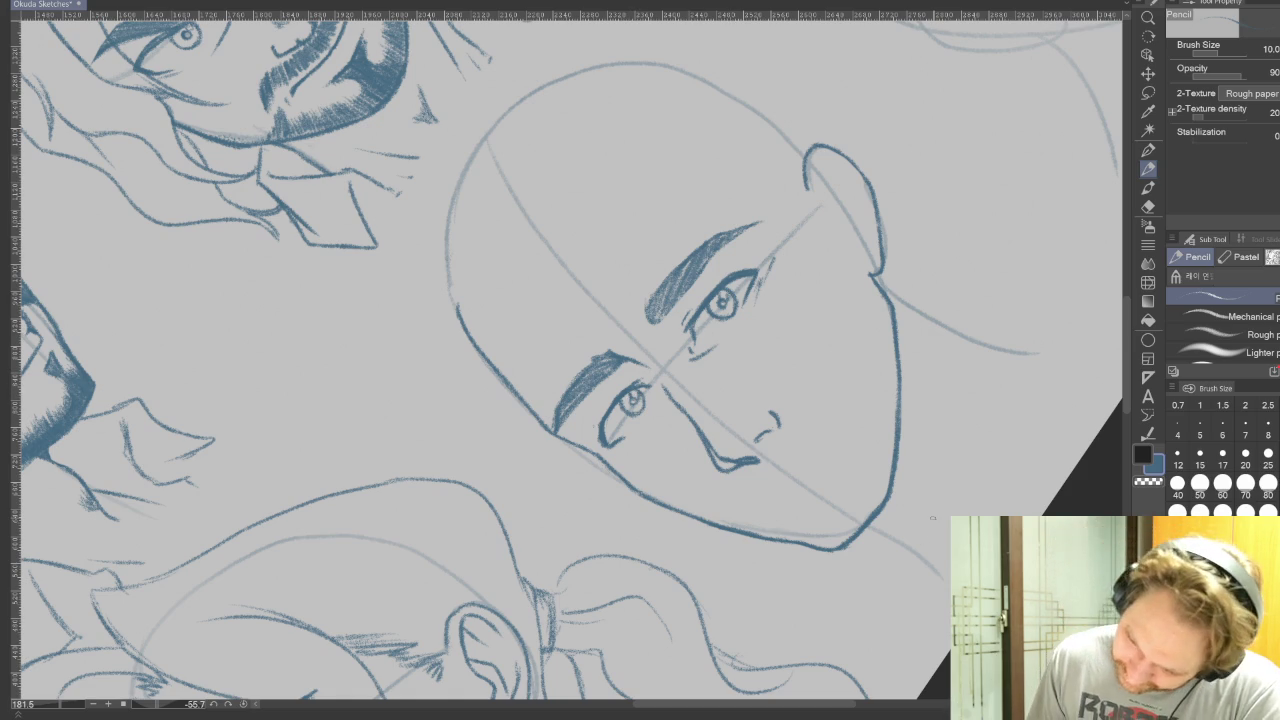
left_click(1200, 425)
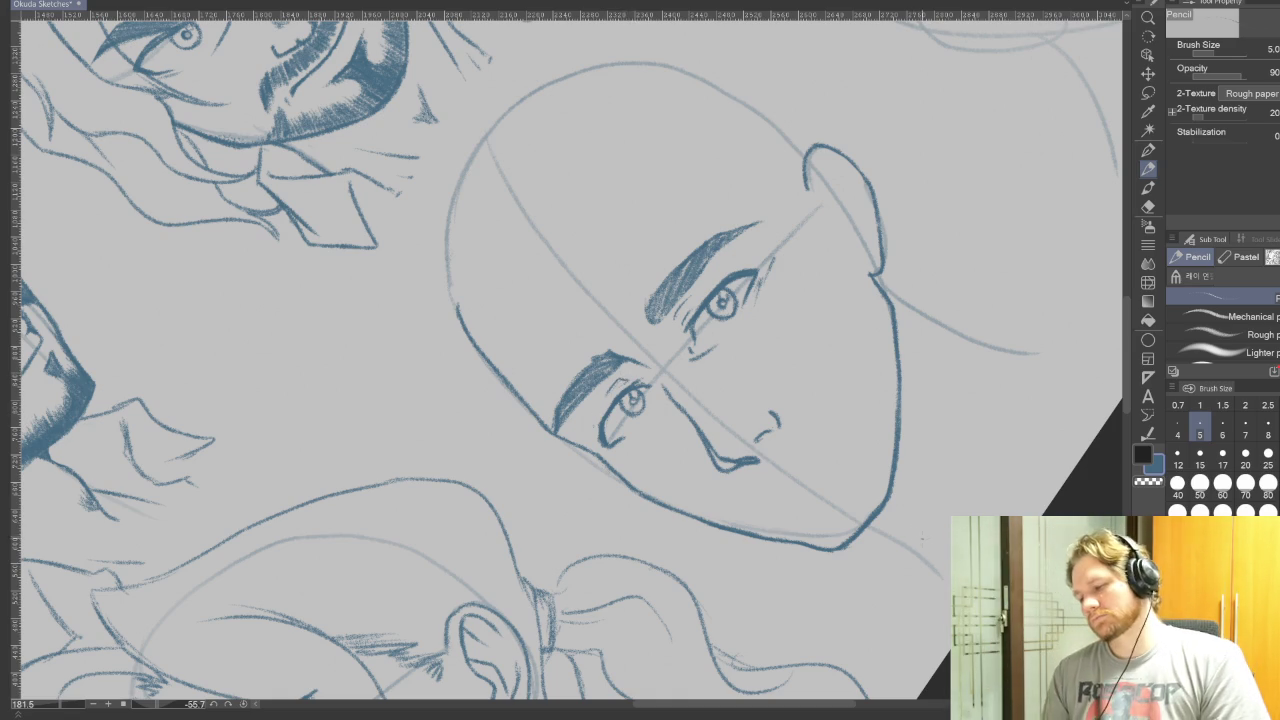
key("bracketright")
key("bracketright")
key("bracketright")
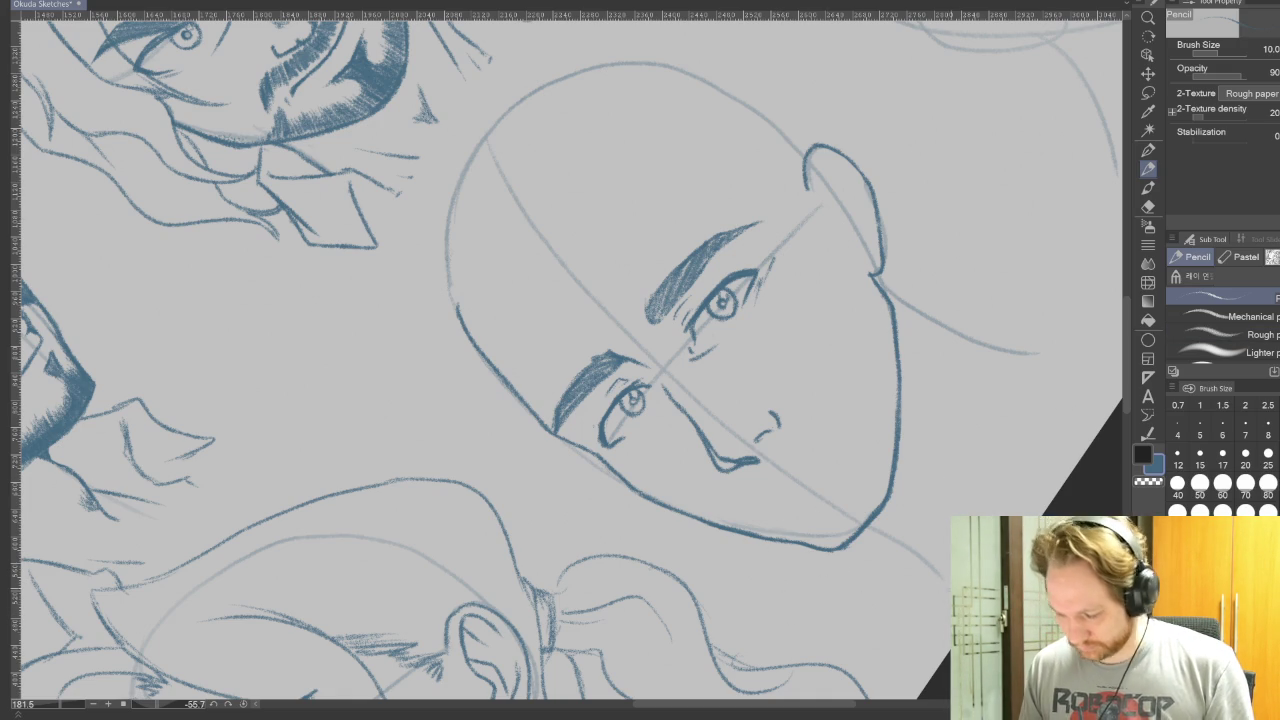
key("space")
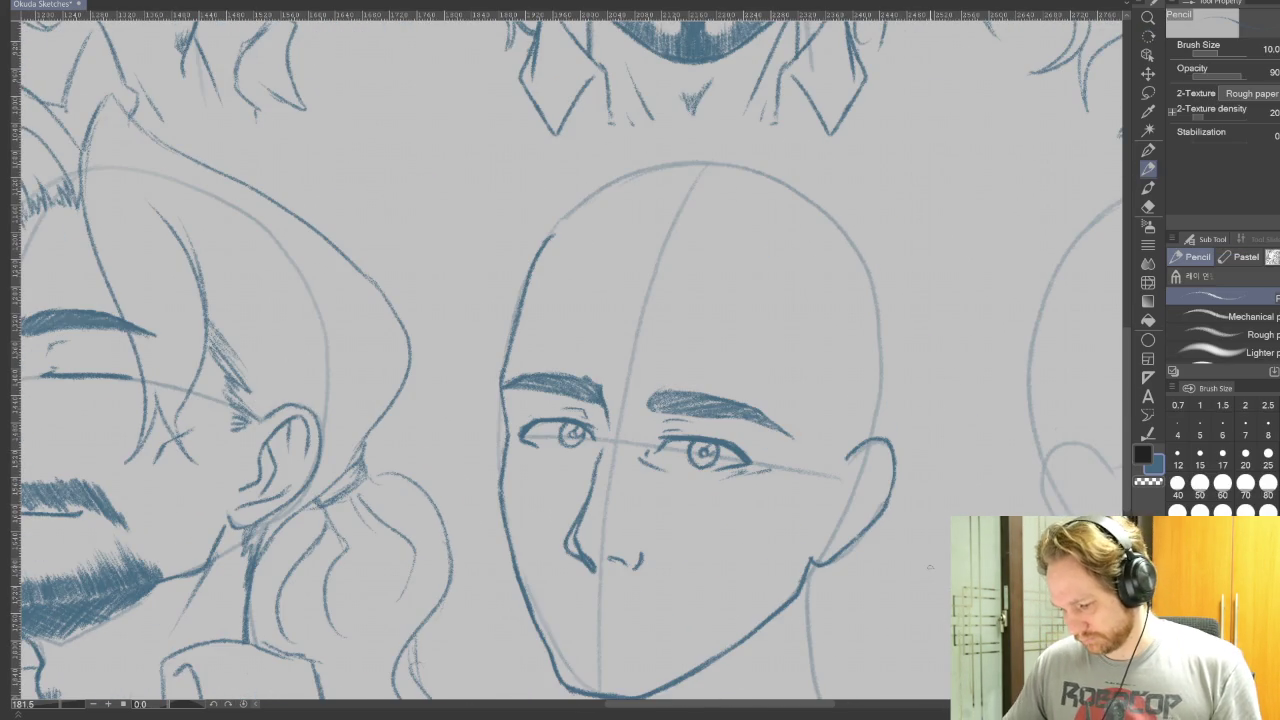
scroll(929, 567, "down", 3)
scroll(910, 552, "down", 2)
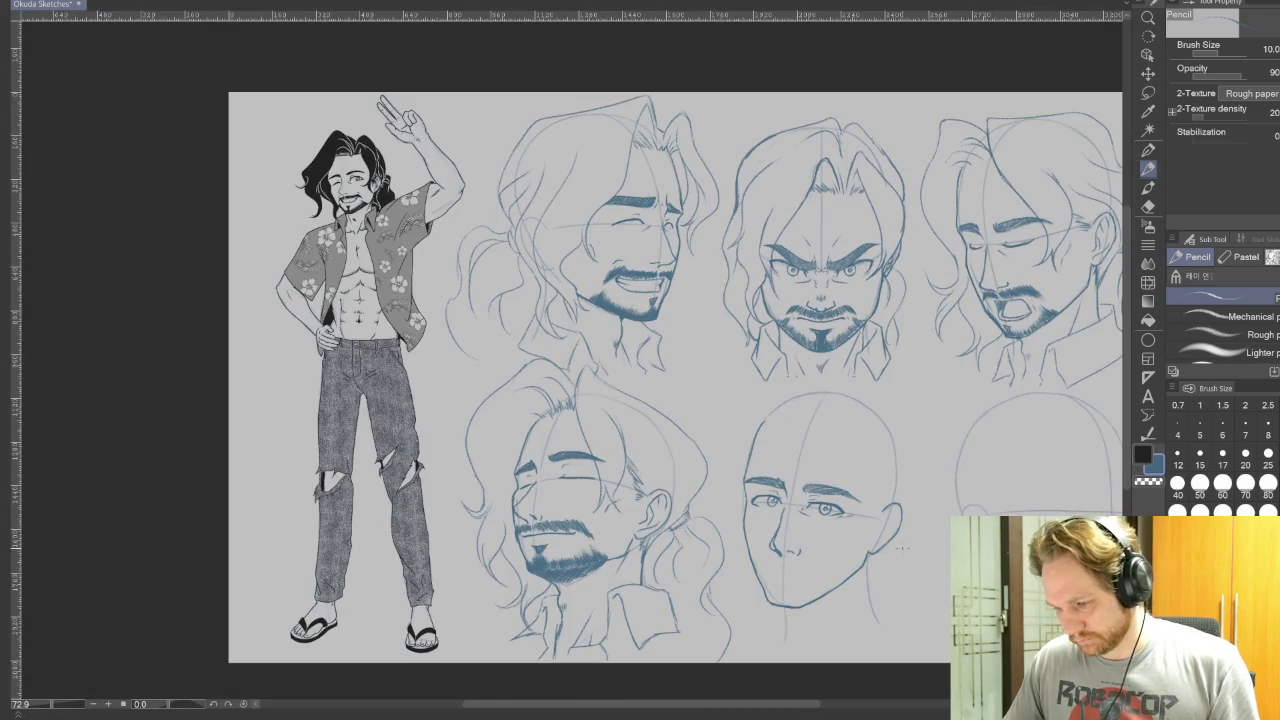
scroll(900, 547, "up", 1)
scroll(900, 546, "up", 1)
scroll(900, 545, "up", 1)
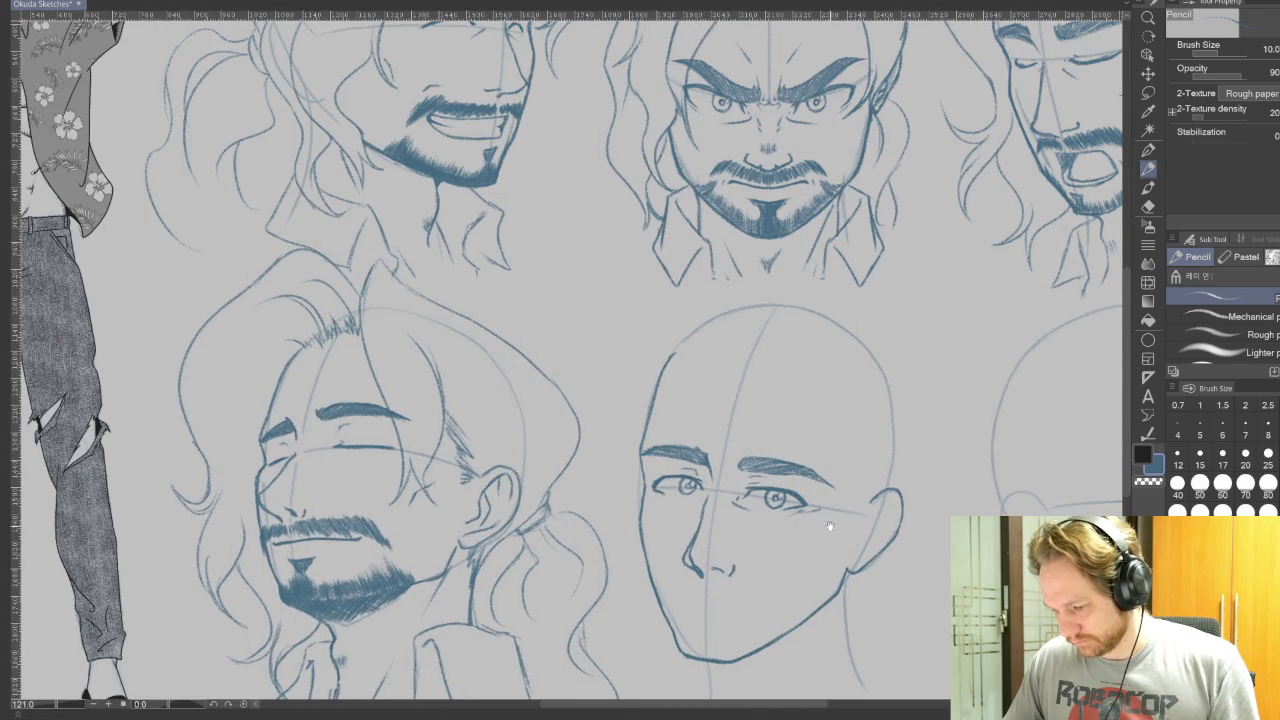
Lasso the bald head's nose and rotate it slightly with Scale/Rotate.
left_click_drag(829, 524, 826, 454)
scroll(824, 432, "up", 1)
key("m")
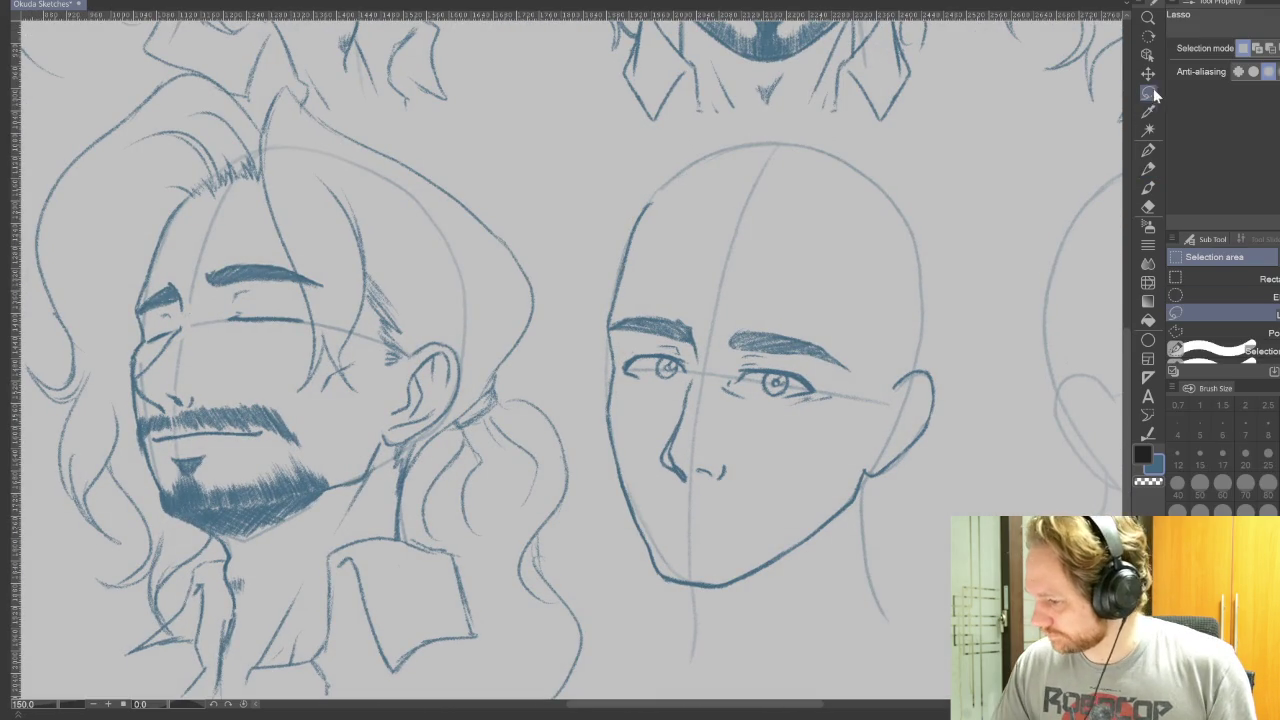
mouse_move(693, 372)
left_mouse_down()
mouse_move(668, 475)
mouse_move(688, 425)
left_mouse_up()
left_click(735, 513)
left_click_drag(756, 480, 702, 456)
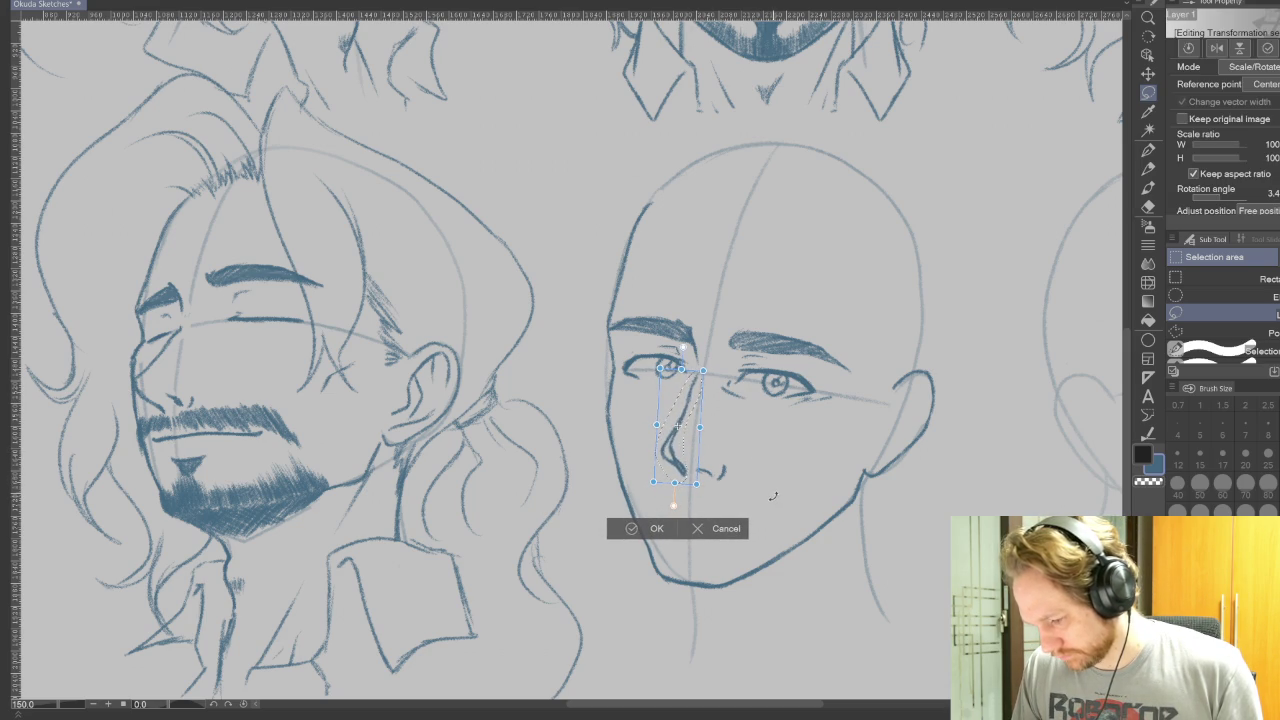
left_click(636, 529)
left_click(552, 508)
Reselect and adjust the nose tip, deselect, and tilt the view for drawing.
left_click_drag(703, 459, 726, 459)
left_click(770, 509)
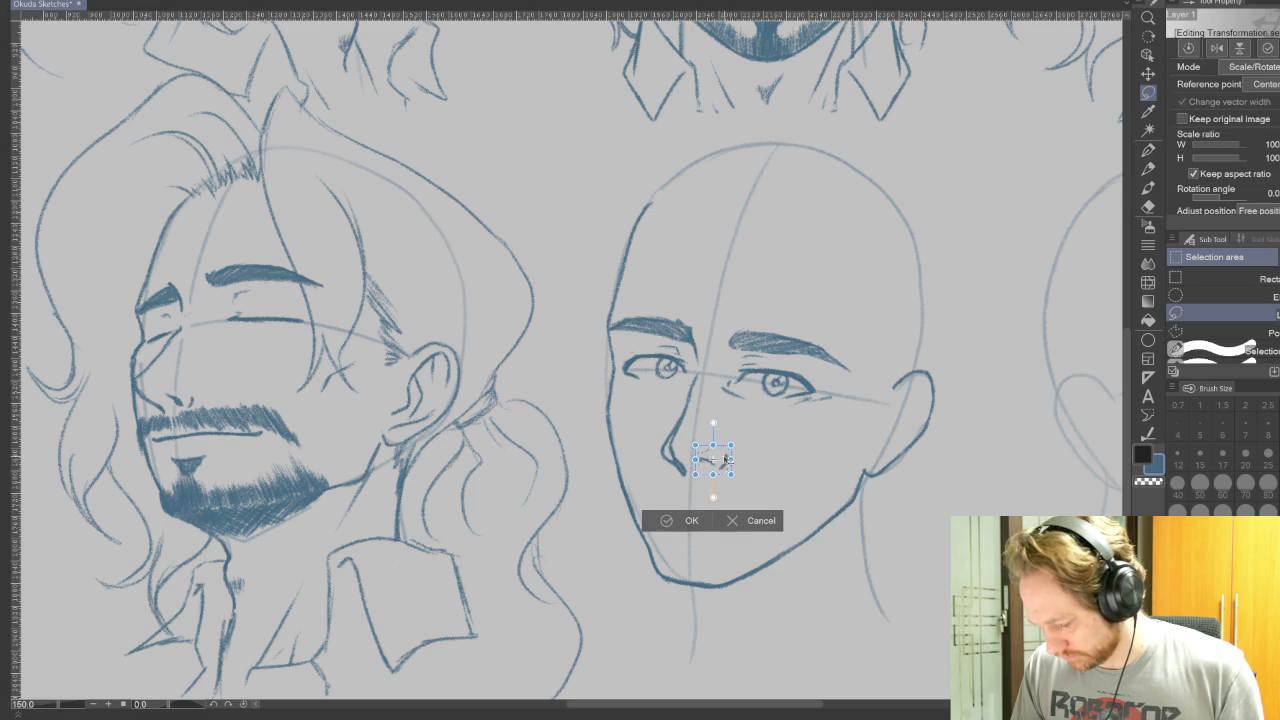
left_click(684, 521)
key("ctrl+d")
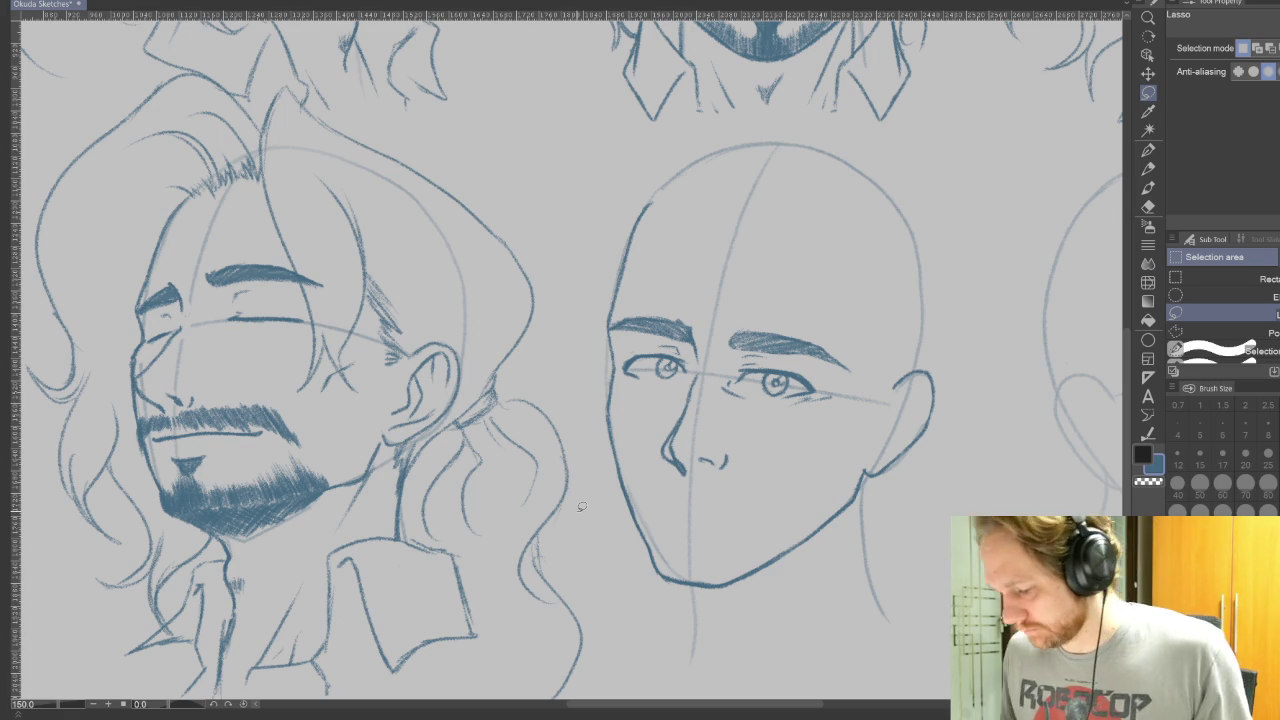
left_click(1148, 168)
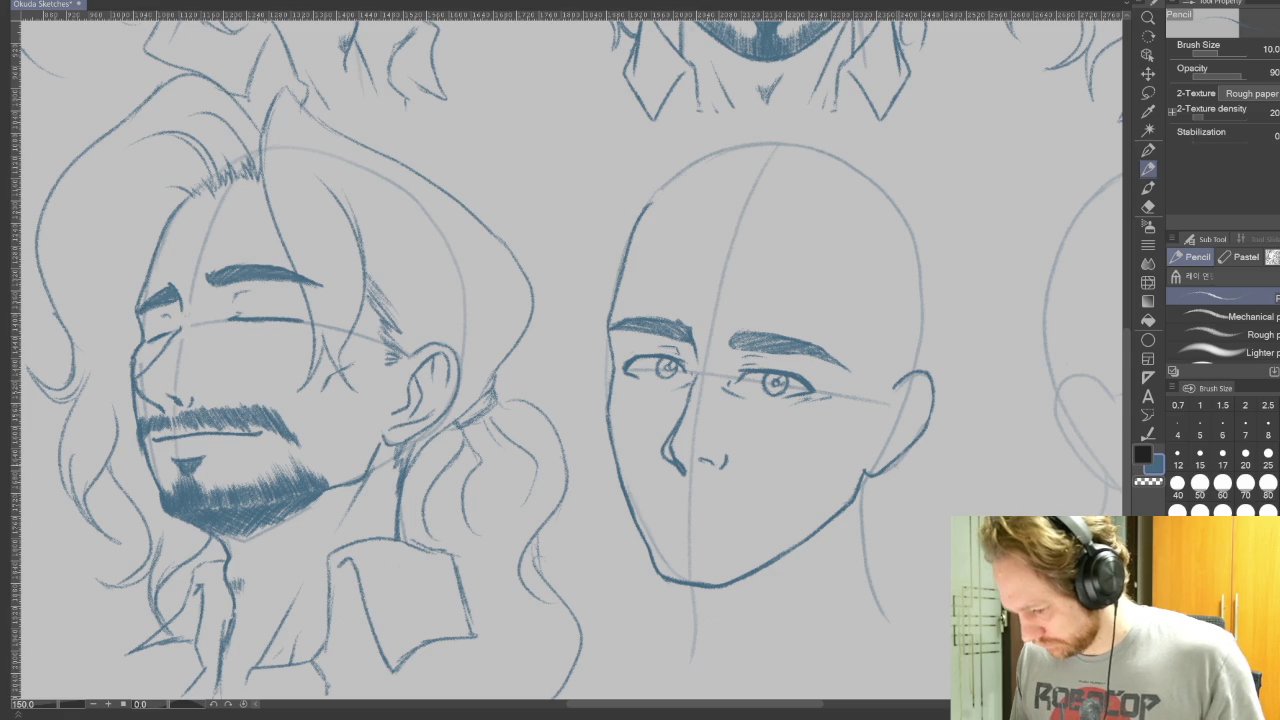
key("r")
left_click_drag(1093, 360, 1080, 200)
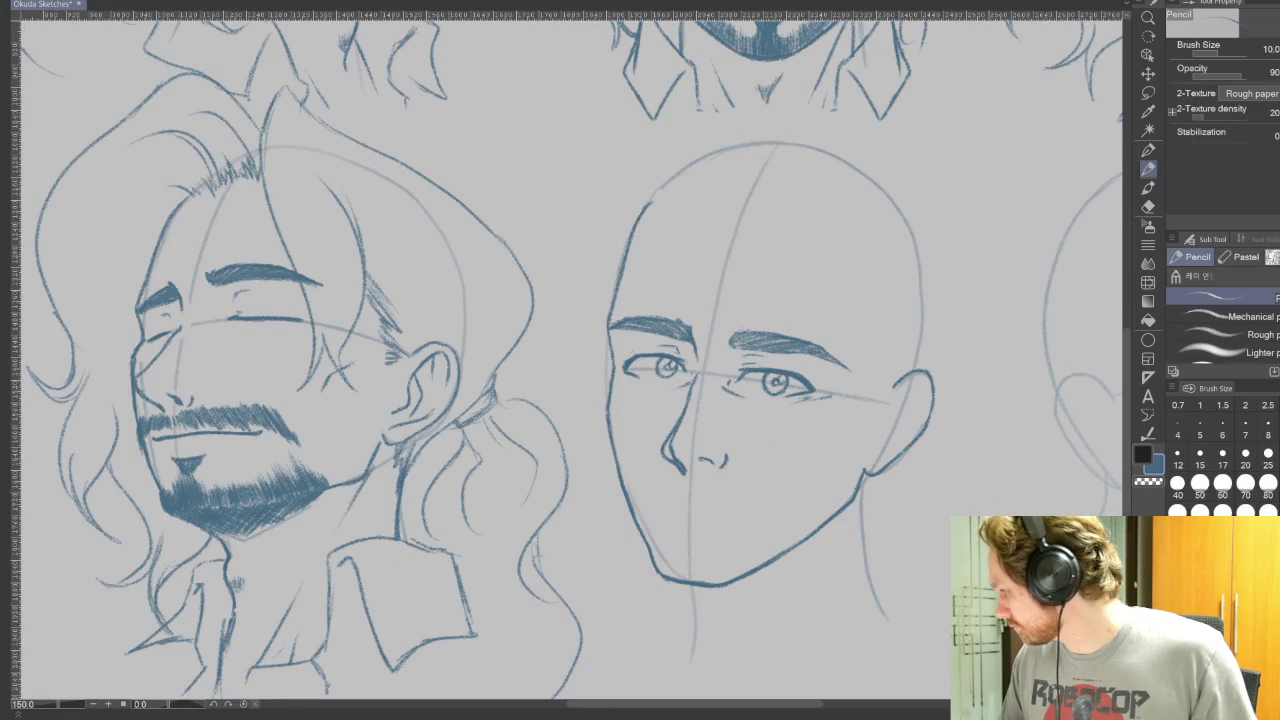
scroll(845, 625, "down", 1)
scroll(675, 480, "down", 2)
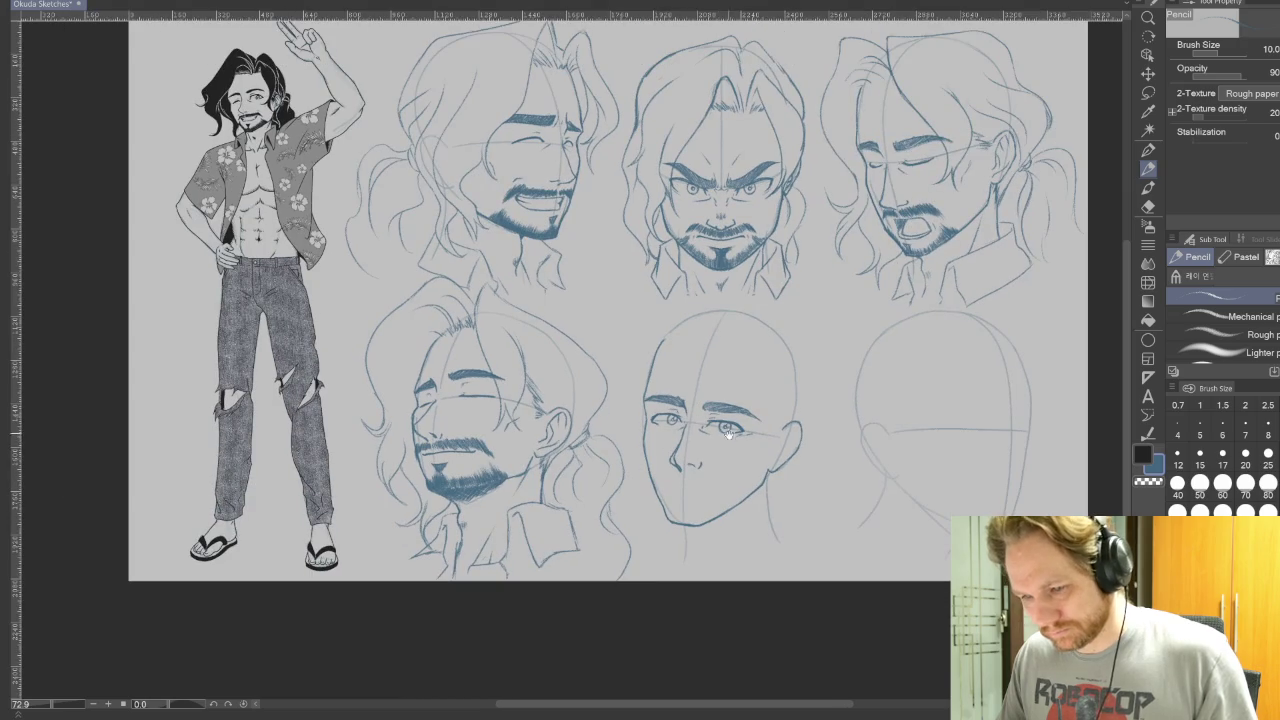
left_click_drag(720, 531, 744, 497)
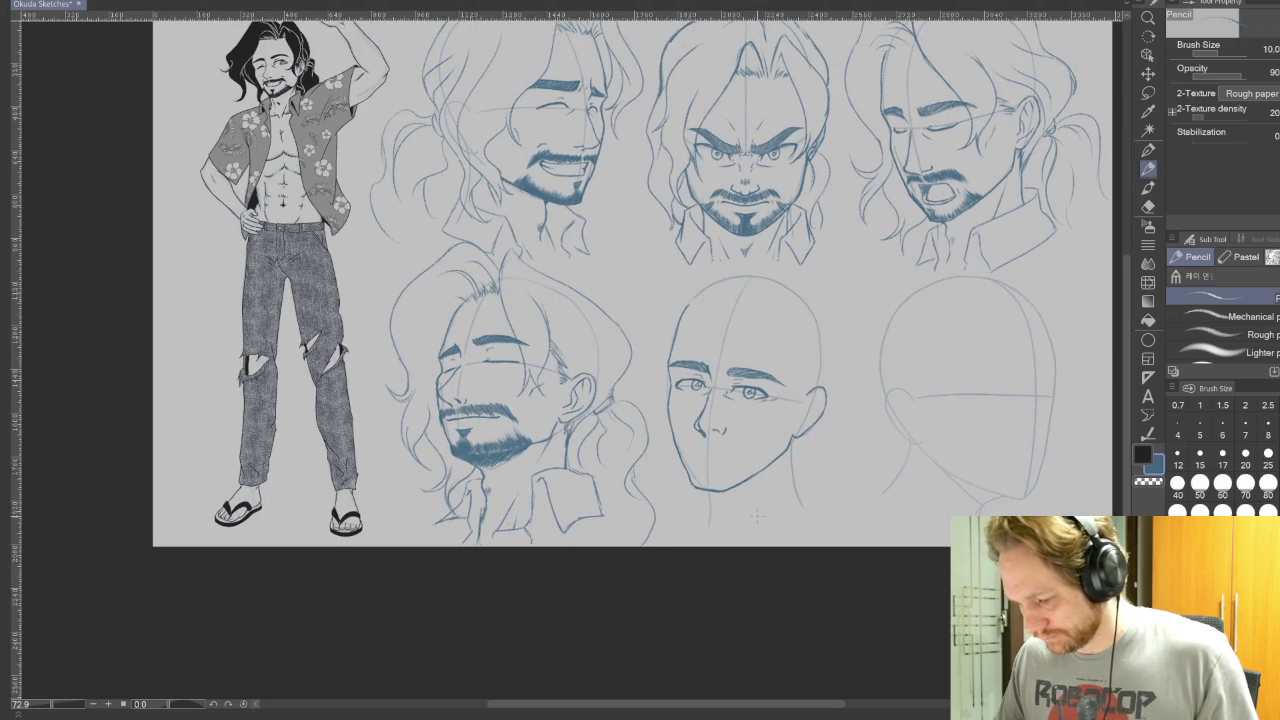
left_click_drag(727, 430, 682, 468)
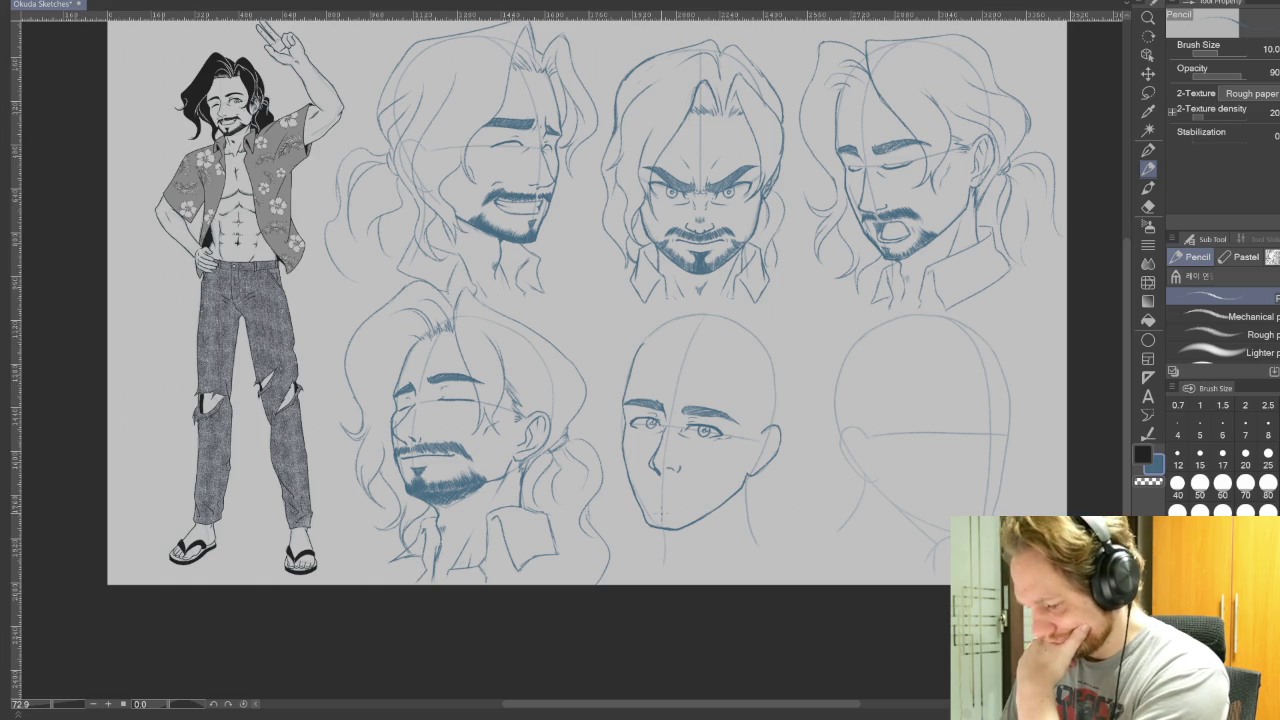
key("ctrl+plus")
key("ctrl+plus")
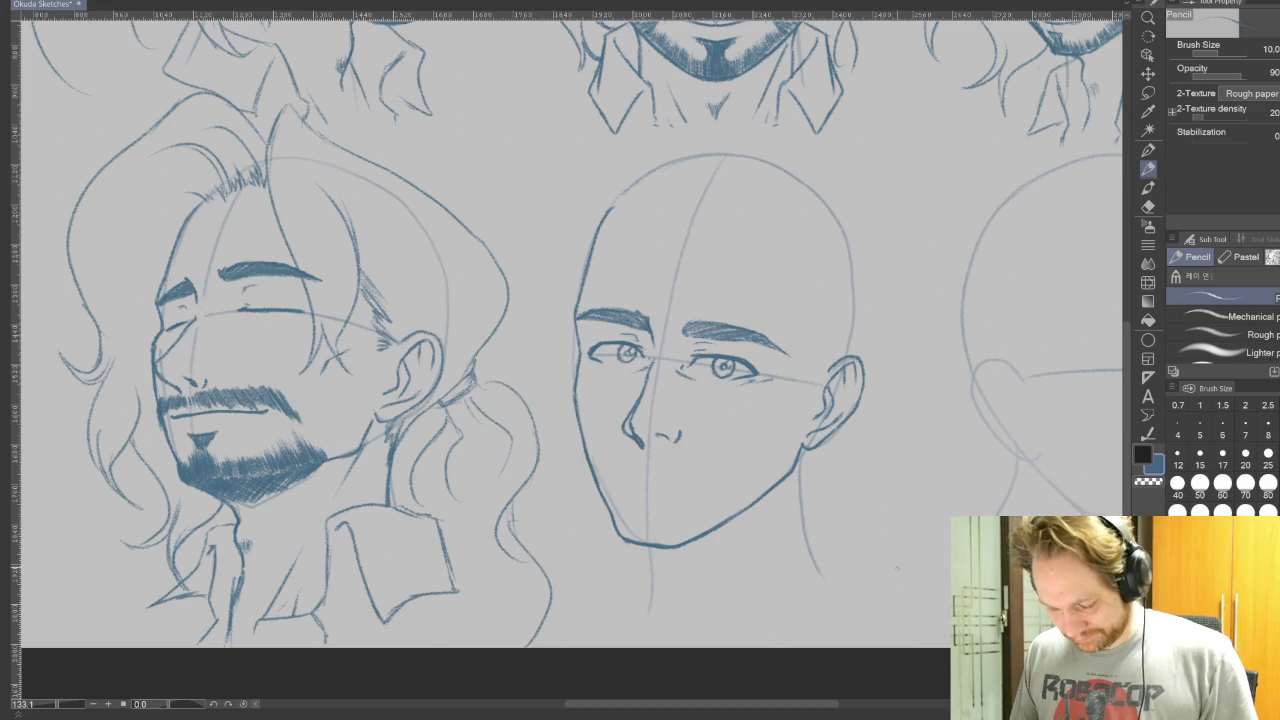
left_click_drag(922, 492, 760, 250)
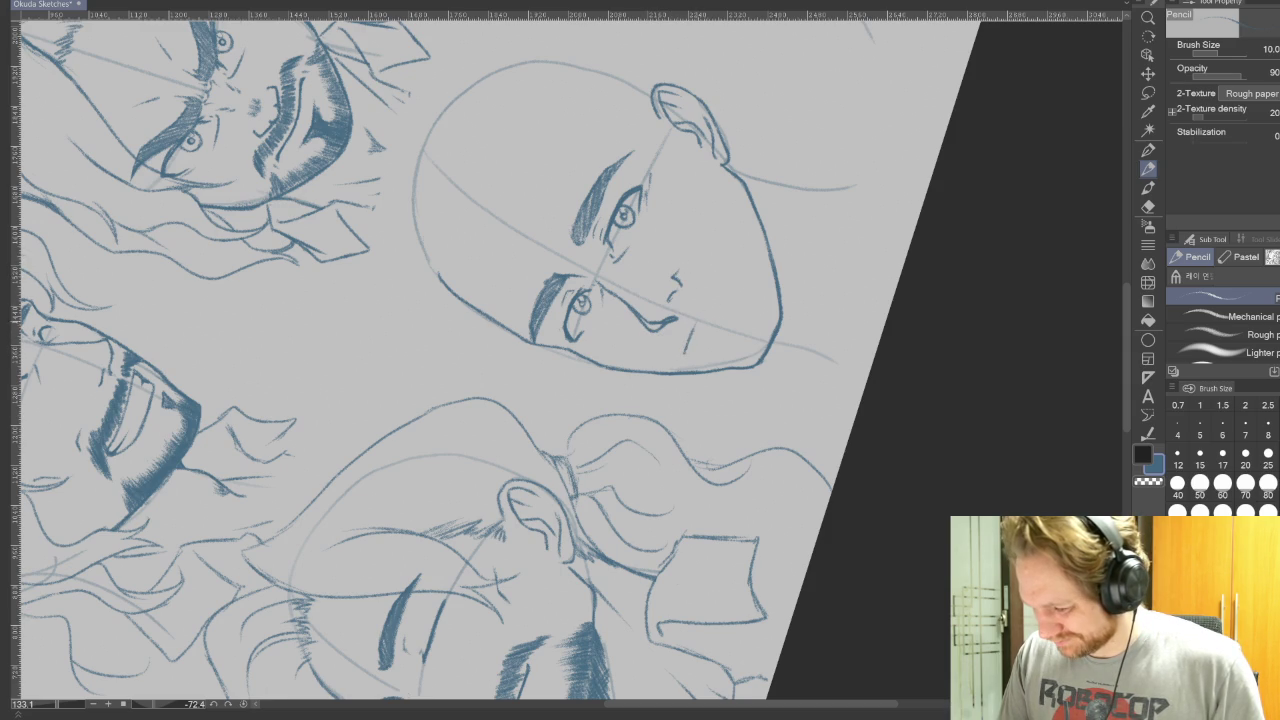
Undo the stray jaw stroke and sketch the smiling mouth below the nose, then reset rotation.
key("ctrl+z")
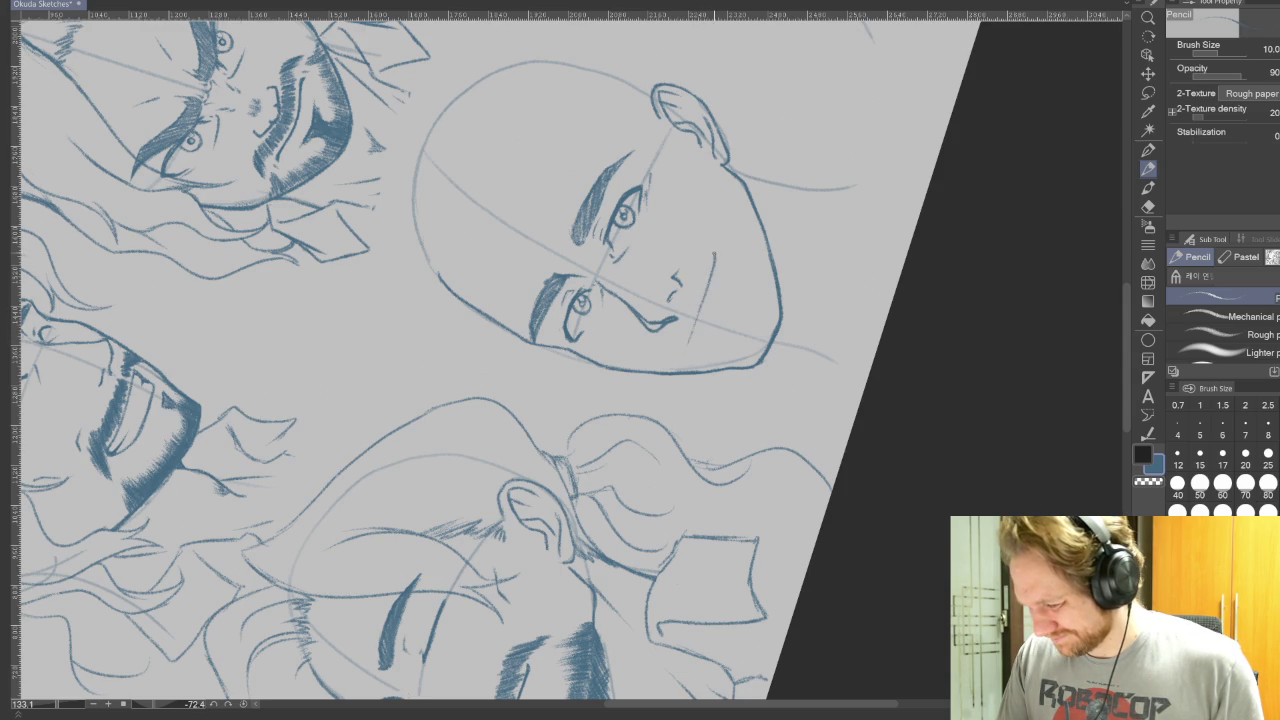
scroll(717, 300, "up", 2)
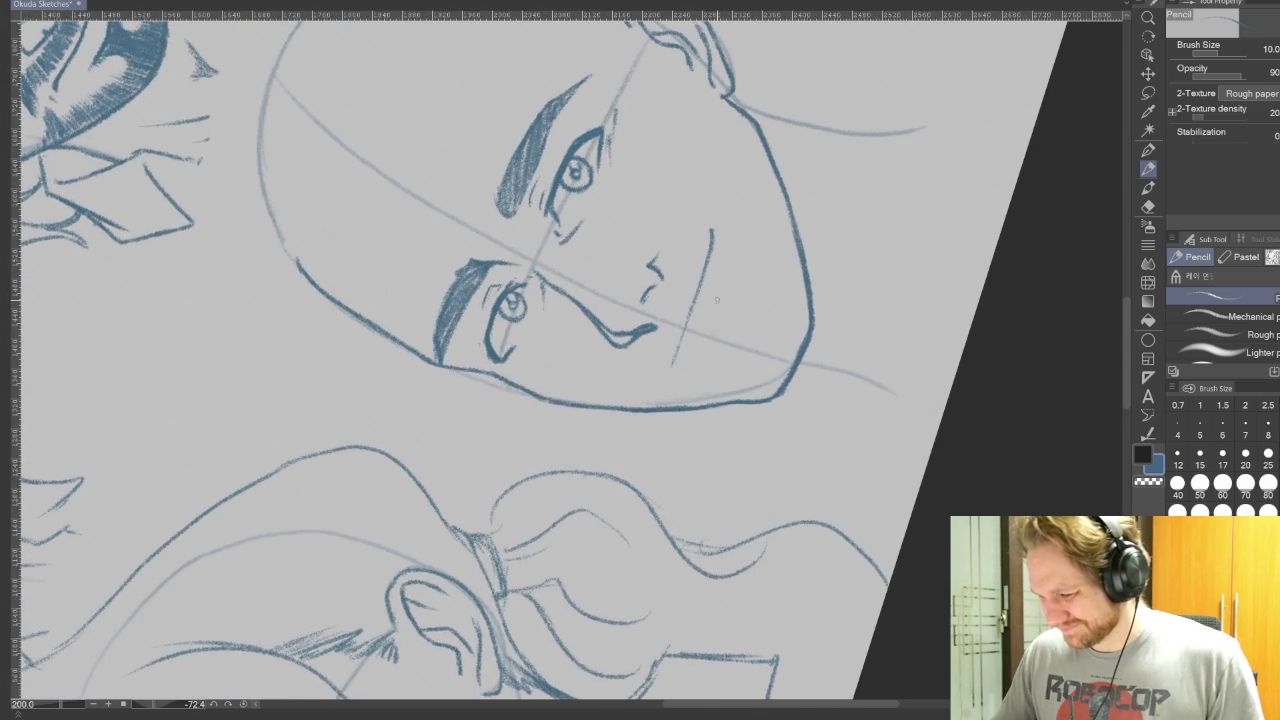
key("r")
left_click_drag(717, 300, 600, 200)
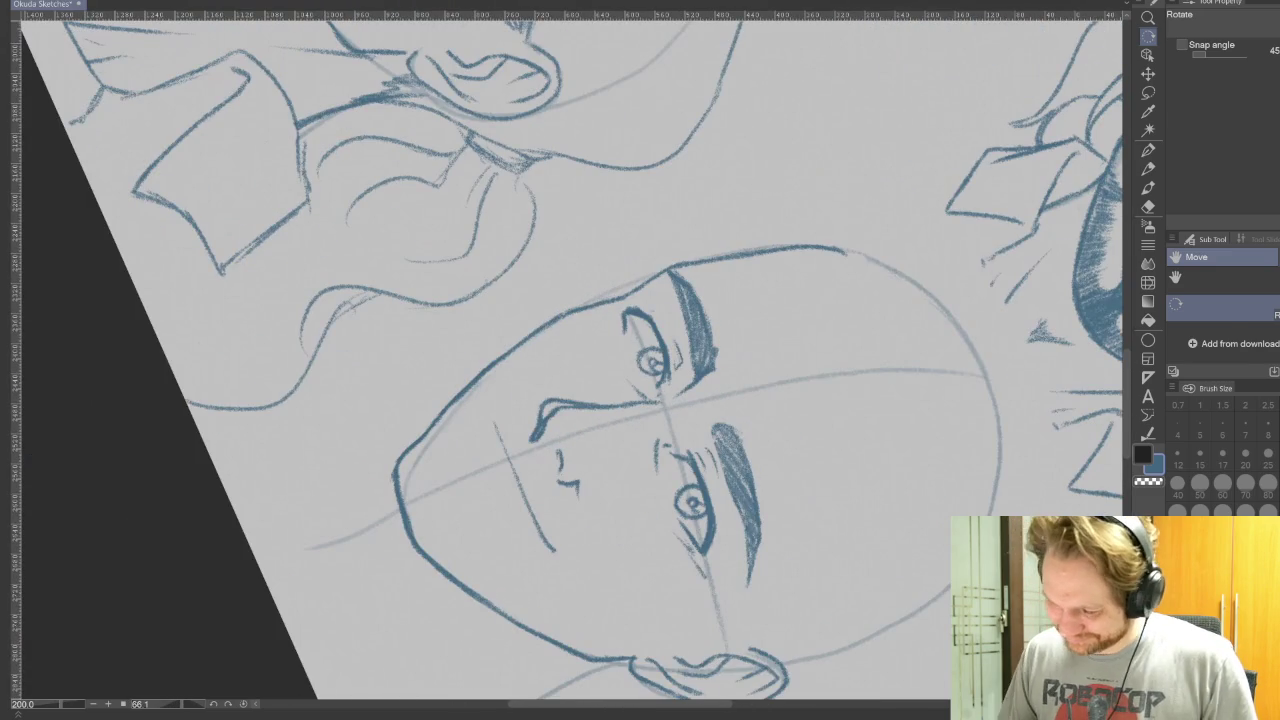
key("p")
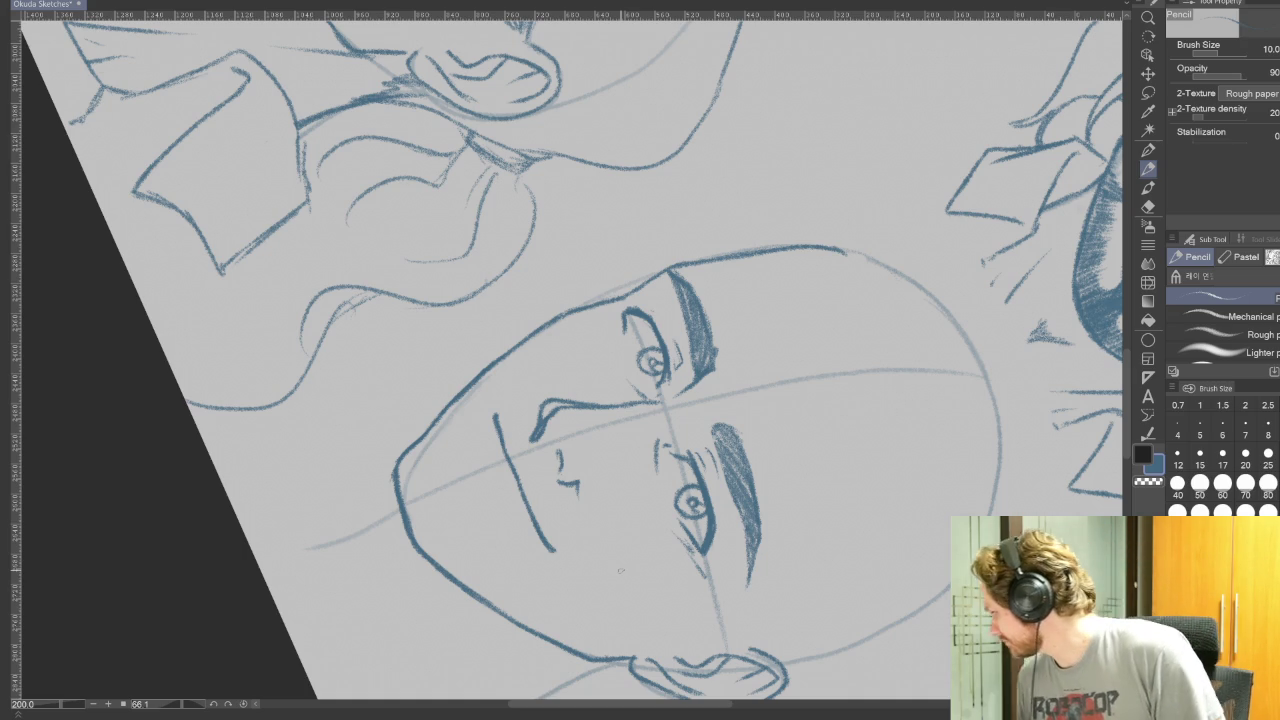
left_click_drag(474, 452, 477, 470)
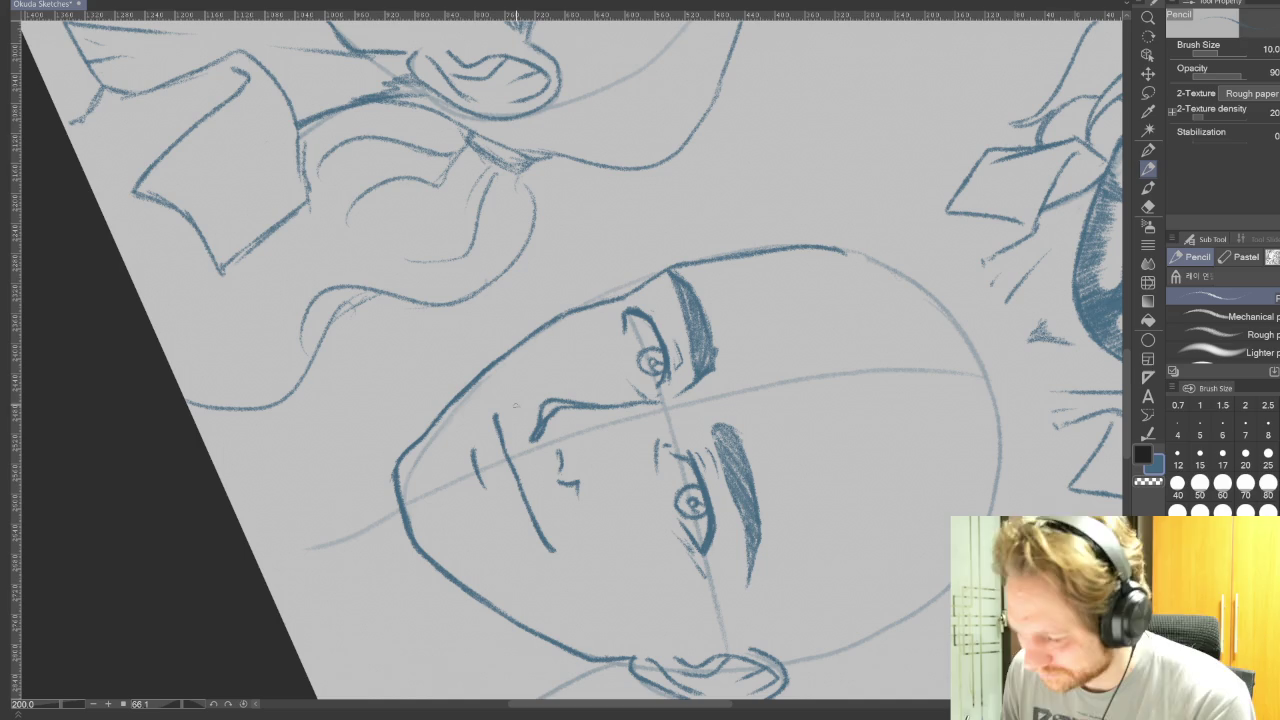
key("ctrl+at")
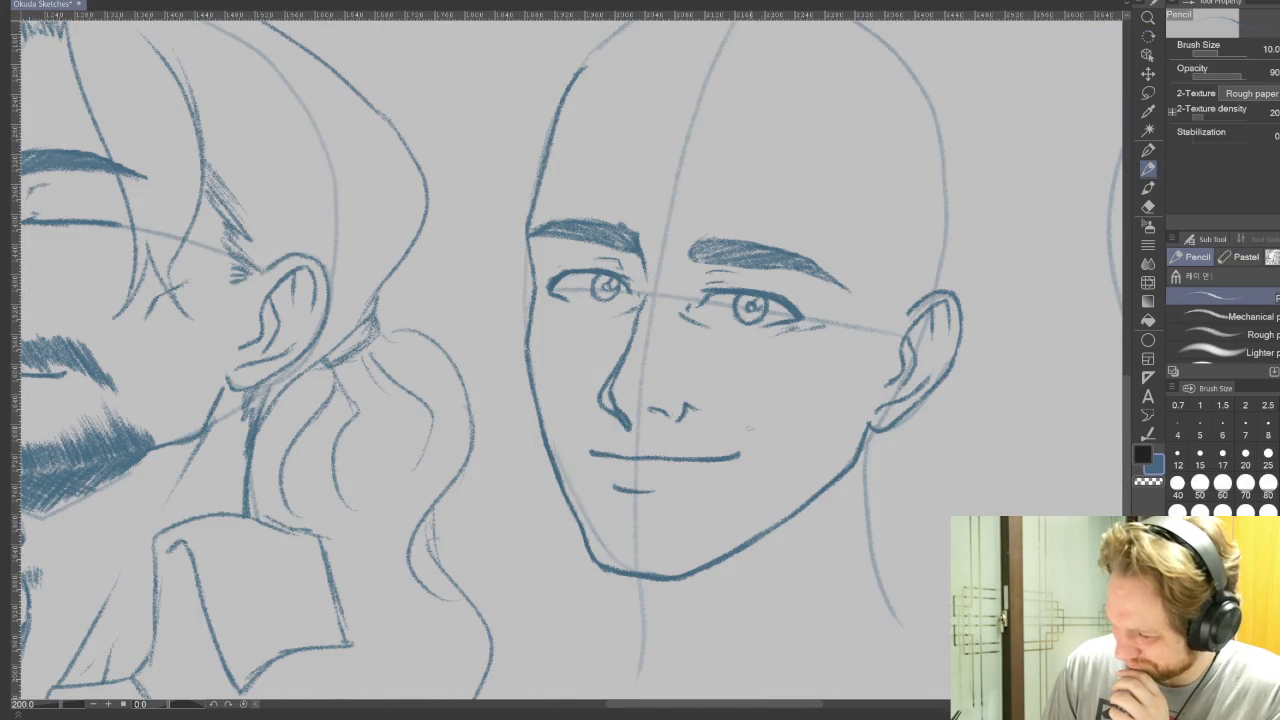
Add a right-cheek smile crease, lasso and reposition it, then draw the soul patch line under the lip.
mouse_move(752, 418)
left_mouse_down()
mouse_move(758, 436)
mouse_move(752, 419)
left_mouse_up()
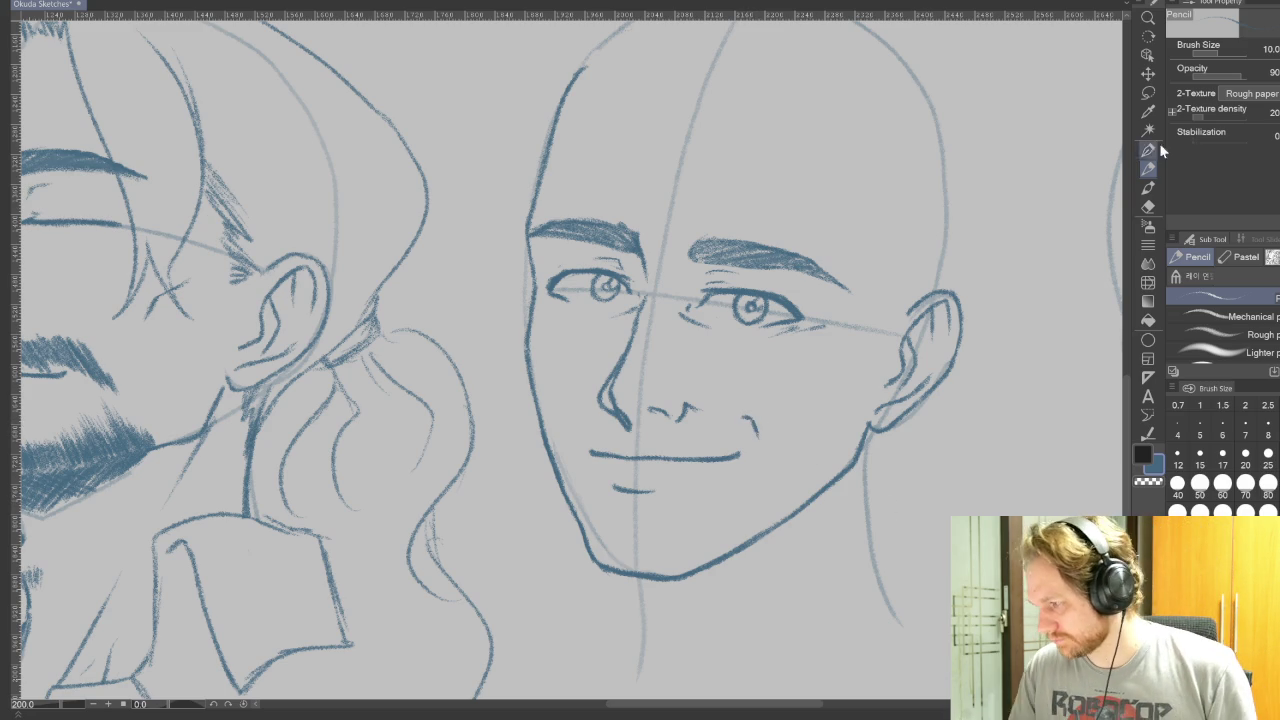
key("m")
left_click_drag(761, 408, 764, 424)
left_click(806, 482)
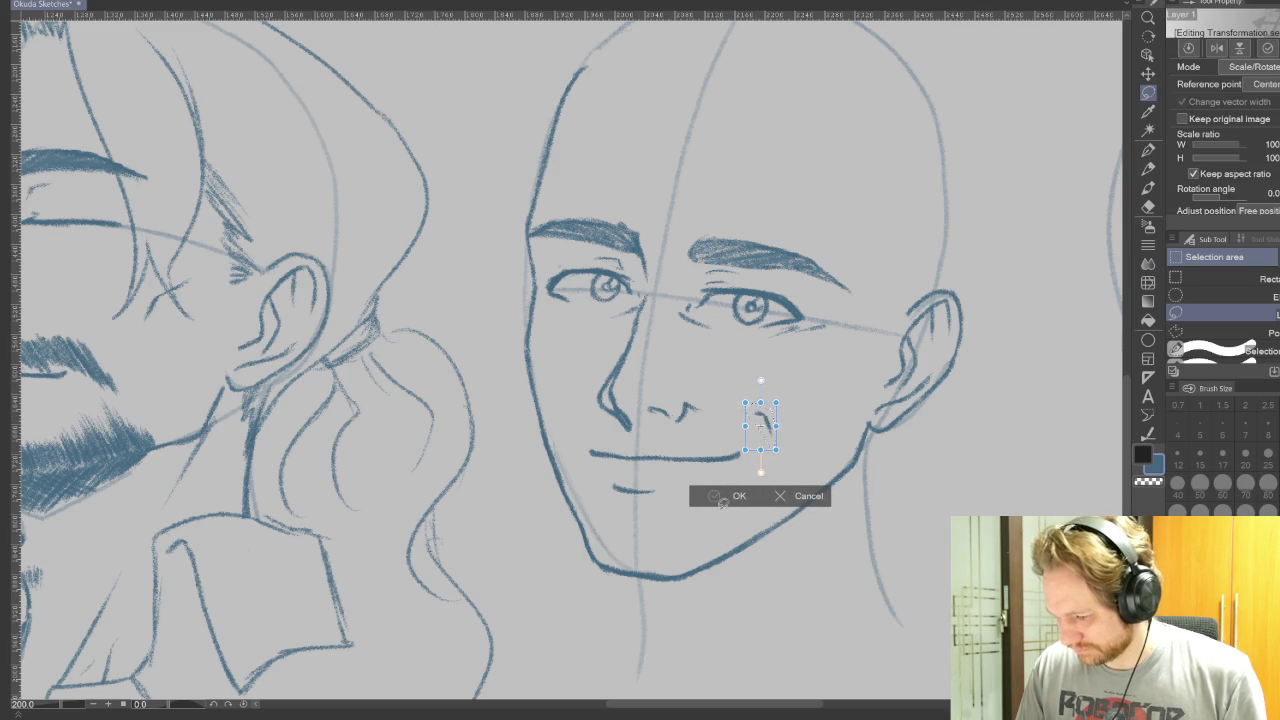
left_click(716, 497)
left_click(632, 474)
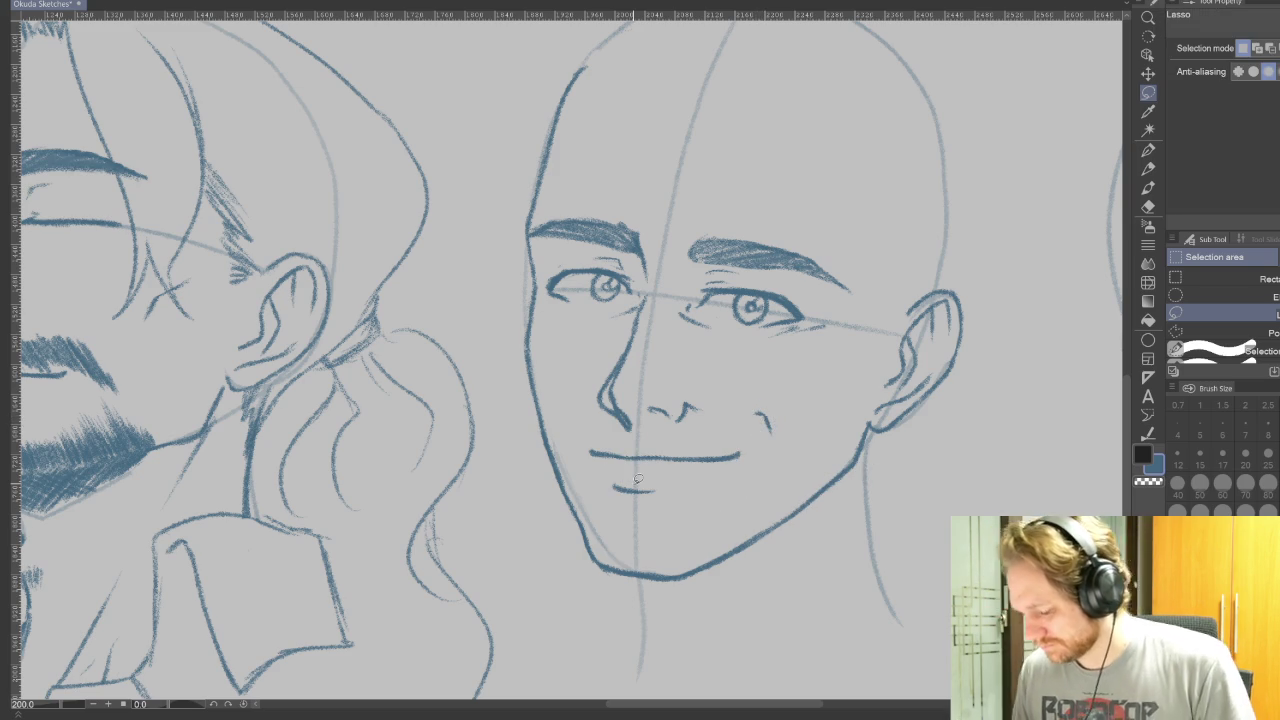
left_click(1147, 169)
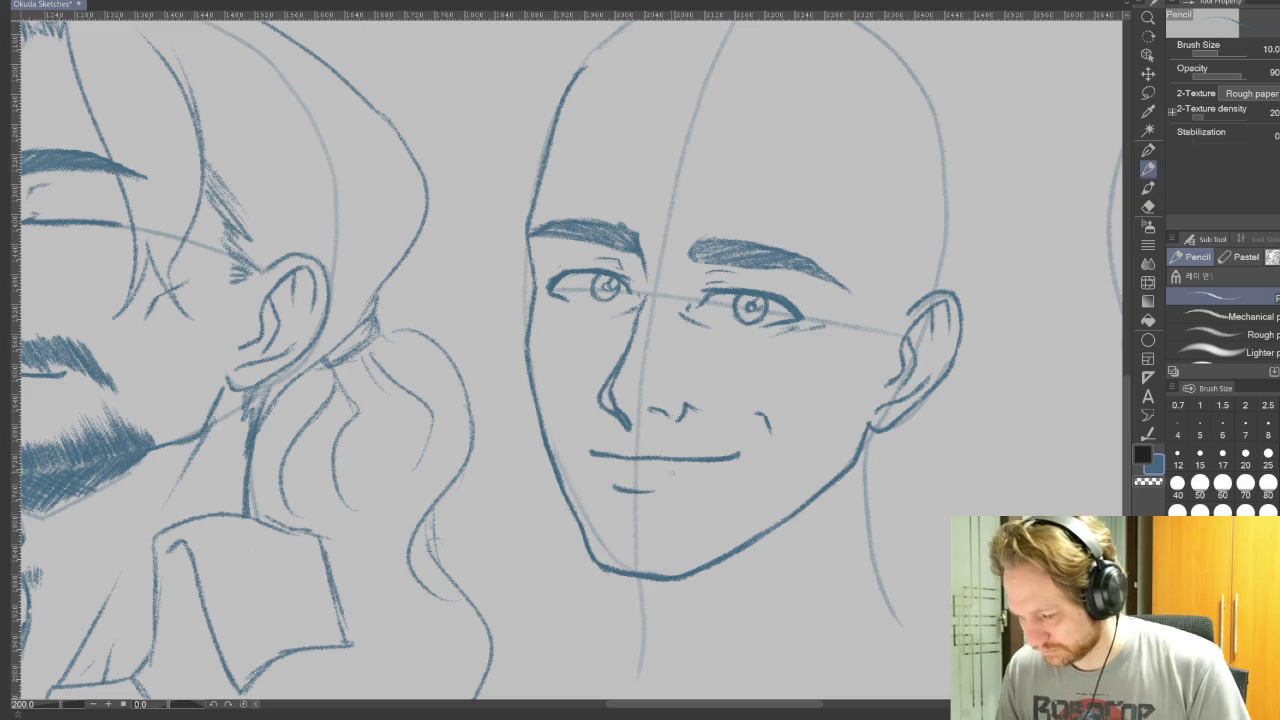
left_click_drag(628, 490, 625, 570)
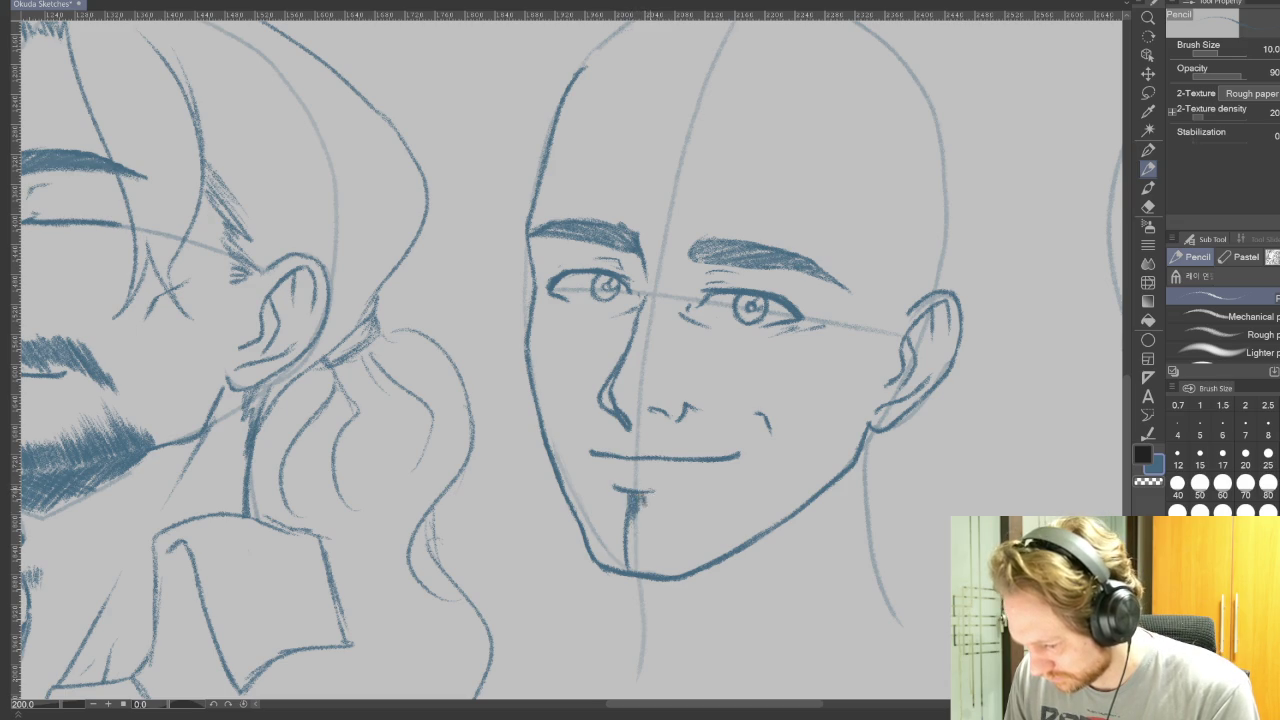
Hatch the goatee on the chin and a thick mustache spreading both ways under the nose.
left_click_drag(627, 492, 622, 512)
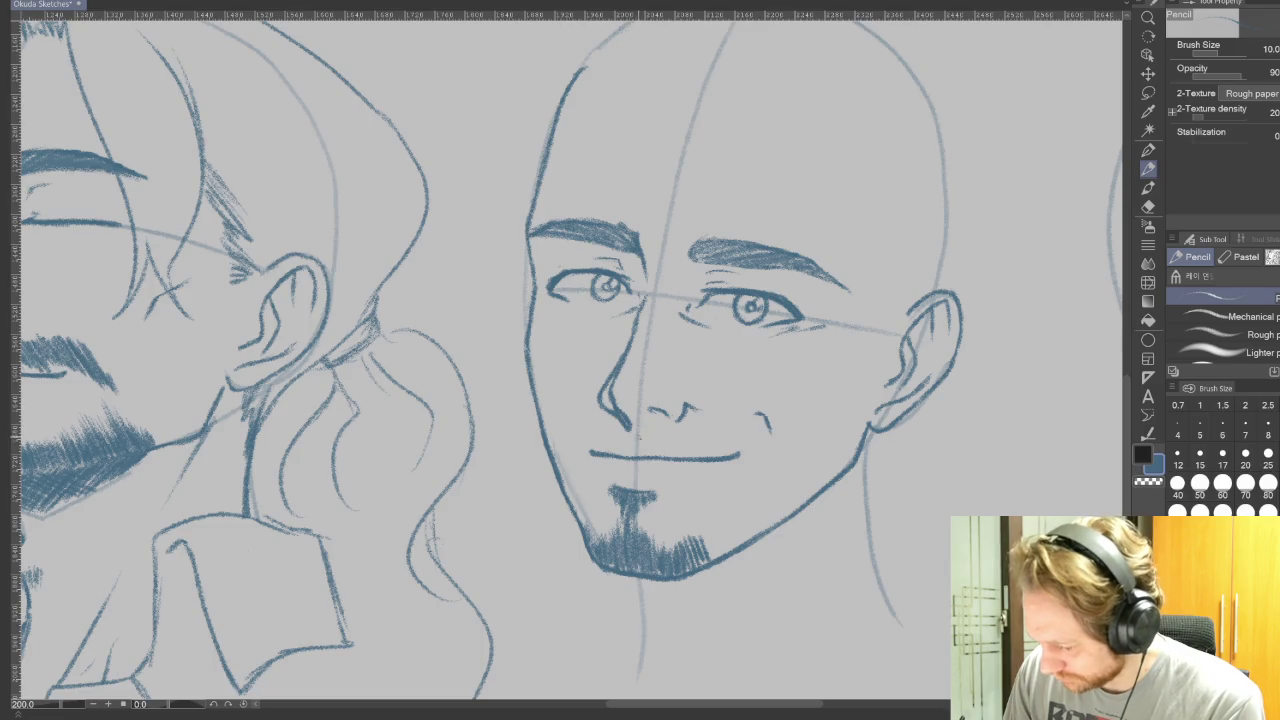
mouse_move(646, 426)
left_mouse_down()
mouse_move(660, 452)
mouse_move(645, 450)
mouse_move(664, 454)
left_mouse_up()
mouse_move(668, 420)
left_mouse_down()
mouse_move(670, 454)
mouse_move(708, 446)
mouse_move(766, 466)
left_mouse_up()
left_click_drag(754, 420, 780, 480)
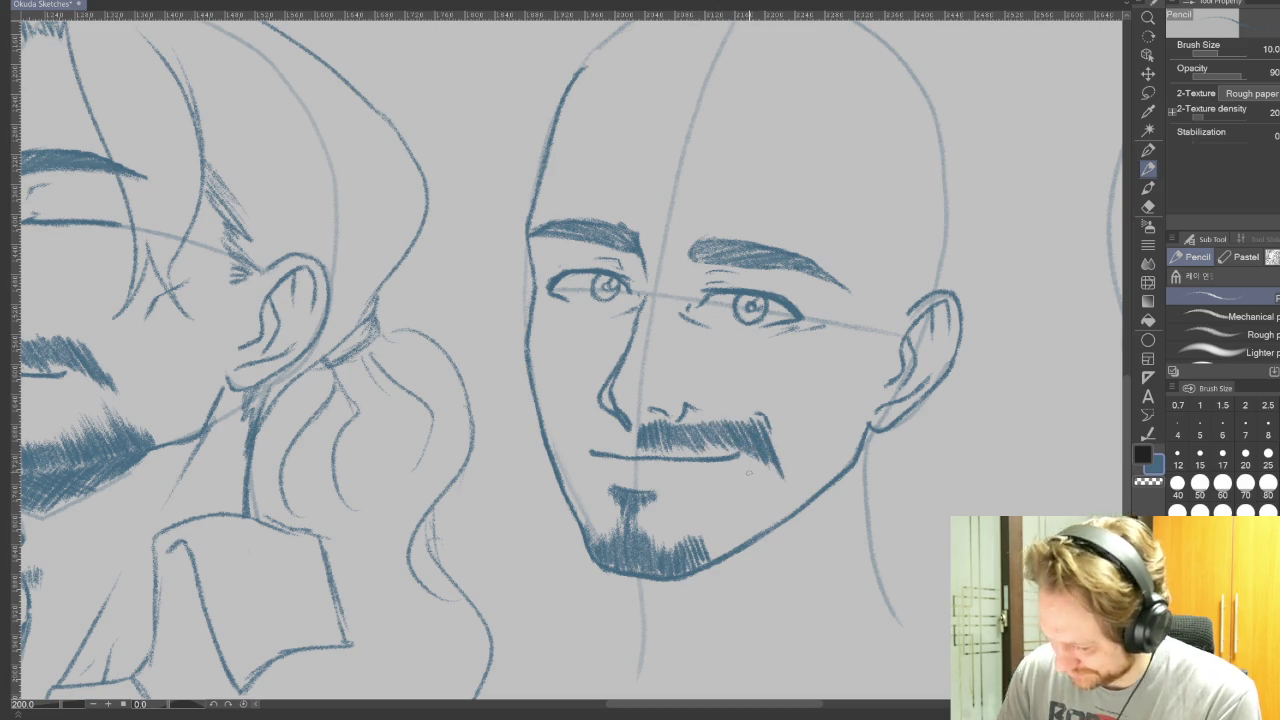
mouse_move(636, 434)
left_mouse_down()
mouse_move(628, 450)
mouse_move(589, 443)
left_mouse_up()
left_click_drag(596, 420, 570, 443)
left_click_drag(577, 419, 558, 457)
left_click_drag(569, 421, 555, 458)
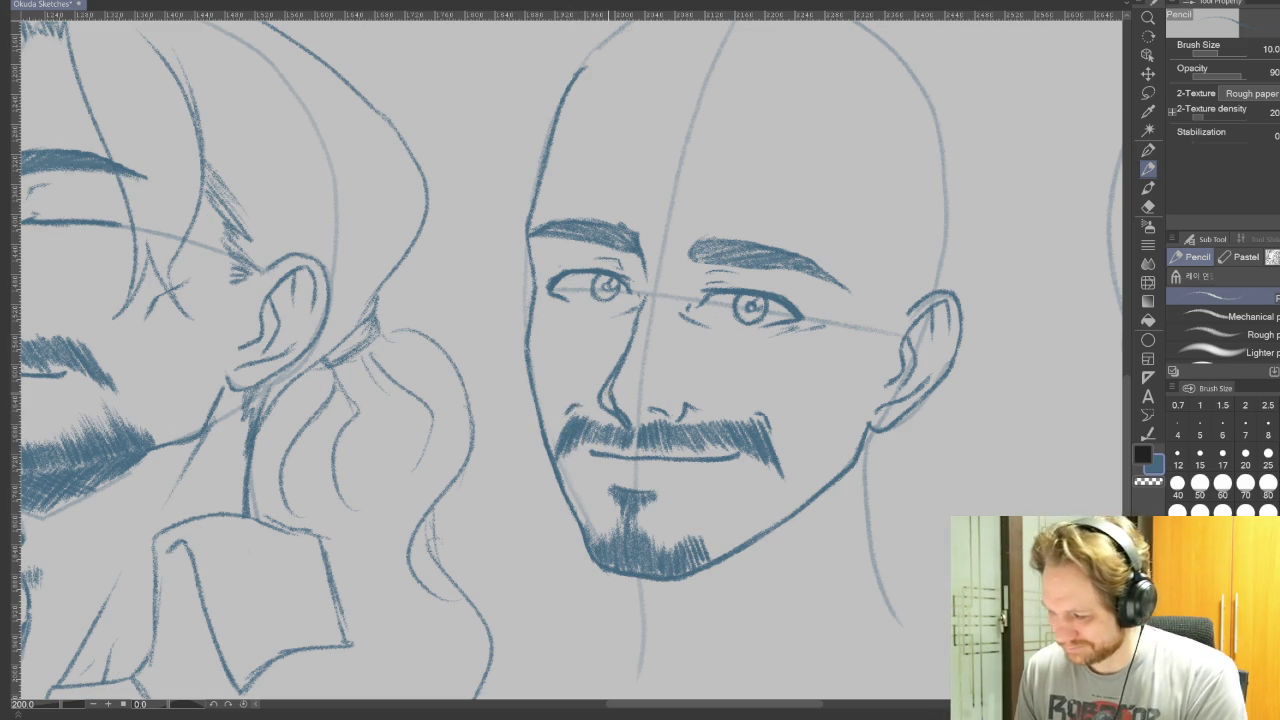
Shade a short beard along the right jaw.
mouse_move(768, 478)
left_mouse_down()
mouse_move(786, 516)
mouse_move(798, 514)
mouse_move(750, 522)
mouse_move(766, 532)
mouse_move(698, 560)
left_mouse_up()
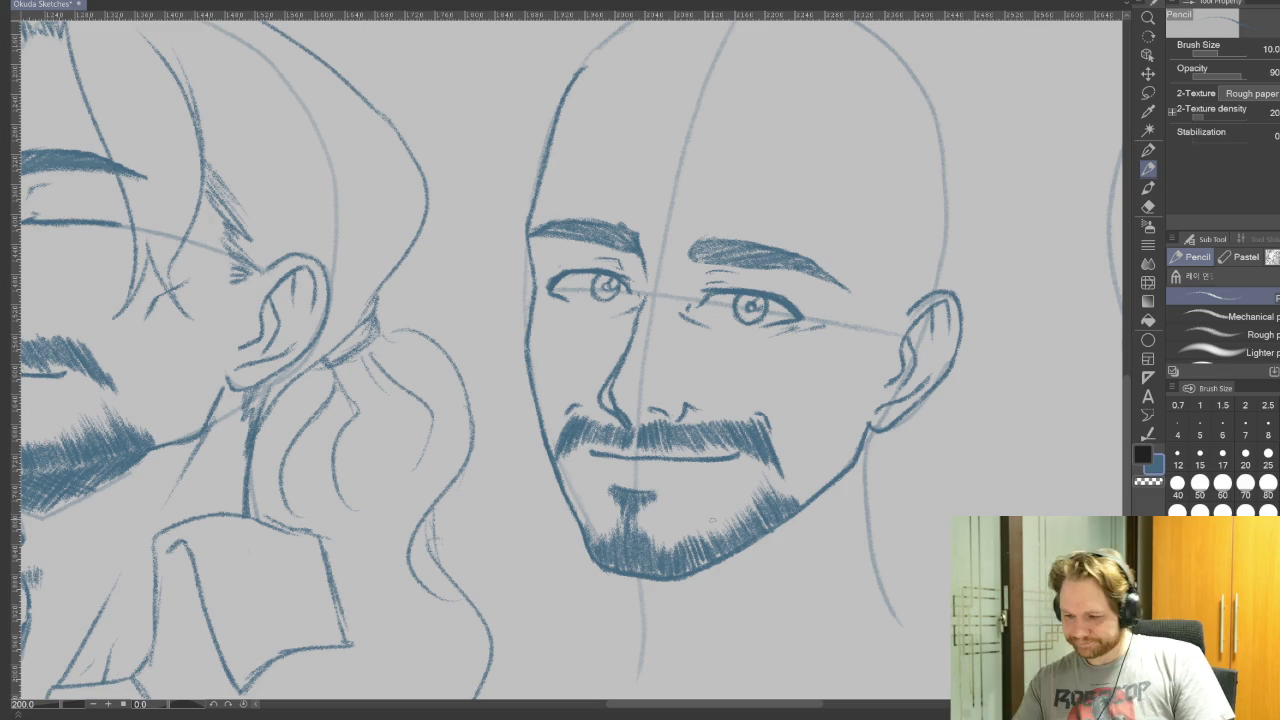
left_click_drag(772, 460, 796, 504)
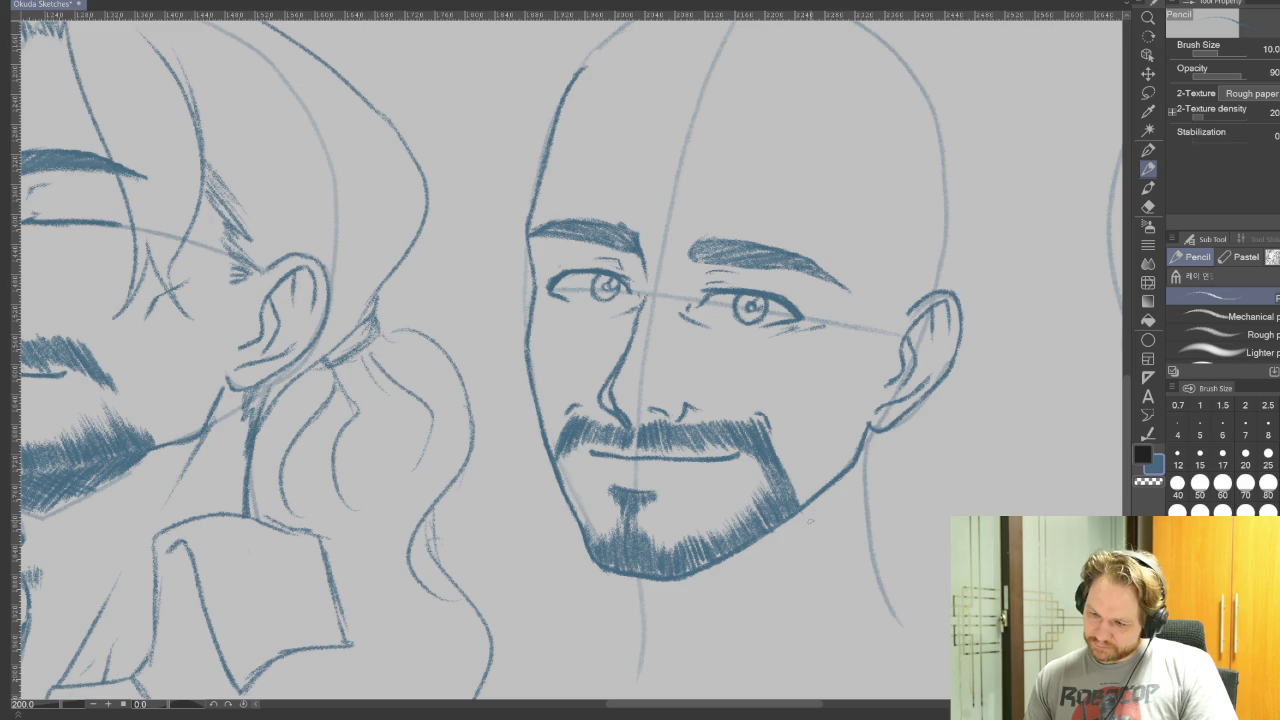
left_click_drag(779, 577, 803, 585)
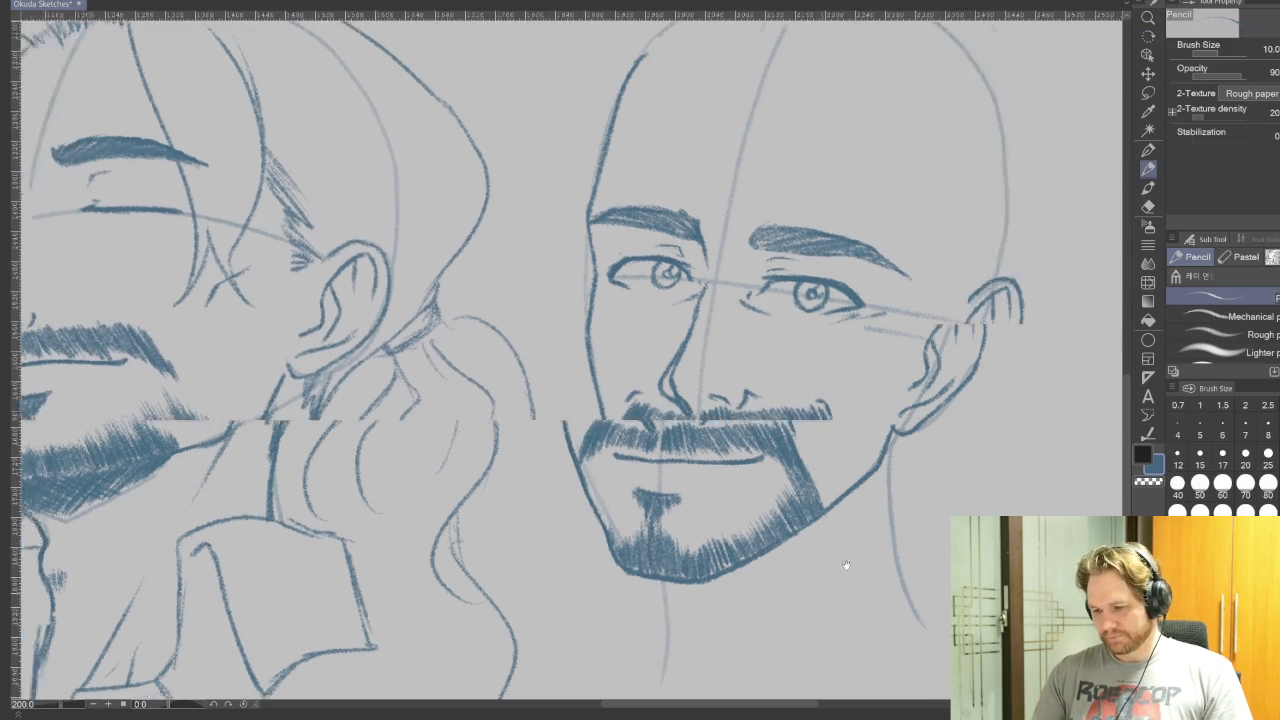
Zoom out to about 81% and pan across the full sheet to compare the bearded head with the others.
scroll(803, 585, "down", 1)
scroll(803, 585, "down", 2)
scroll(803, 585, "down", 2)
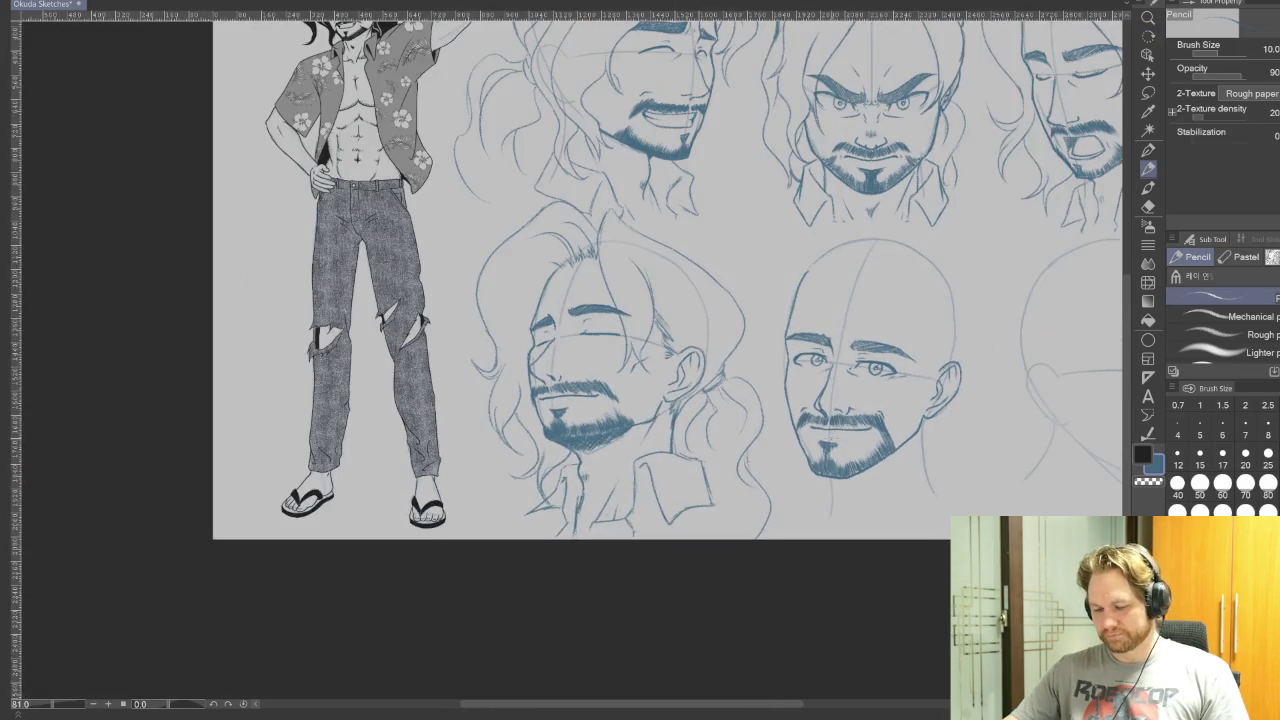
mouse_move(700, 400)
left_mouse_down()
mouse_move(664, 548)
mouse_move(608, 554)
left_mouse_up()
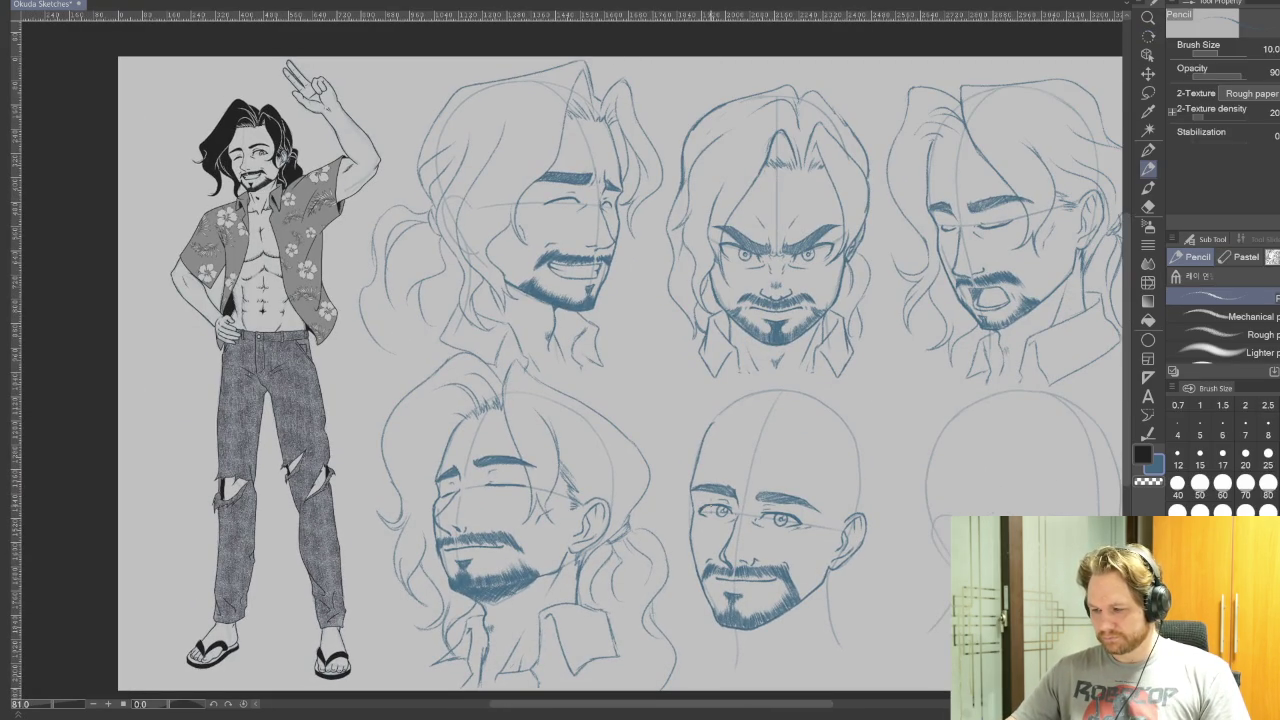
left_click_drag(640, 400, 656, 338)
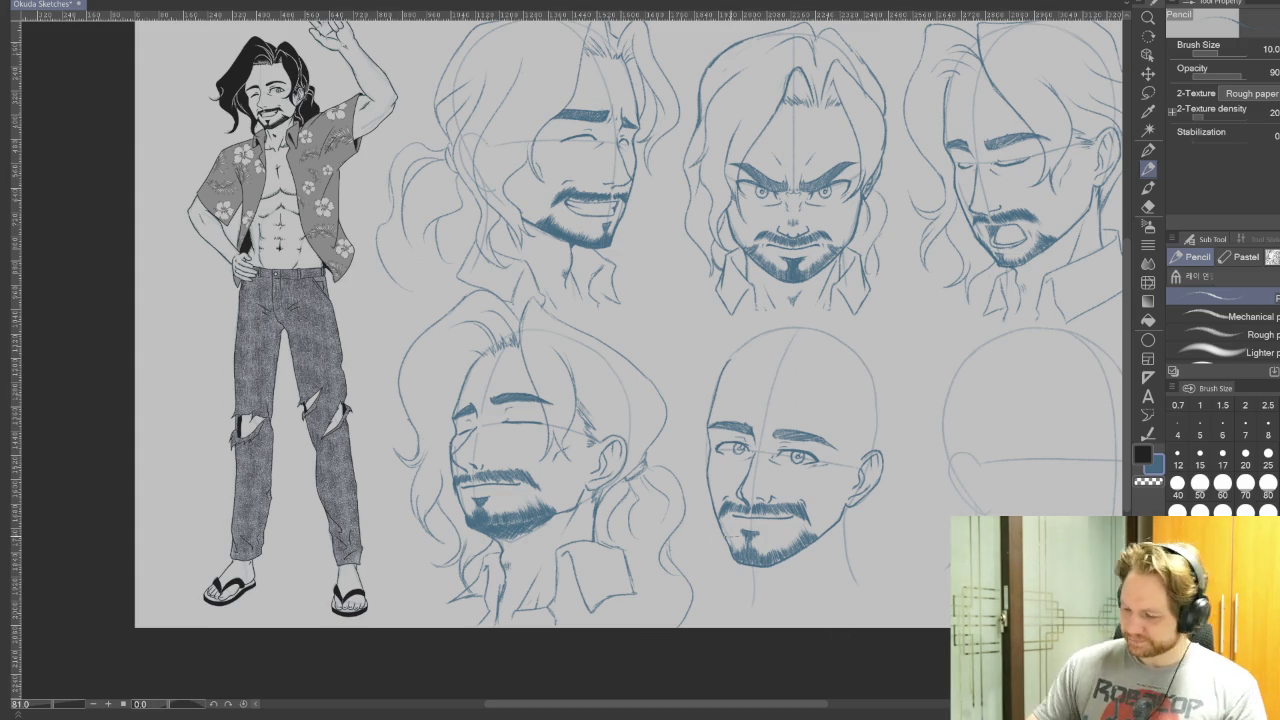
scroll(725, 534, "up", 3)
scroll(725, 534, "up", 3)
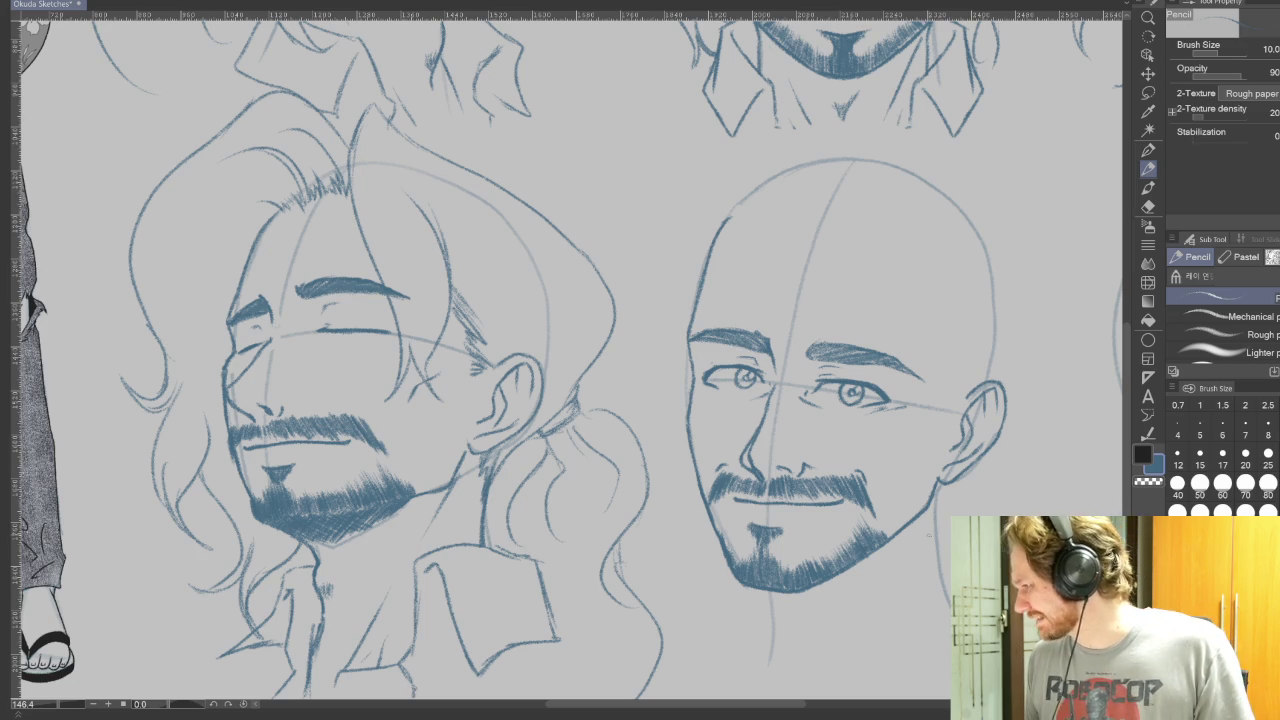
Pan the view to frame the long-haired and bald bearded faces in the lower row.
left_click_drag(1022, 274, 993, 312)
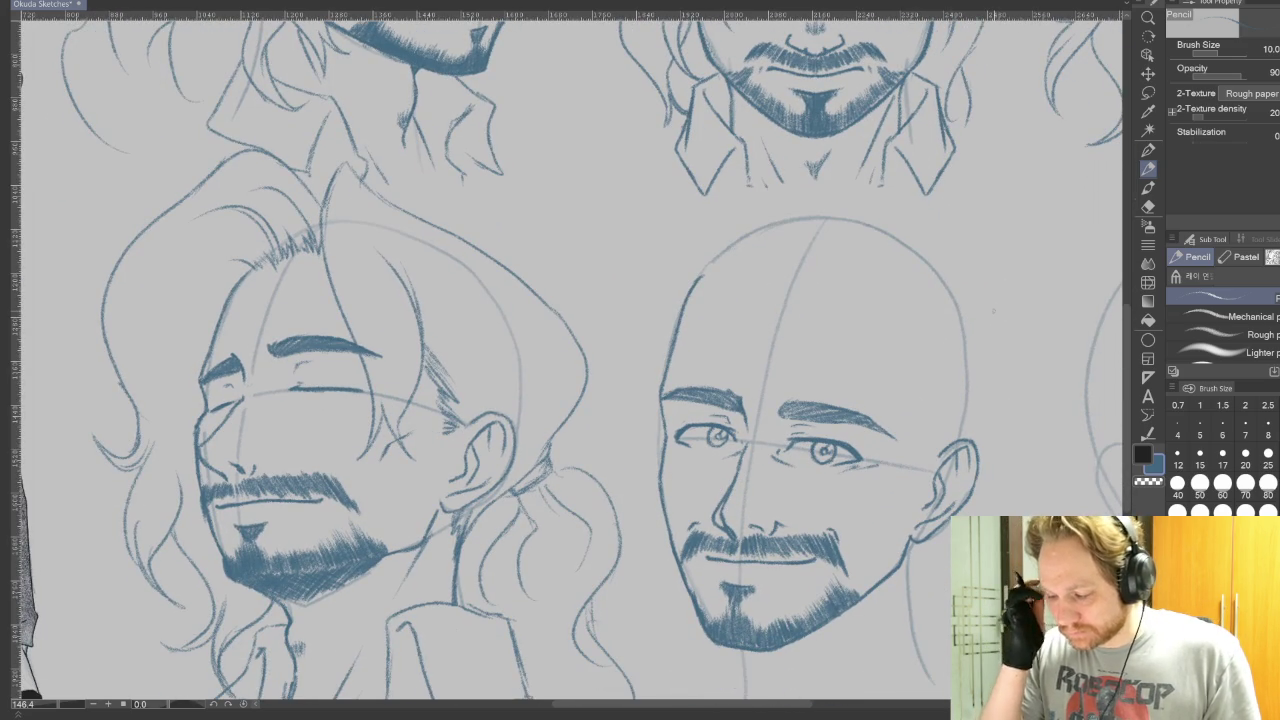
mouse_move(993, 312)
left_mouse_down()
mouse_move(980, 147)
mouse_move(1002, 614)
mouse_move(986, 192)
left_mouse_up()
left_click_drag(956, 438, 942, 470)
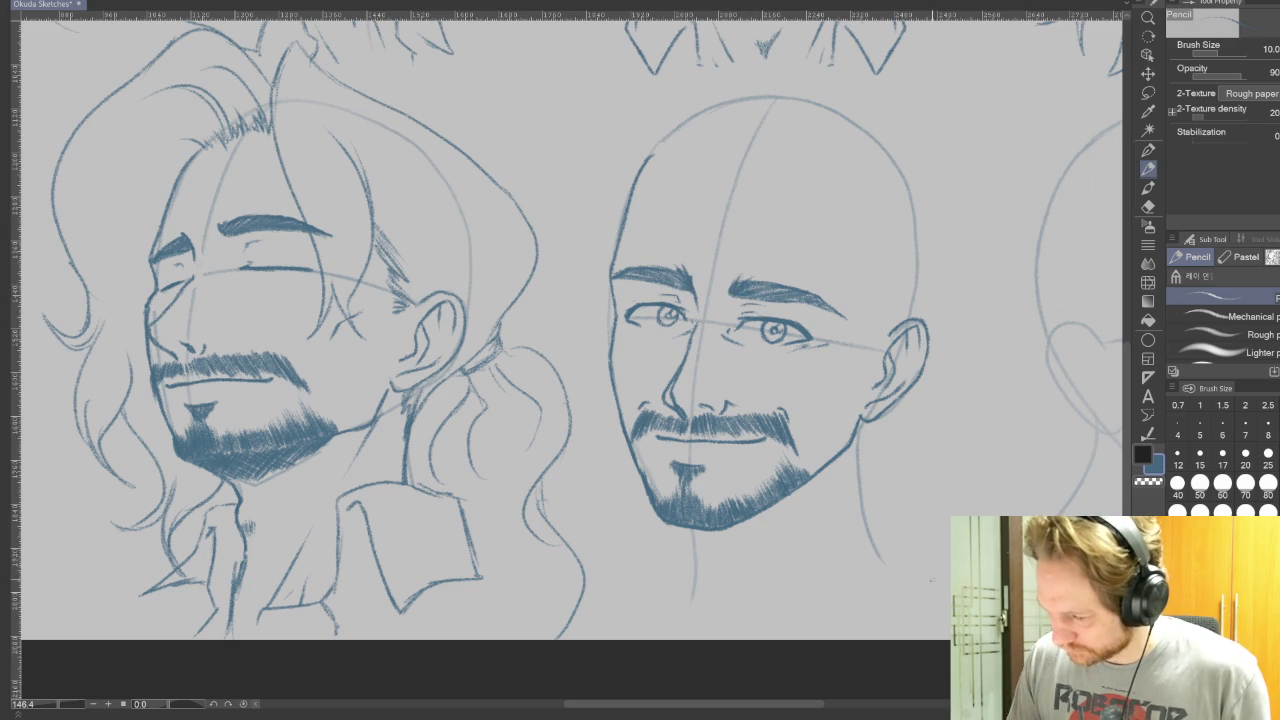
left_click_drag(540, 360, 635, 408)
mouse_move(1089, 164)
left_mouse_down()
mouse_move(779, 579)
mouse_move(849, 284)
left_mouse_up()
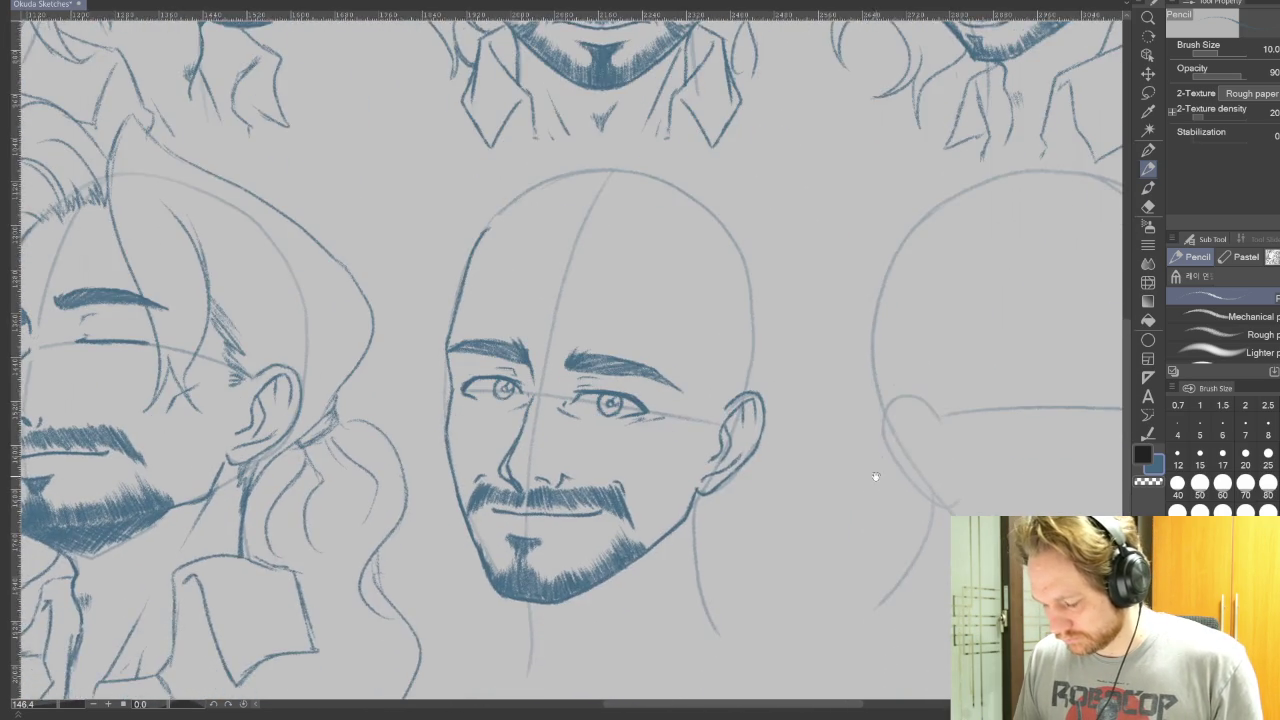
left_click_drag(945, 490, 985, 360)
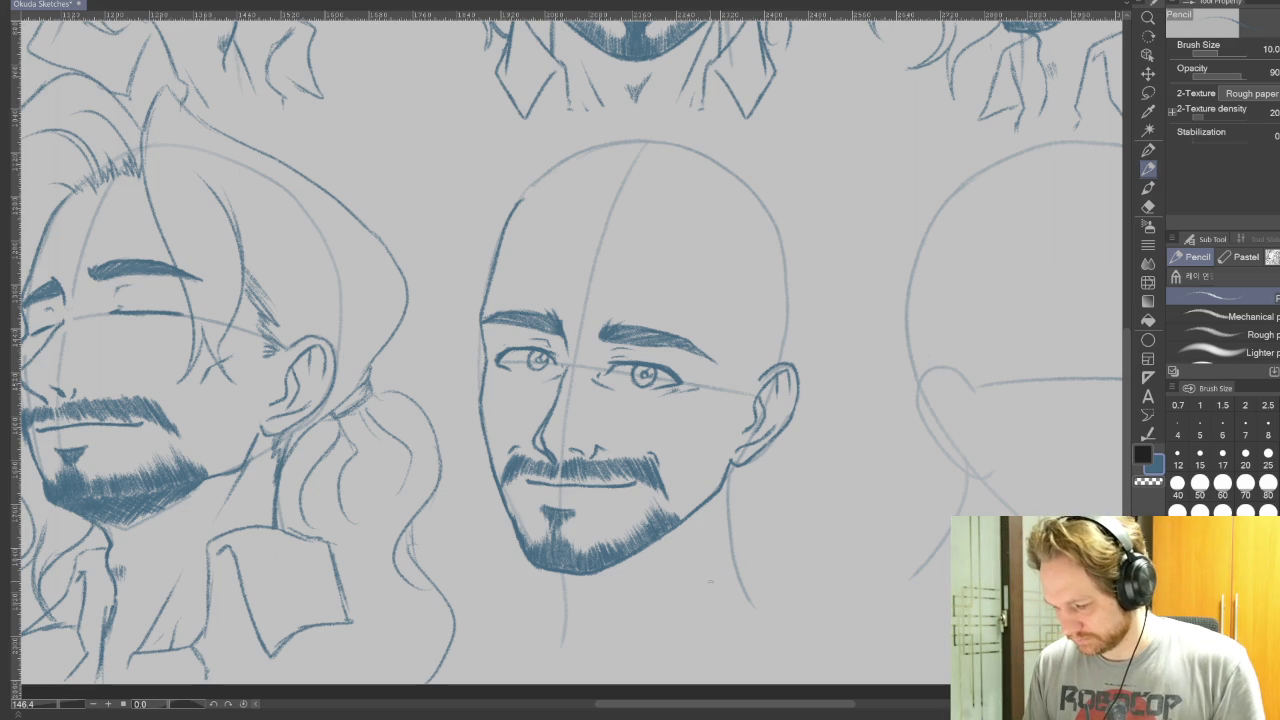
left_click_drag(650, 622, 762, 560)
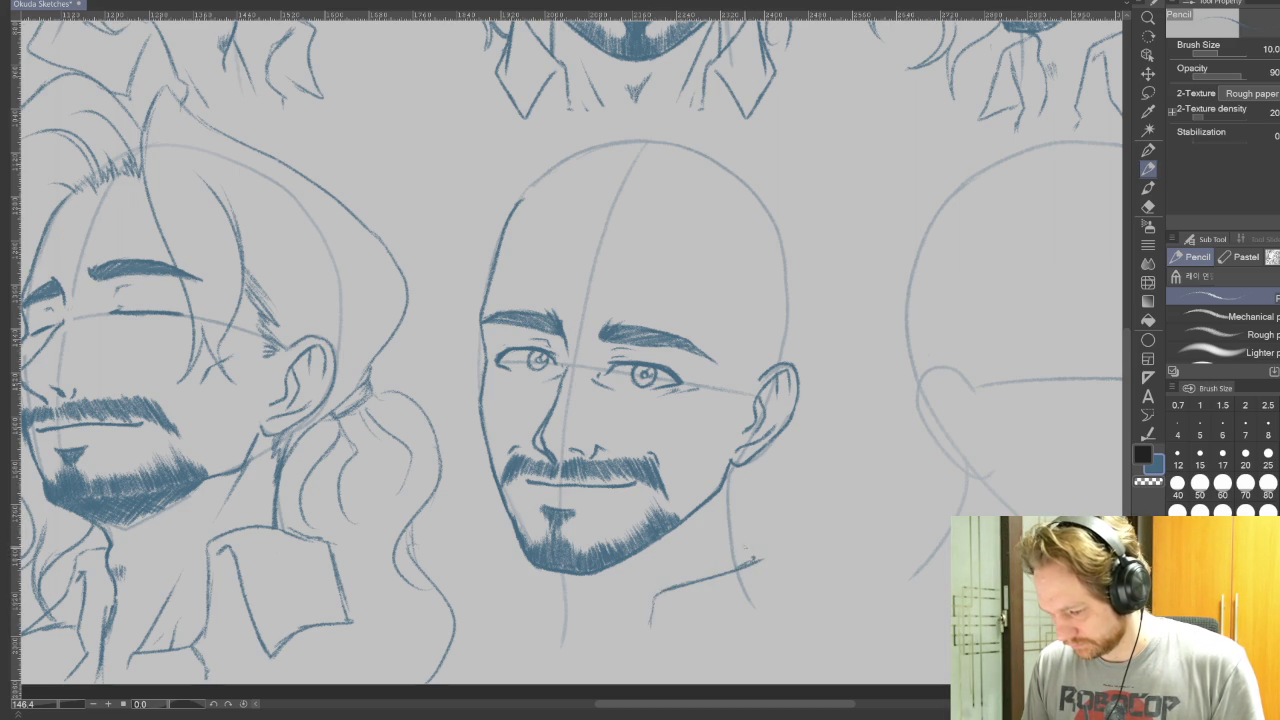
Sketch neck lines and an open shirt collar under the bald head, undoing one stray stroke.
left_click_drag(752, 548, 784, 626)
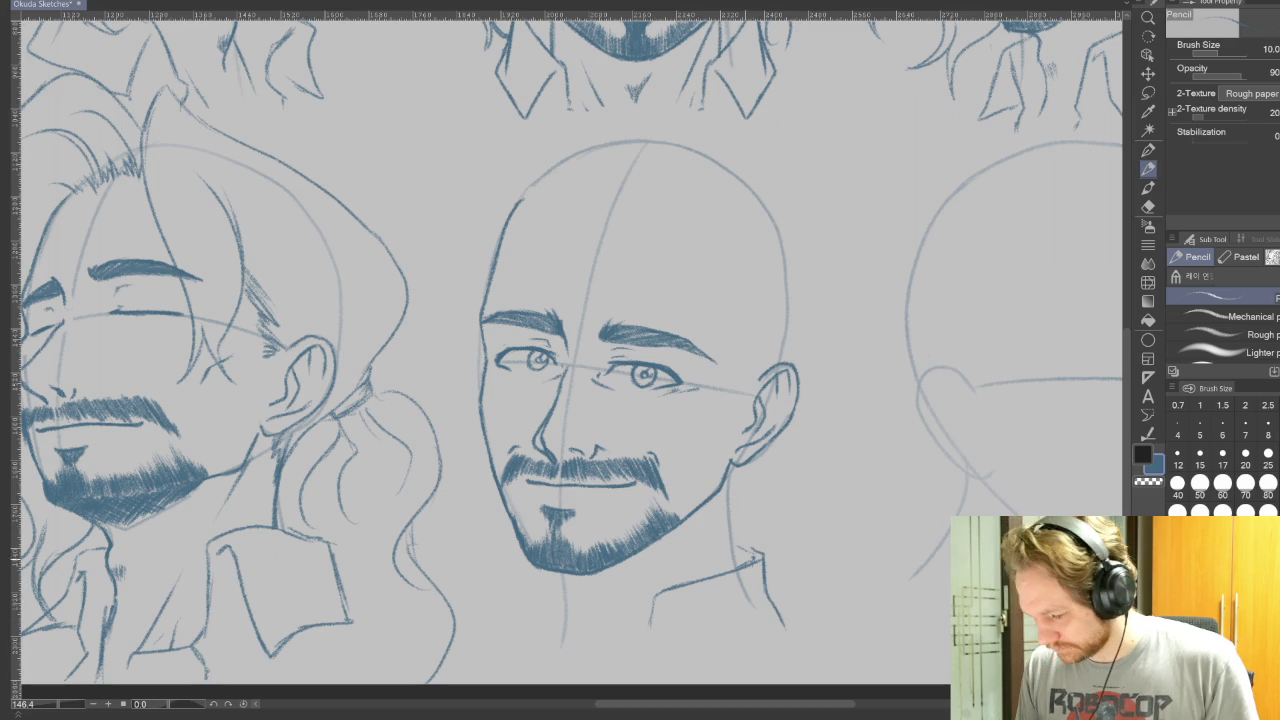
left_click_drag(798, 559, 826, 451)
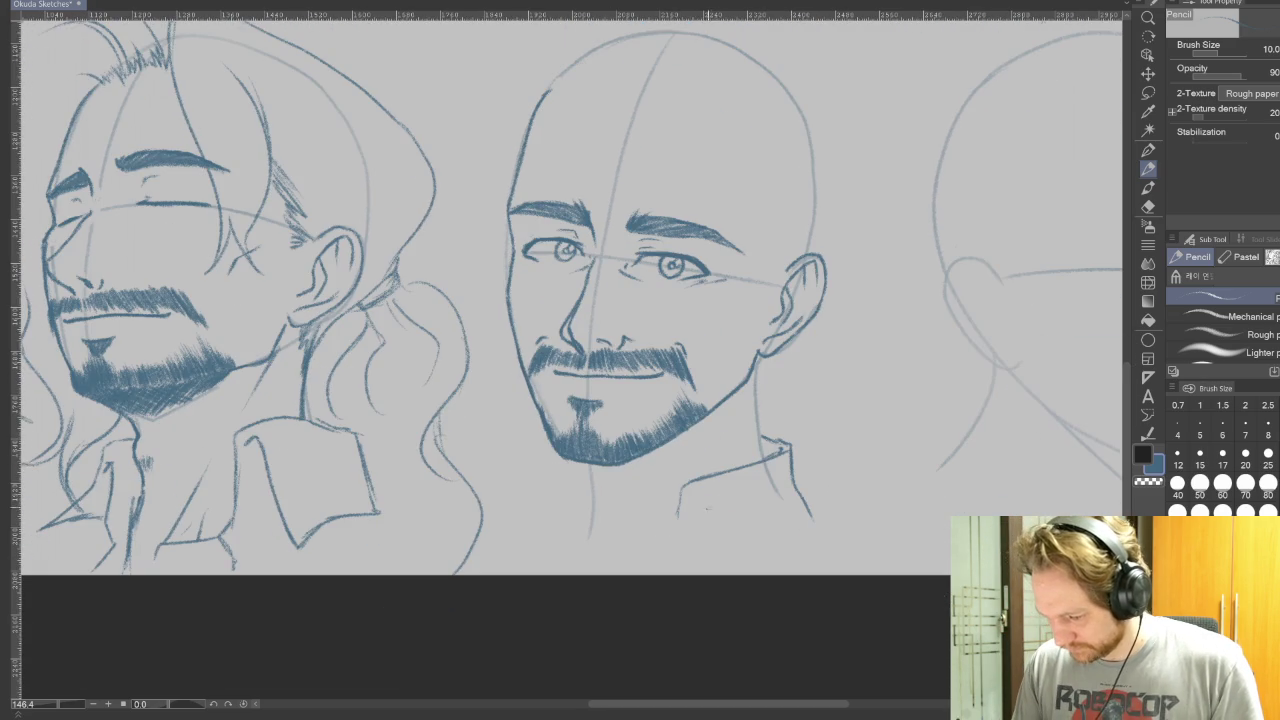
mouse_move(698, 498)
left_mouse_down()
mouse_move(708, 552)
mouse_move(728, 570)
left_mouse_up()
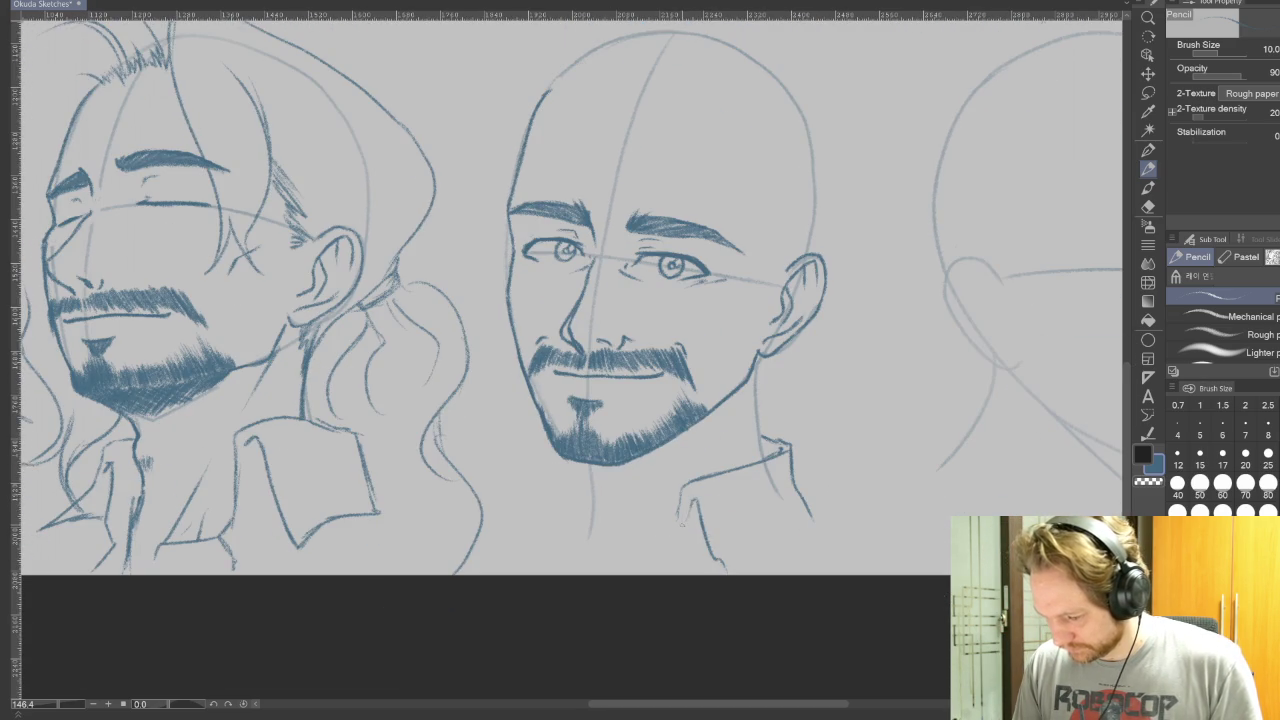
left_click_drag(679, 506, 673, 530)
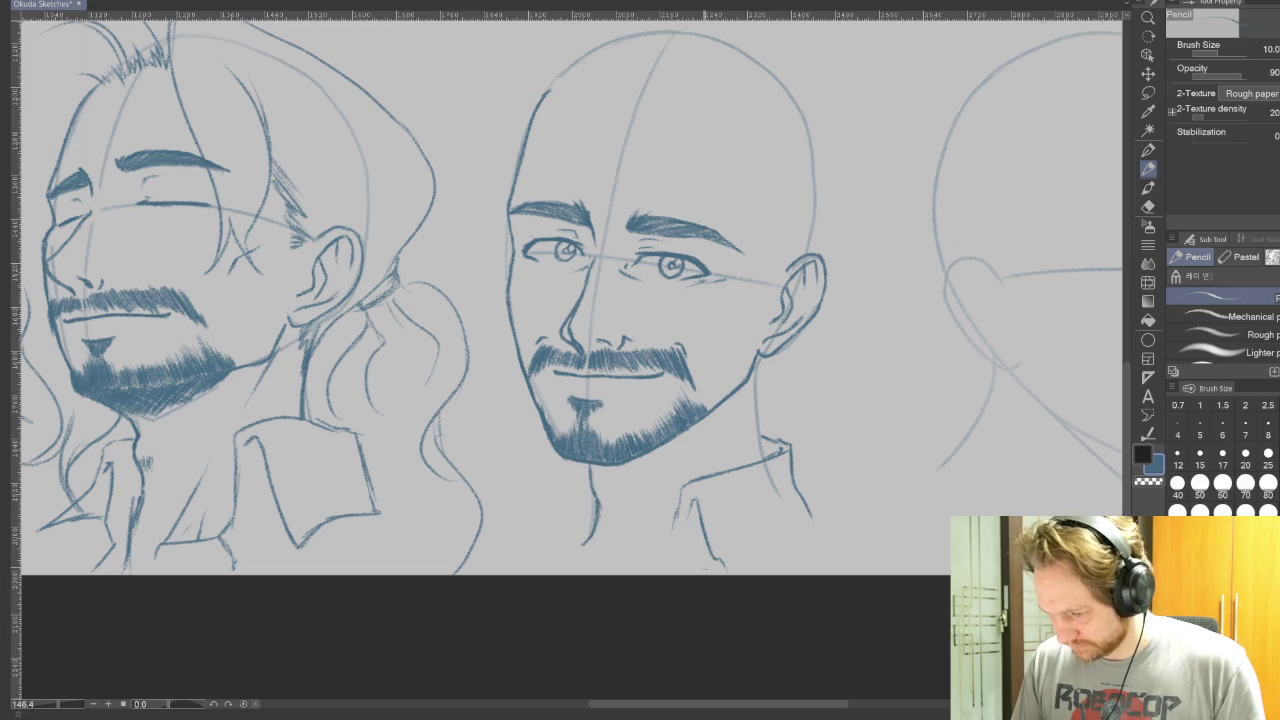
left_click_drag(678, 498, 672, 546)
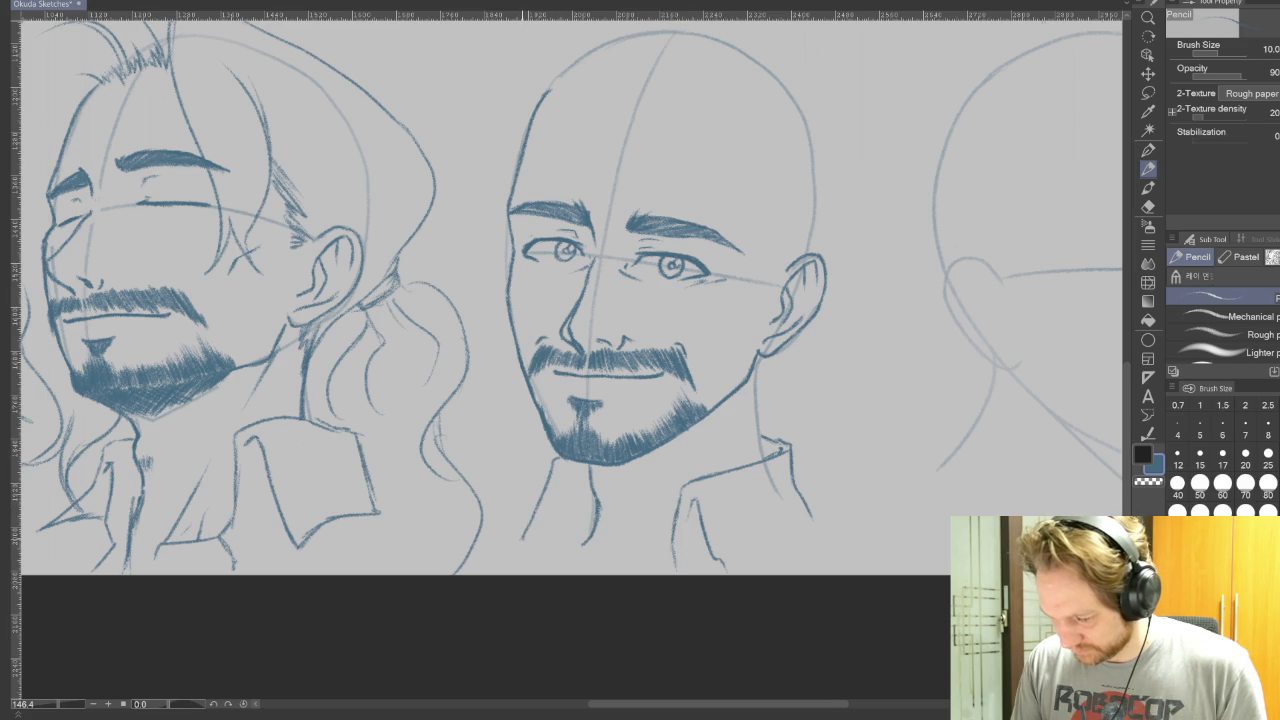
key("ctrl+z")
key("ctrl+z")
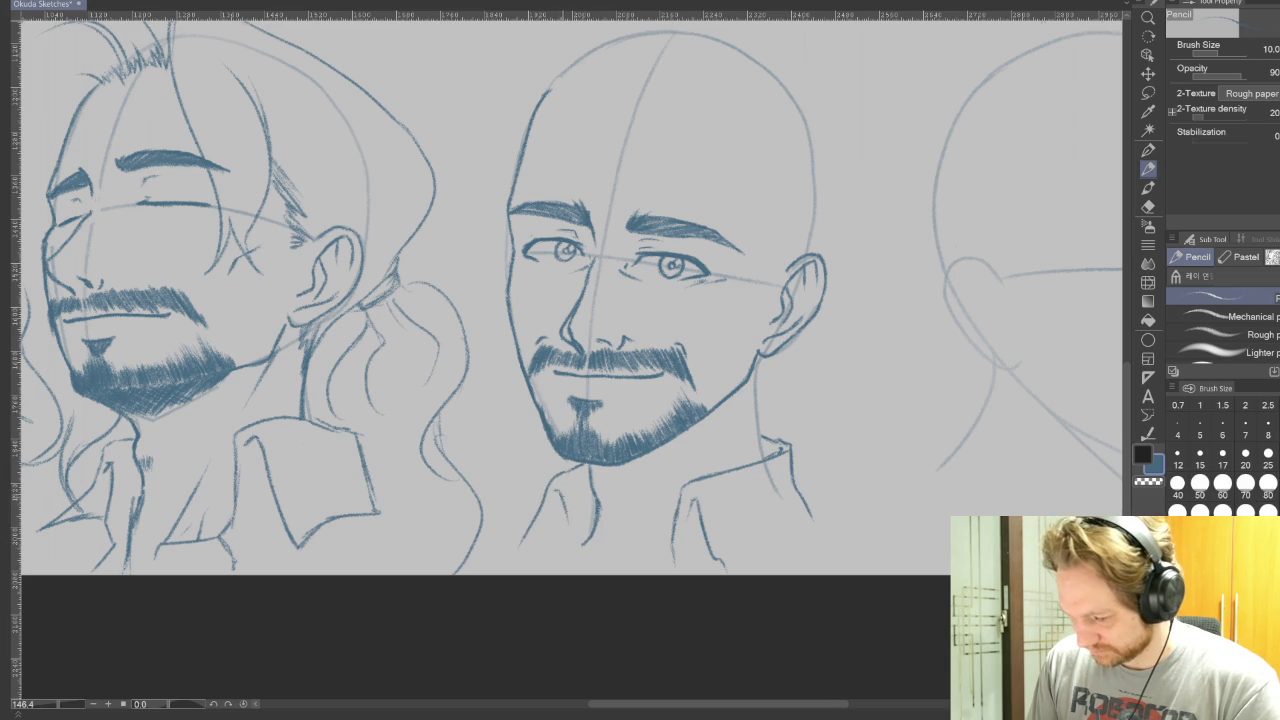
left_click_drag(514, 557, 569, 541)
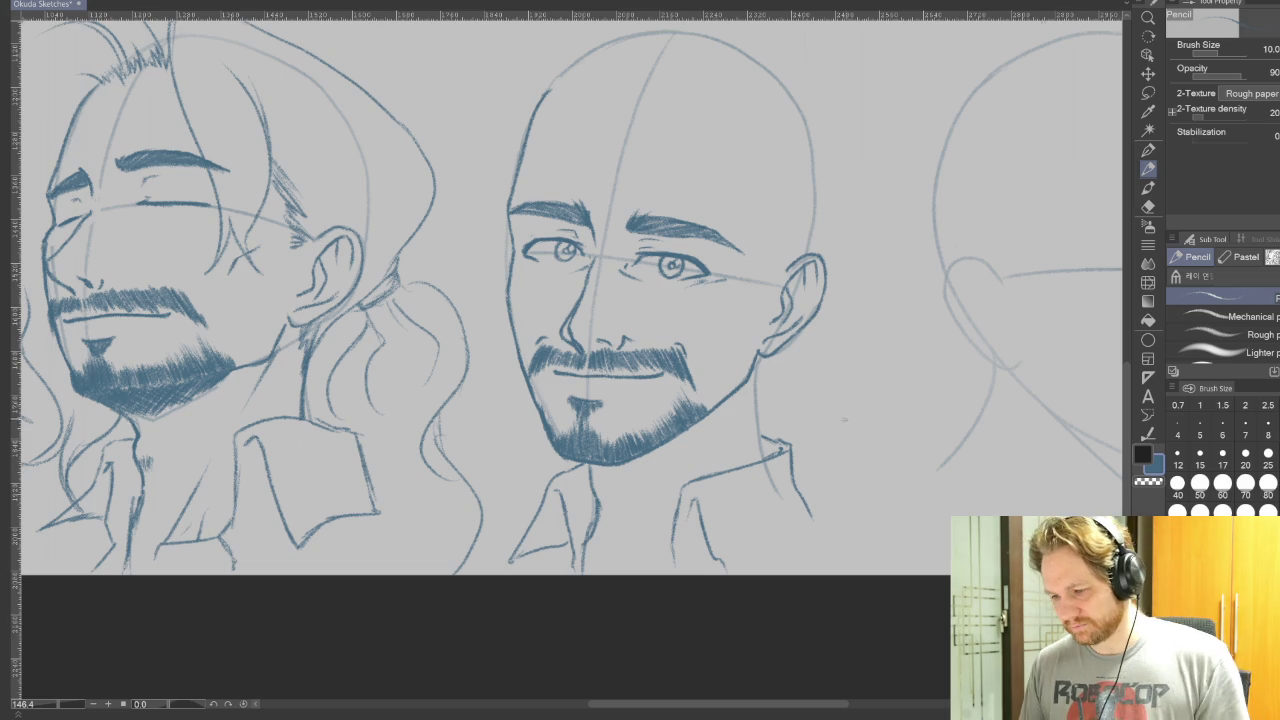
mouse_move(976, 486)
left_mouse_down()
mouse_move(776, 581)
mouse_move(960, 495)
left_mouse_up()
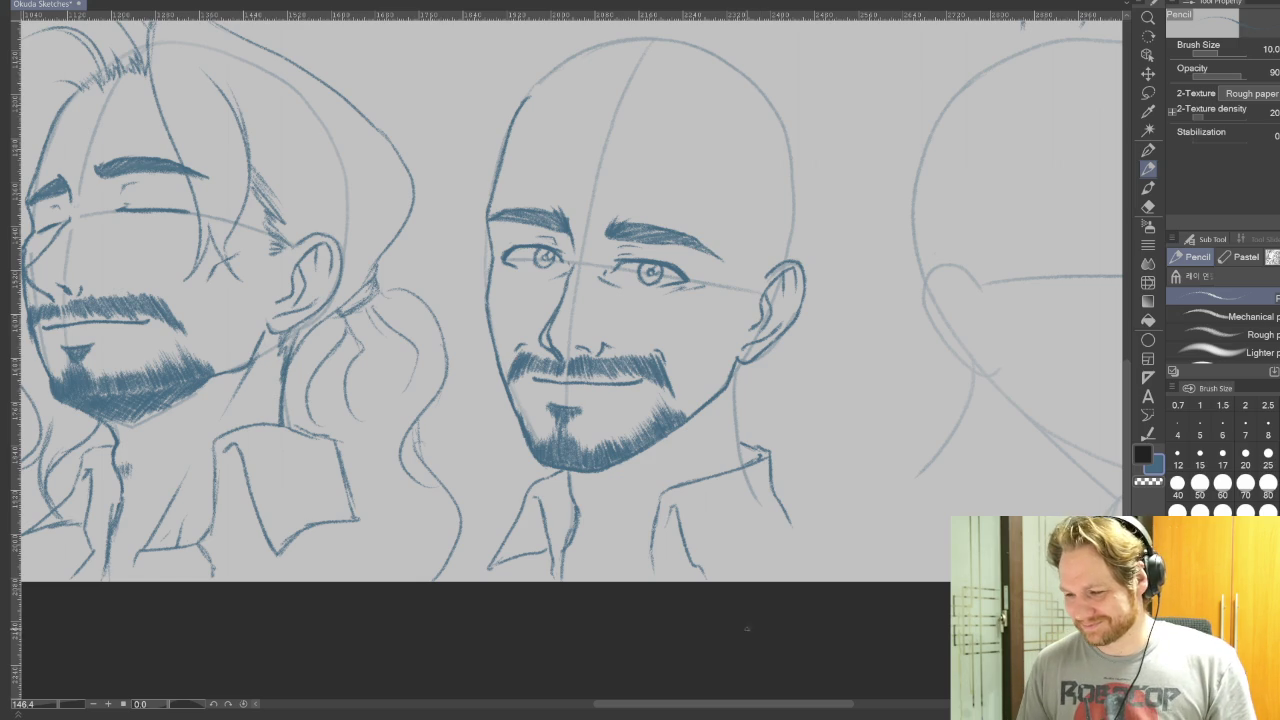
Zoom in on the bald head and darken its jaw and neck lines down toward the collar.
left_click_drag(751, 632, 780, 666)
scroll(676, 630, "down", 2)
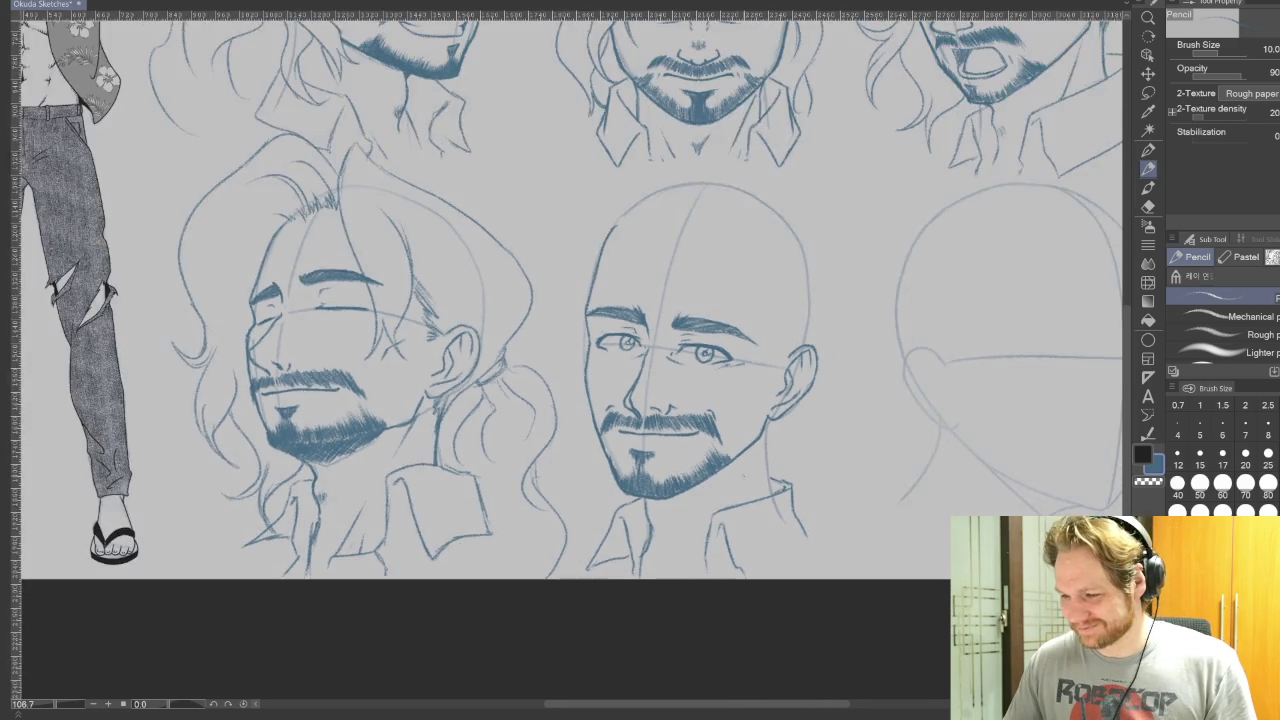
scroll(700, 500, "down", 2)
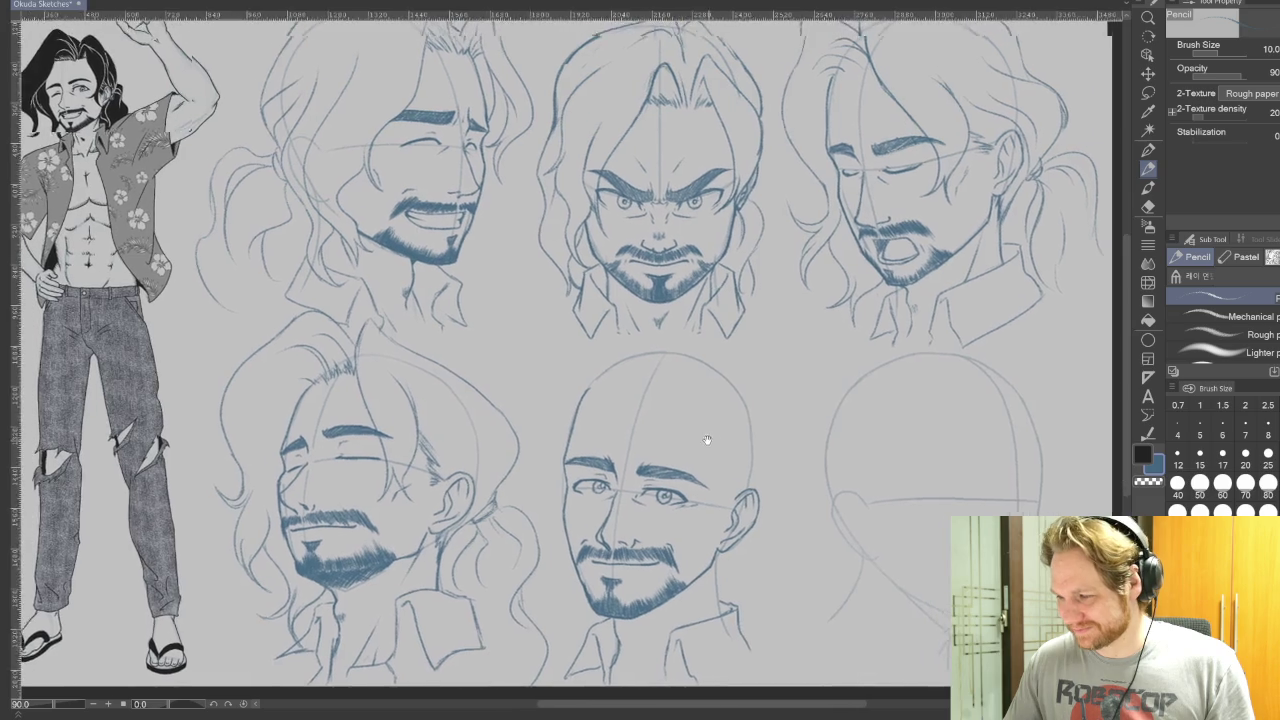
left_click_drag(707, 440, 697, 418)
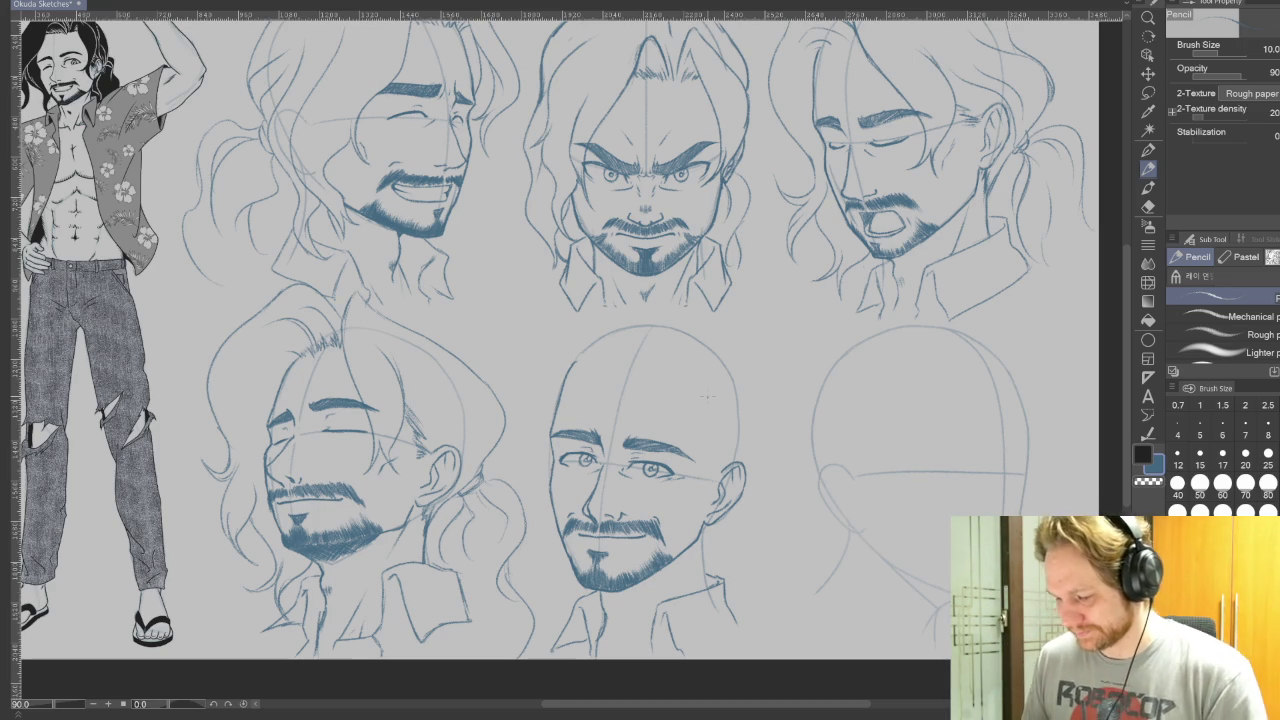
left_click_drag(740, 575, 775, 459)
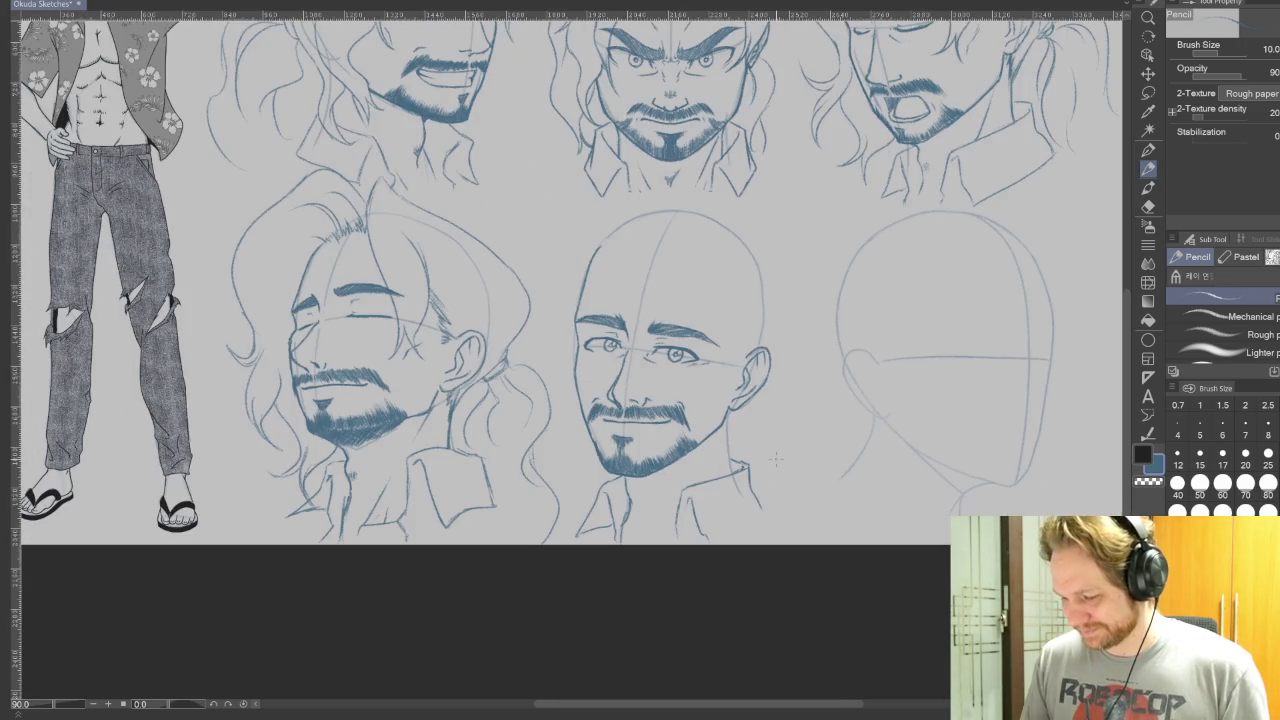
scroll(775, 459, "up", 2)
scroll(760, 450, "up", 2)
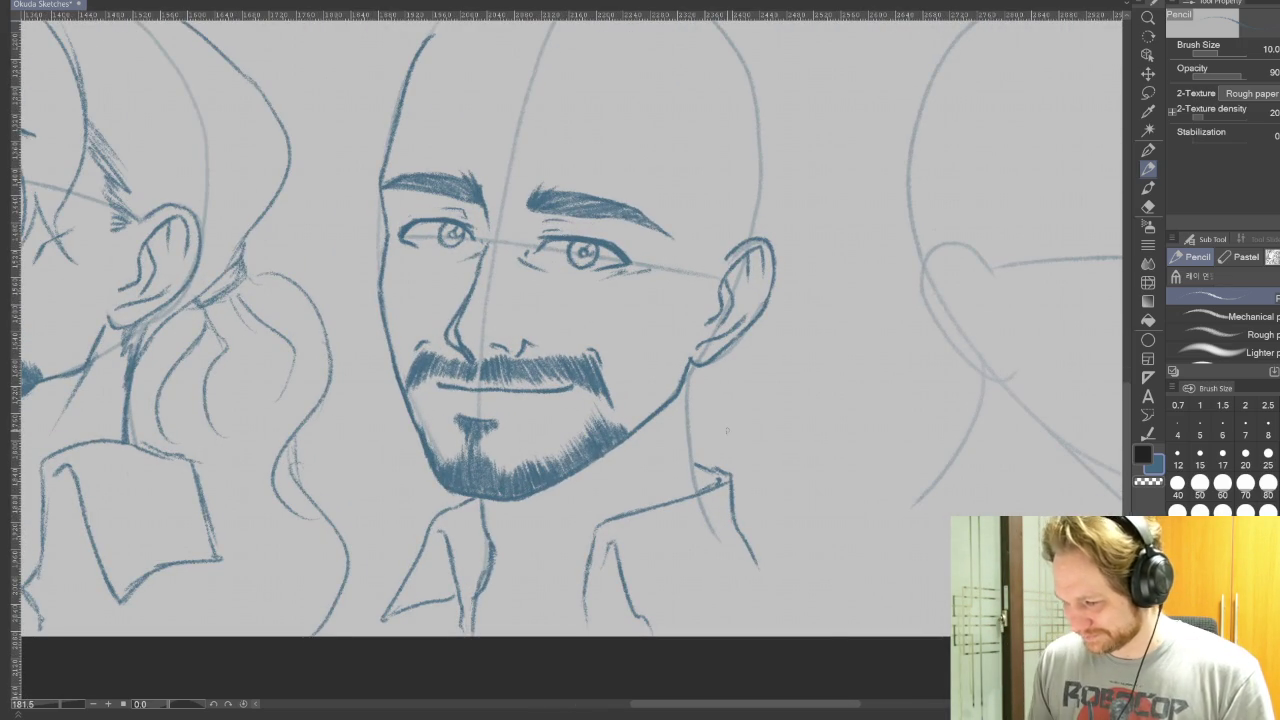
left_click_drag(692, 376, 688, 410)
mouse_move(722, 362)
left_mouse_down()
mouse_move(692, 408)
mouse_move(692, 484)
left_mouse_up()
left_click_drag(684, 396, 628, 494)
Add a short stroke to the shirt collar, then zoom back out over the faces.
left_click_drag(819, 518, 864, 454)
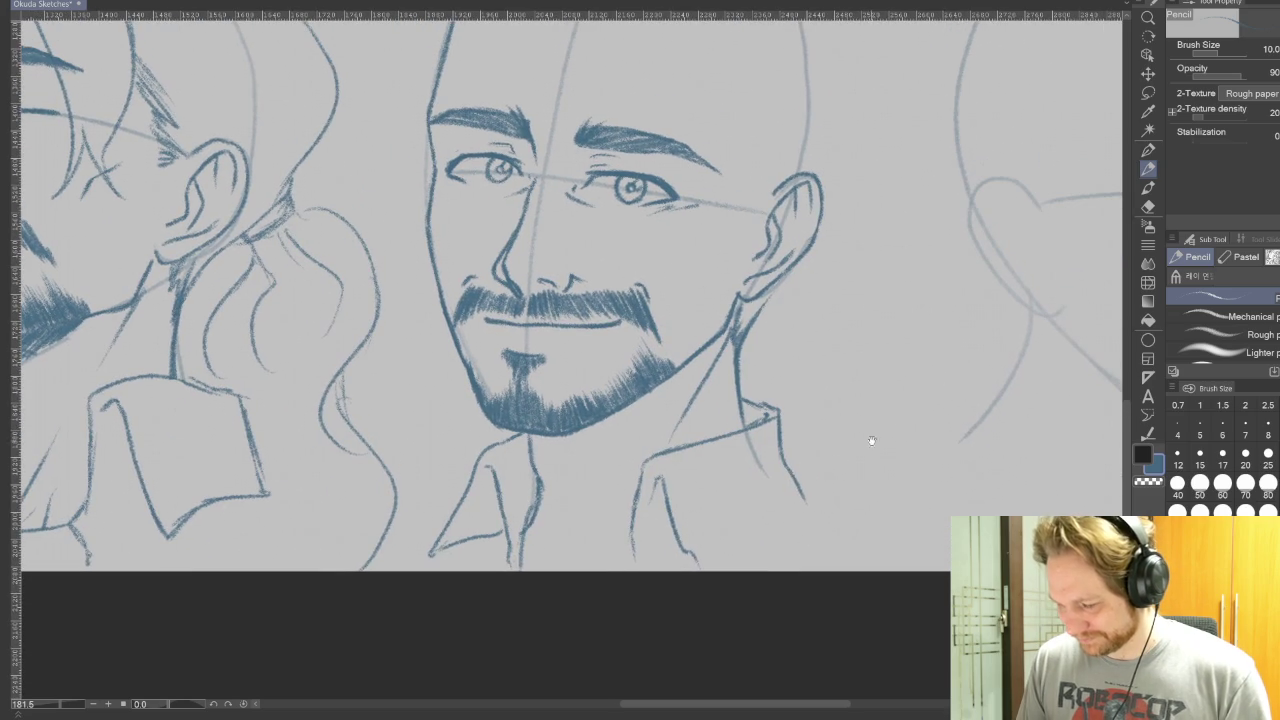
left_click_drag(548, 468, 542, 494)
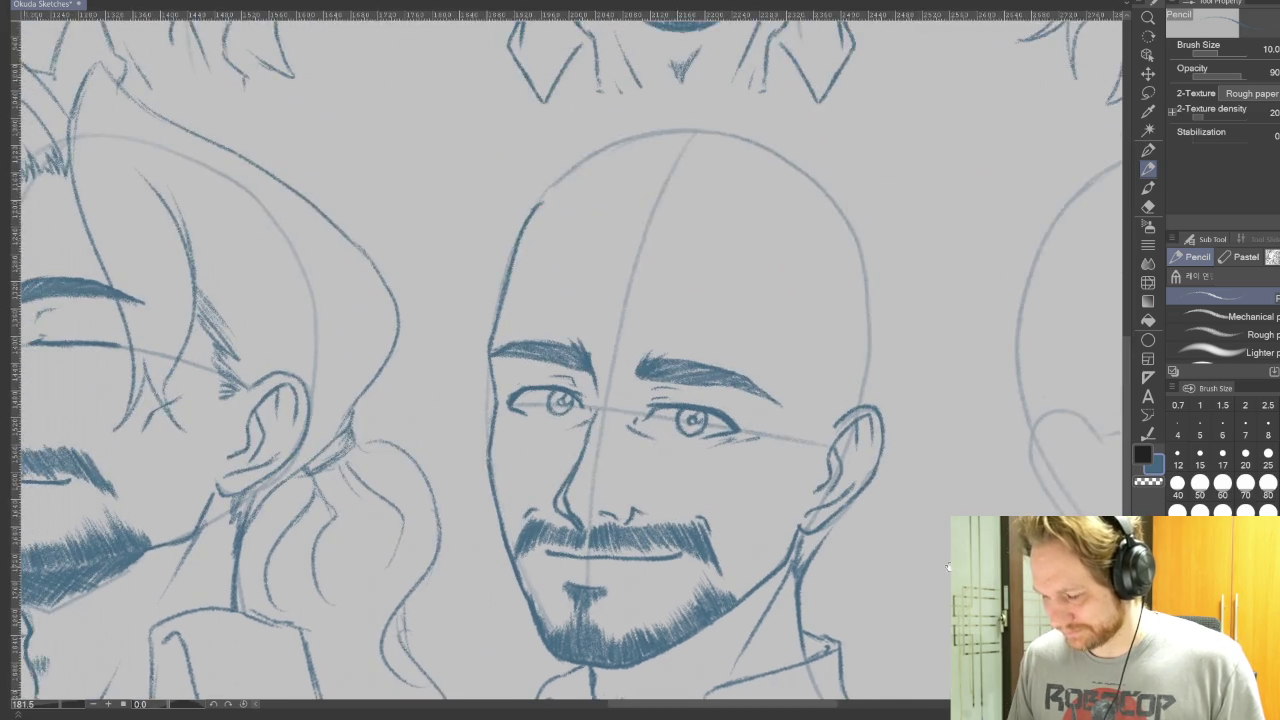
left_click_drag(831, 373, 899, 547)
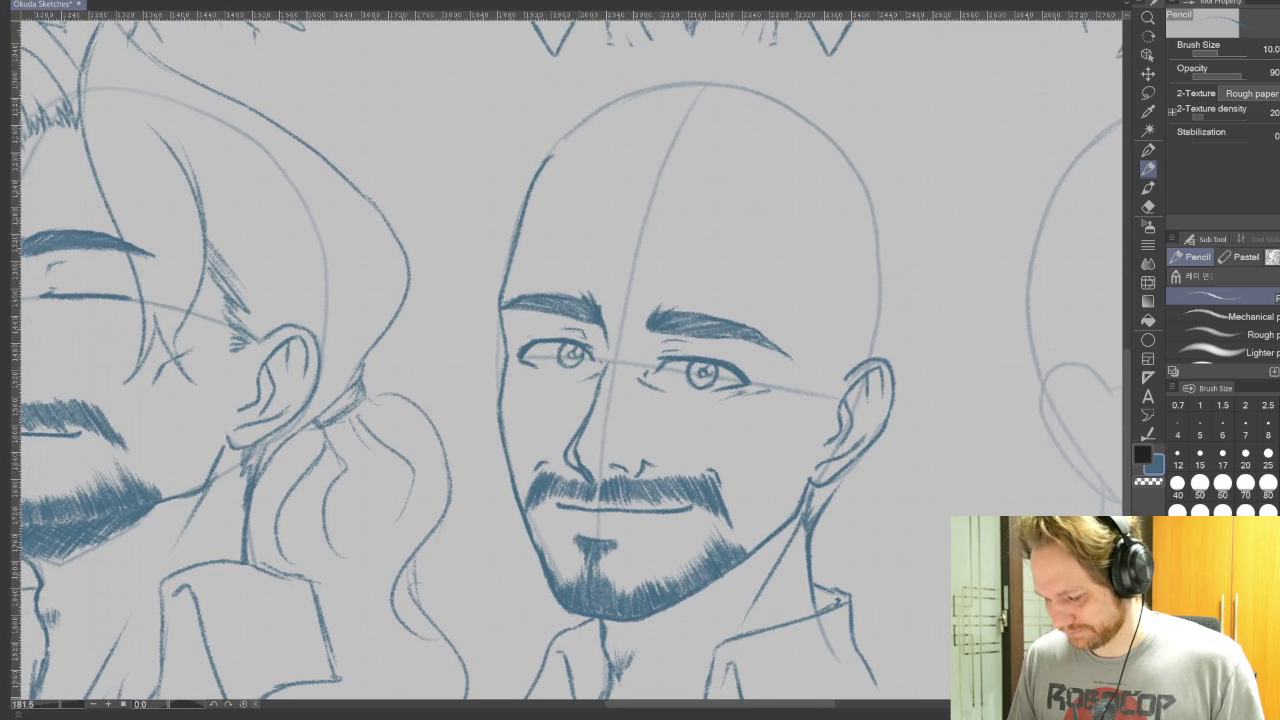
left_click_drag(793, 592, 820, 572)
left_click_drag(700, 400, 700, 480)
scroll(566, 360, "down", 2)
scroll(566, 360, "down", 2)
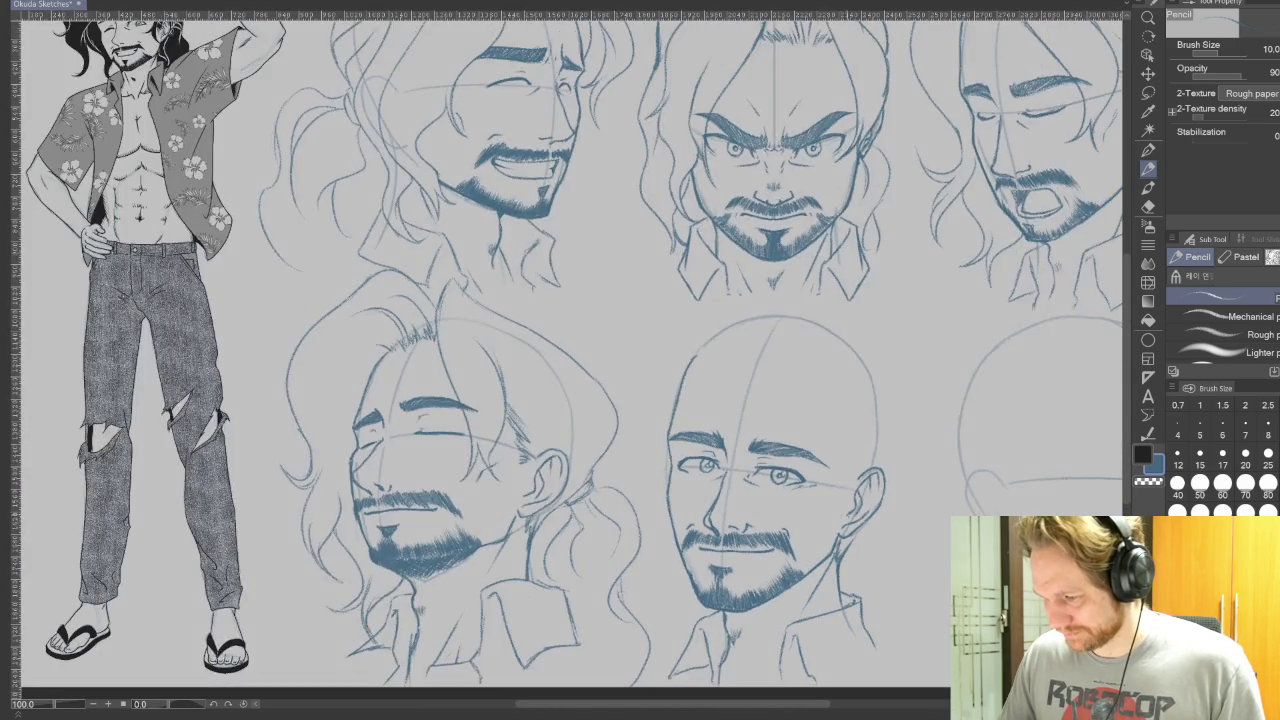
scroll(566, 360, "down", 2)
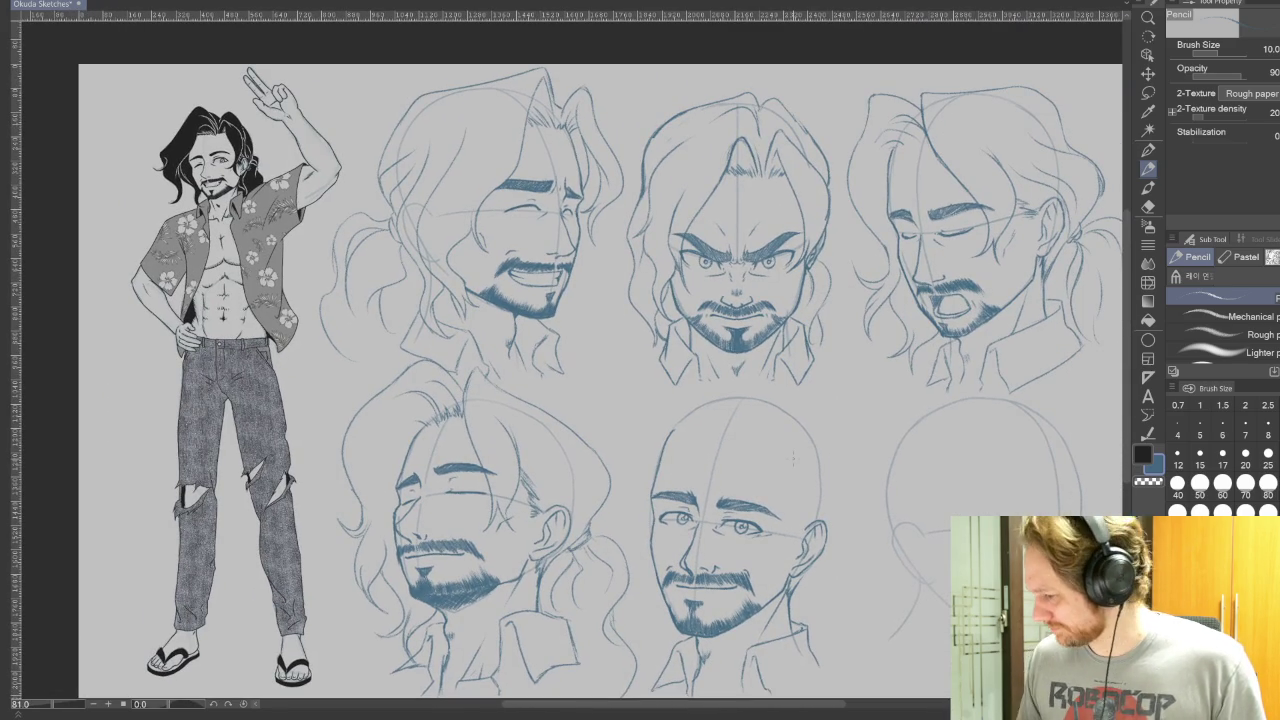
Lasso the angry middle face in the top row, move it up slightly, and deselect.
left_click(1148, 92)
left_click_drag(818, 374, 642, 145)
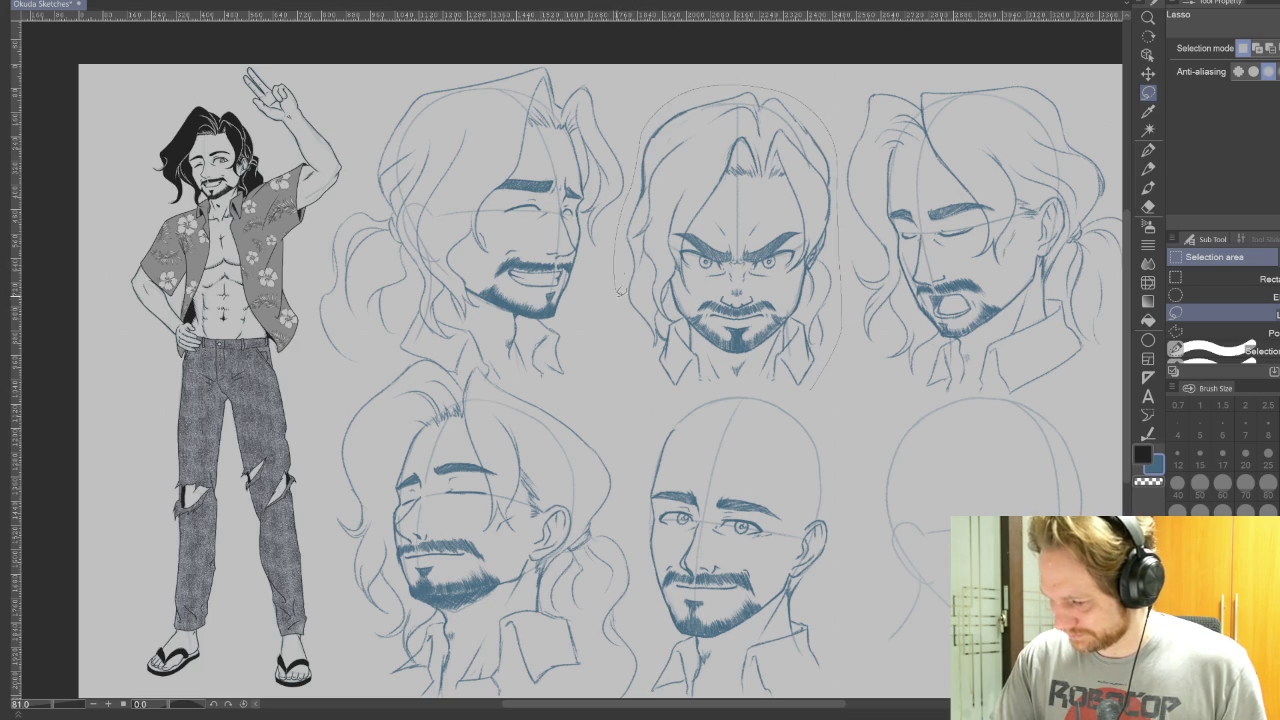
left_click_drag(642, 145, 838, 392)
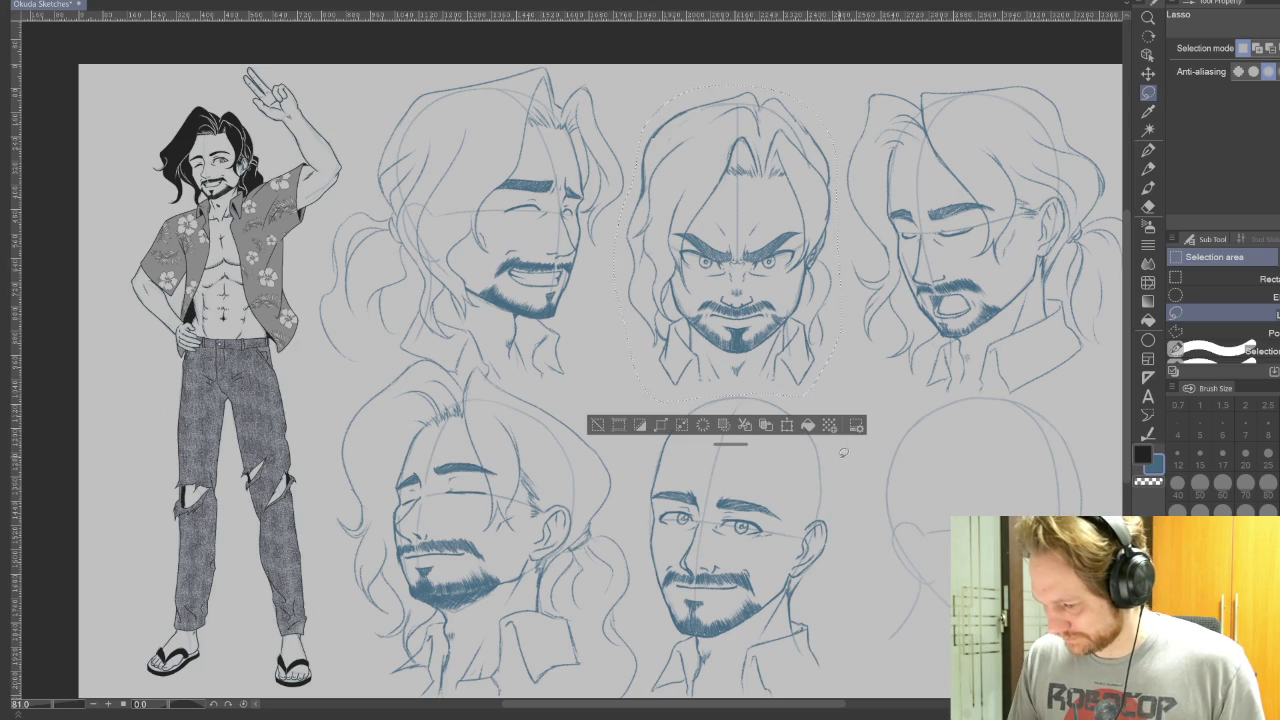
left_click(787, 424)
left_click_drag(797, 343, 797, 318)
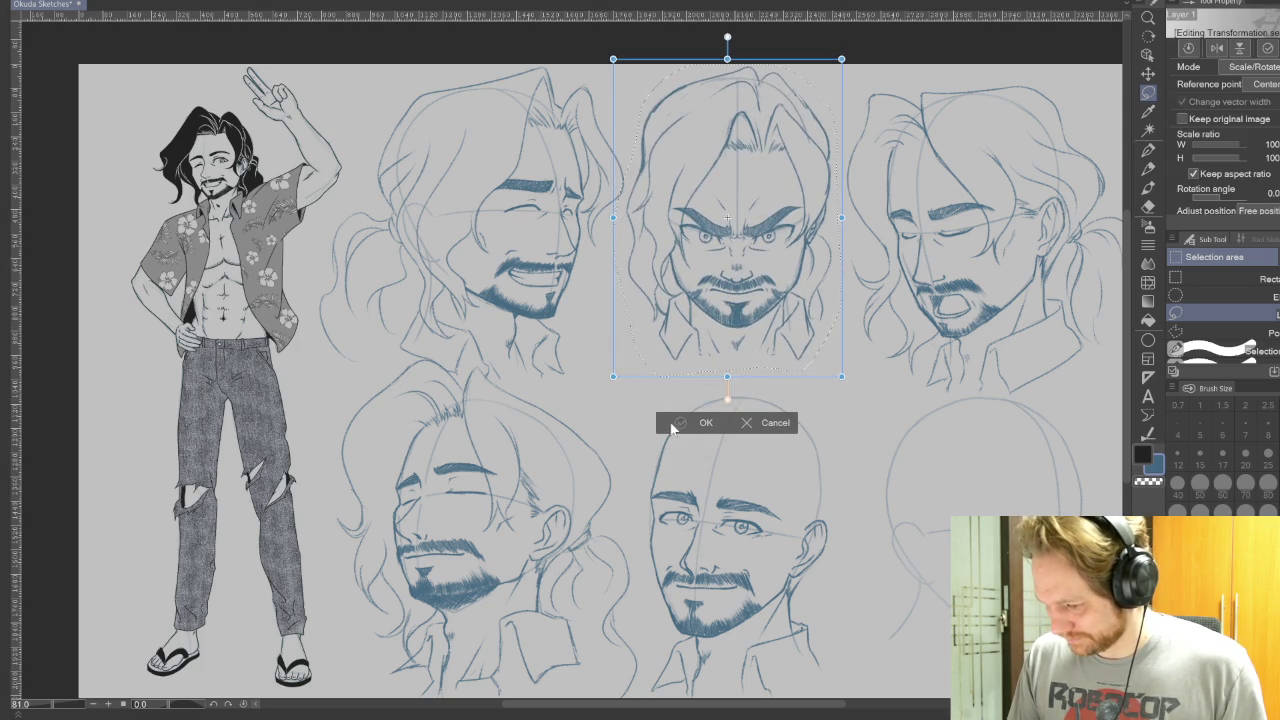
left_click(688, 424)
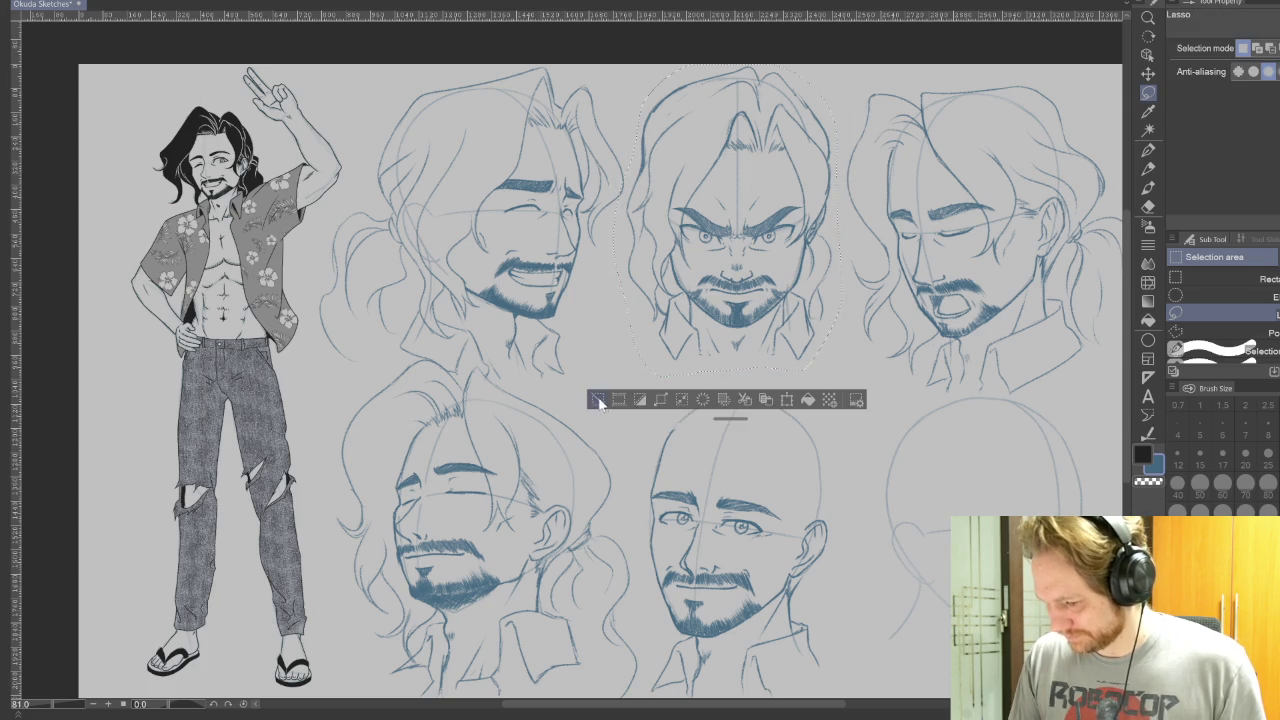
key("ctrl+d")
scroll(592, 251, "up", 2)
scroll(592, 251, "up", 2)
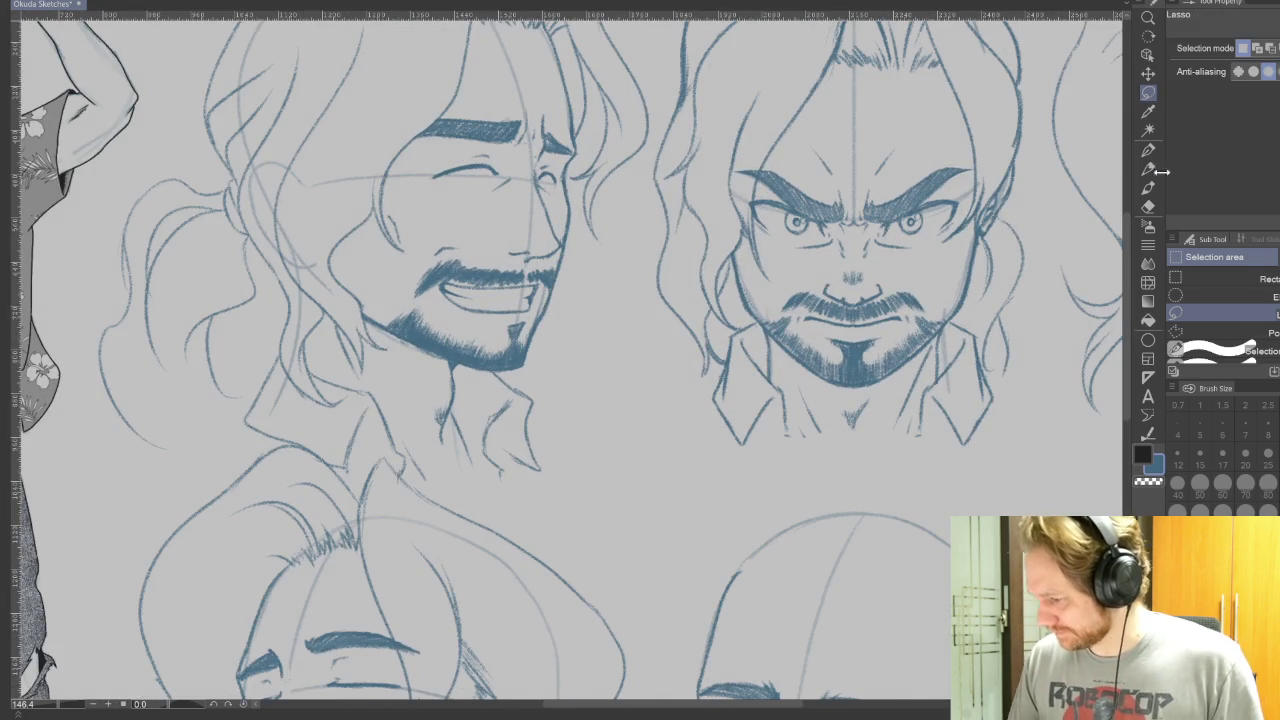
key("e")
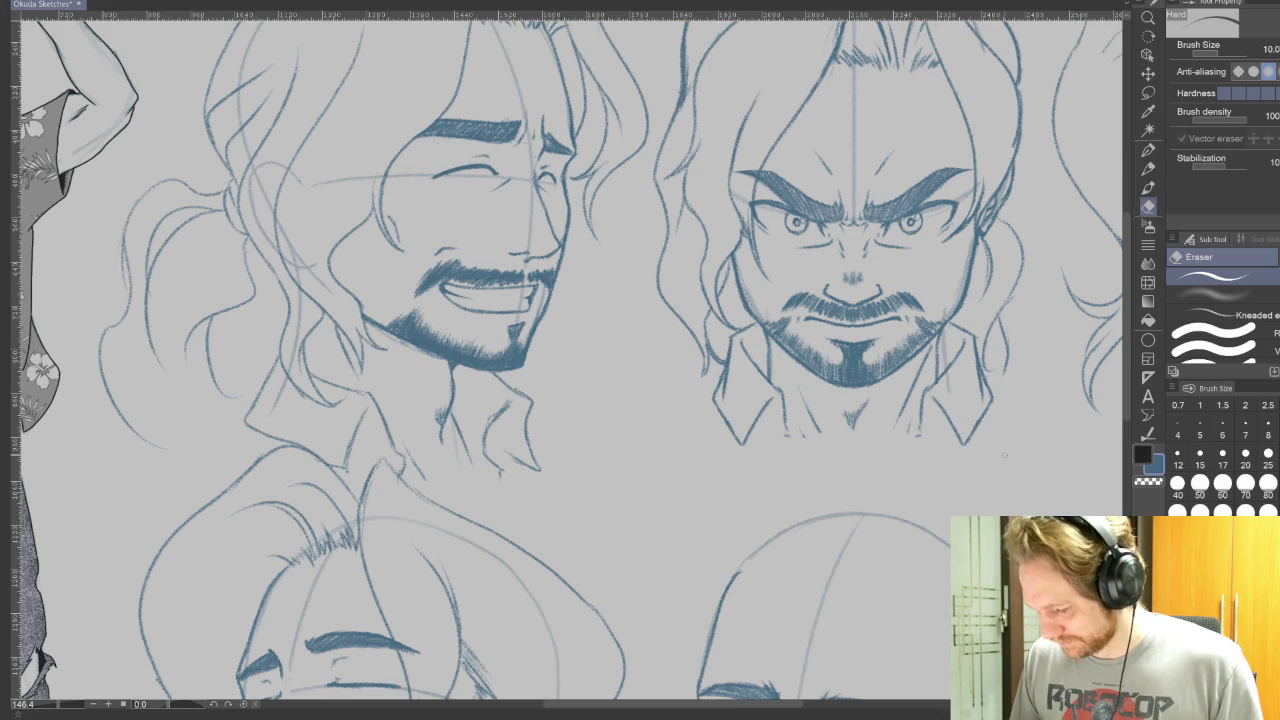
scroll(1004, 455, "down", 2)
scroll(974, 471, "down", 4)
scroll(980, 500, "down", 2)
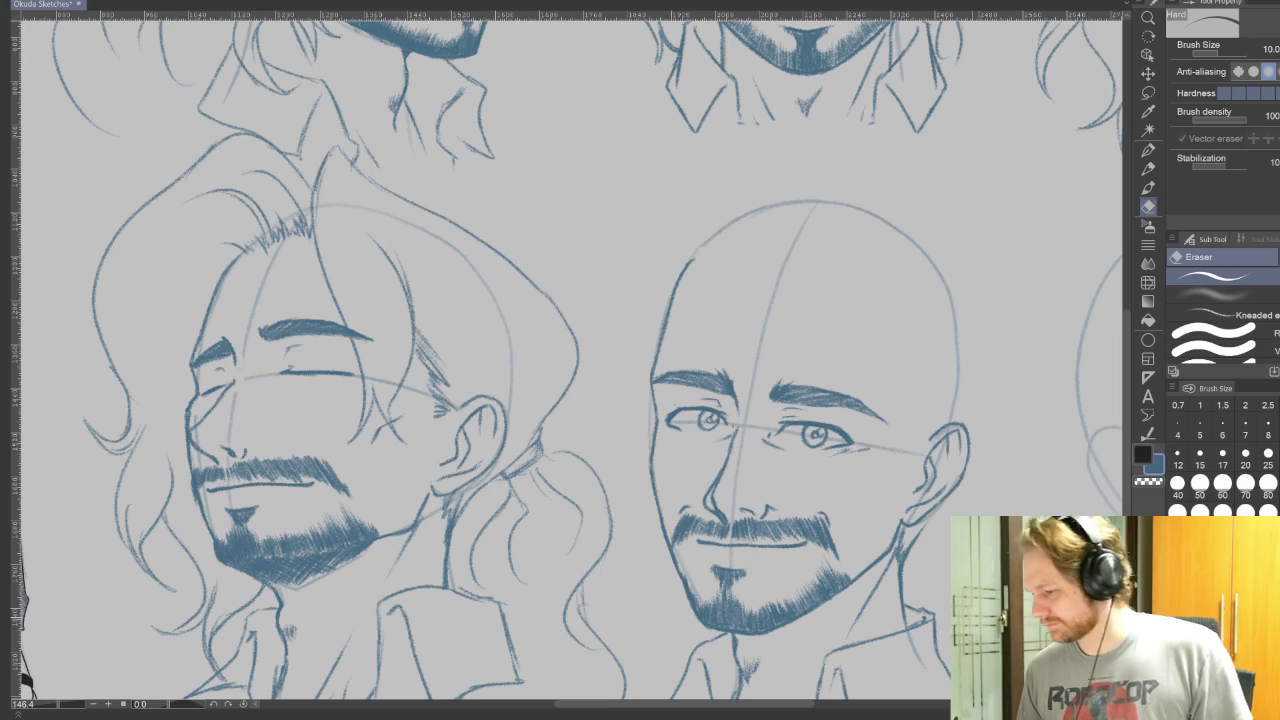
left_click(1149, 172)
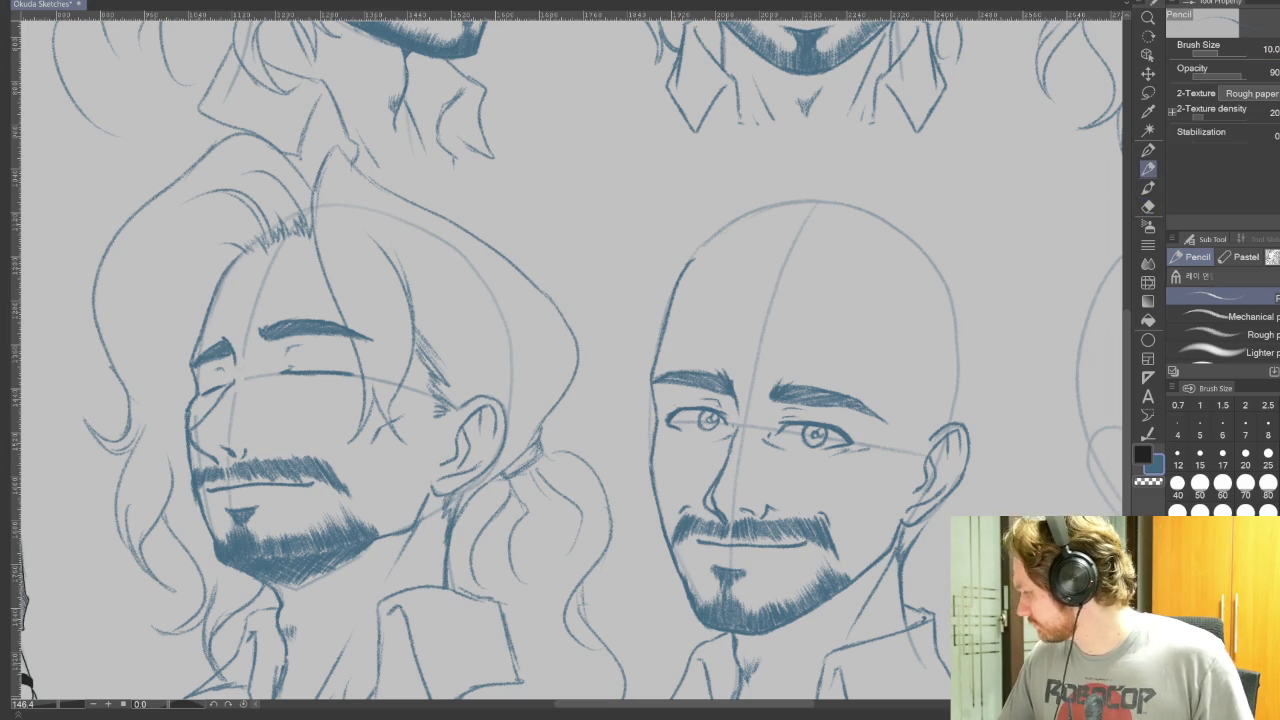
key("e")
key("p")
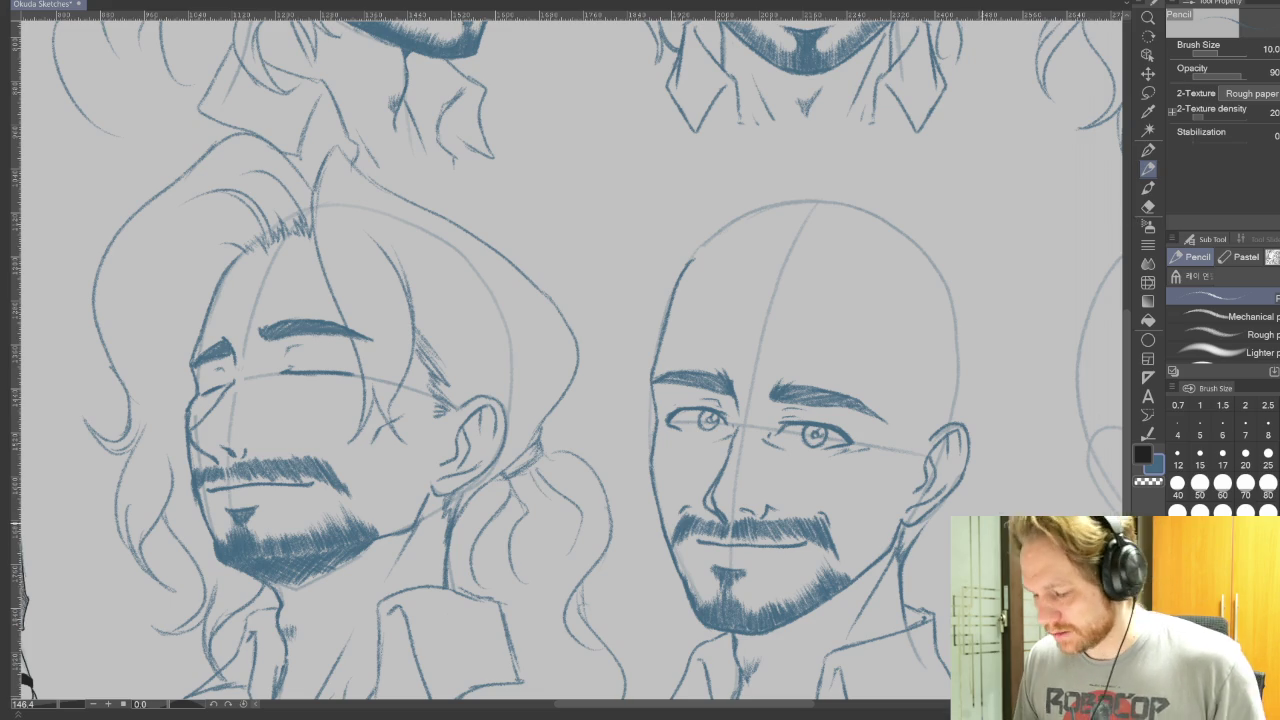
left_click_drag(560, 360, 496, 338)
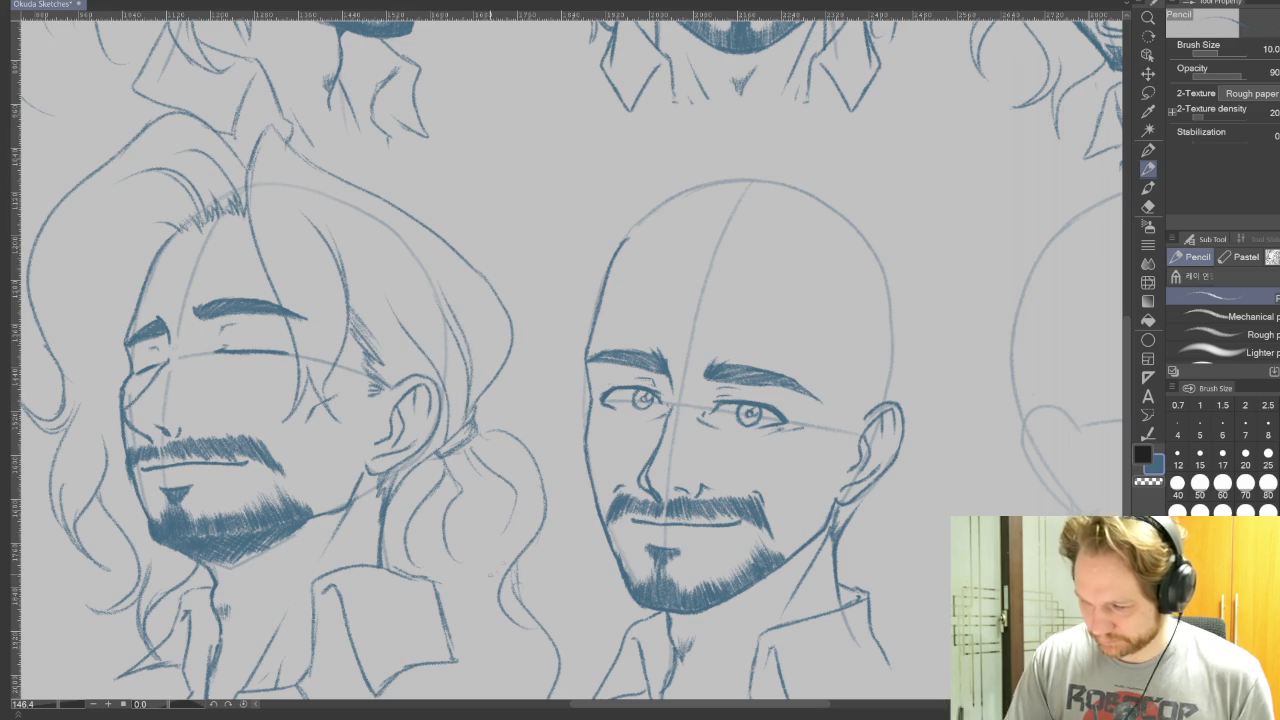
left_click_drag(851, 206, 911, 444)
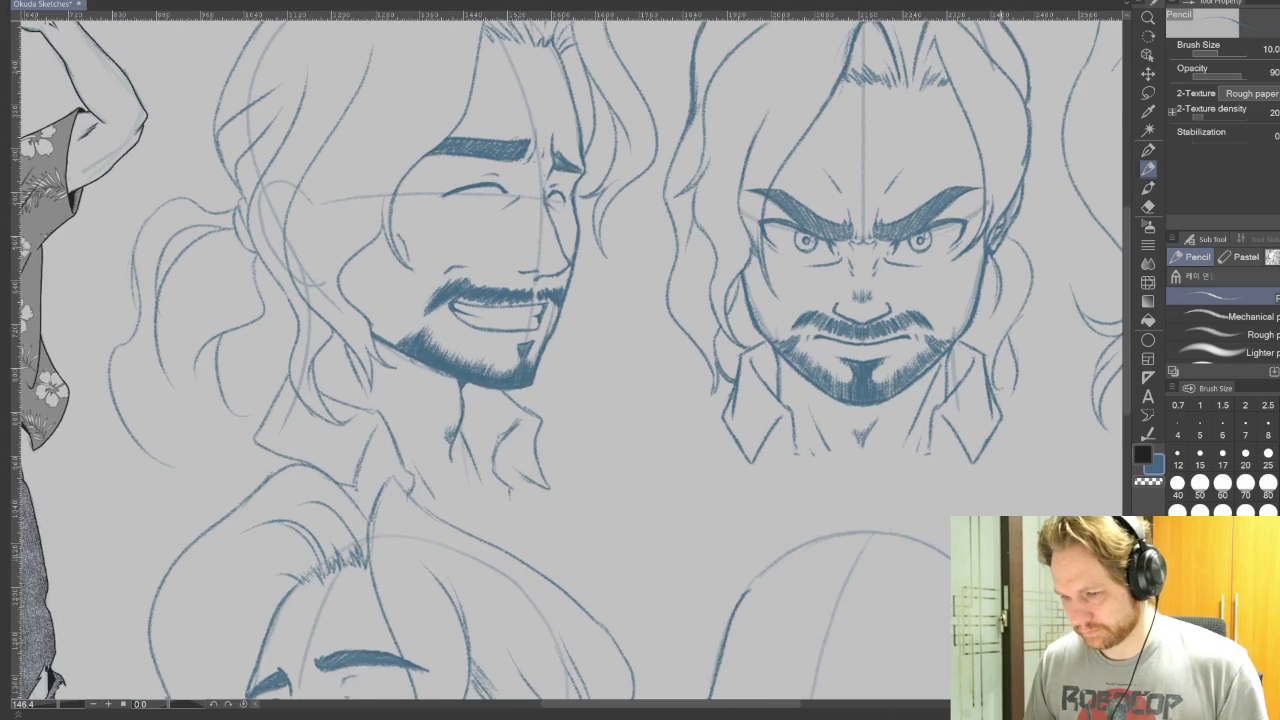
left_click_drag(982, 411, 602, 611)
mouse_move(863, 519)
left_mouse_down()
mouse_move(914, 60)
mouse_move(1083, 34)
left_mouse_up()
mouse_move(560, 360)
left_mouse_down()
mouse_move(660, 363)
mouse_move(676, 380)
left_mouse_up()
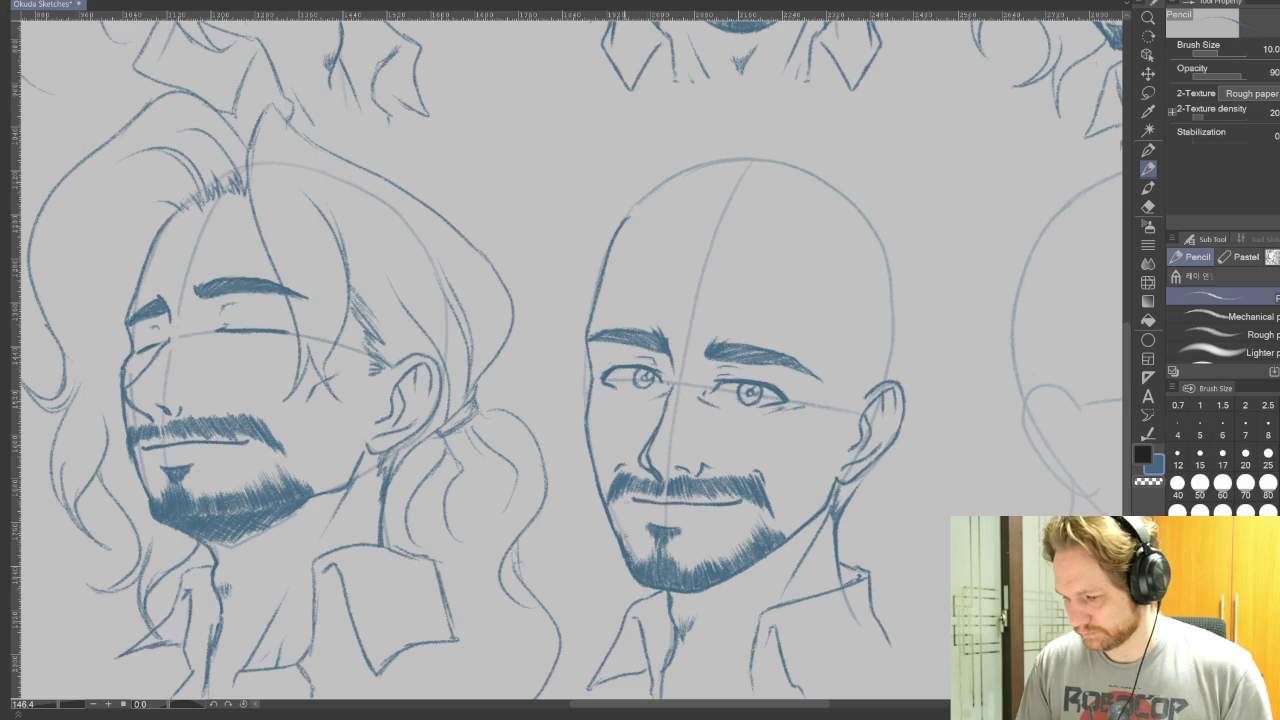
scroll(856, 522, "down", 3)
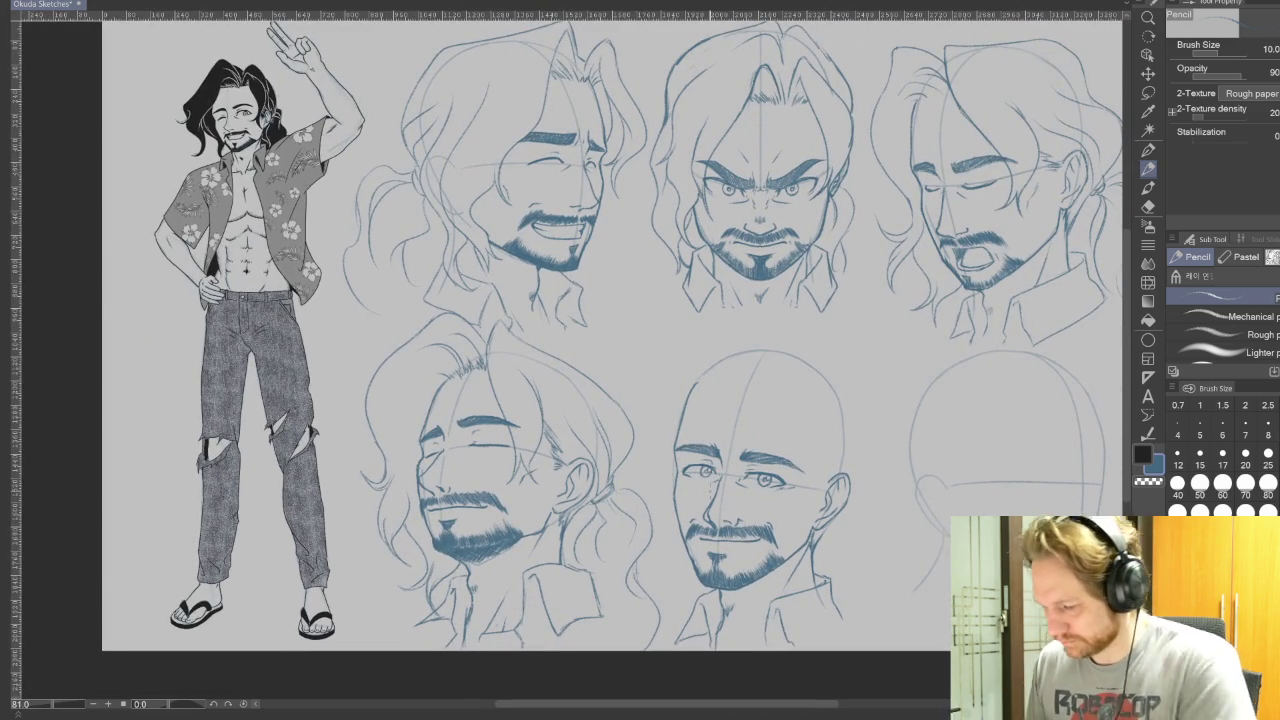
Sketch trial hair strands down the bald head's left side, undoing and redrawing several.
mouse_move(740, 385)
left_mouse_down()
mouse_move(684, 428)
mouse_move(666, 488)
left_mouse_up()
key("ctrl+z")
left_click_drag(768, 348, 714, 398)
left_click_drag(712, 400, 658, 476)
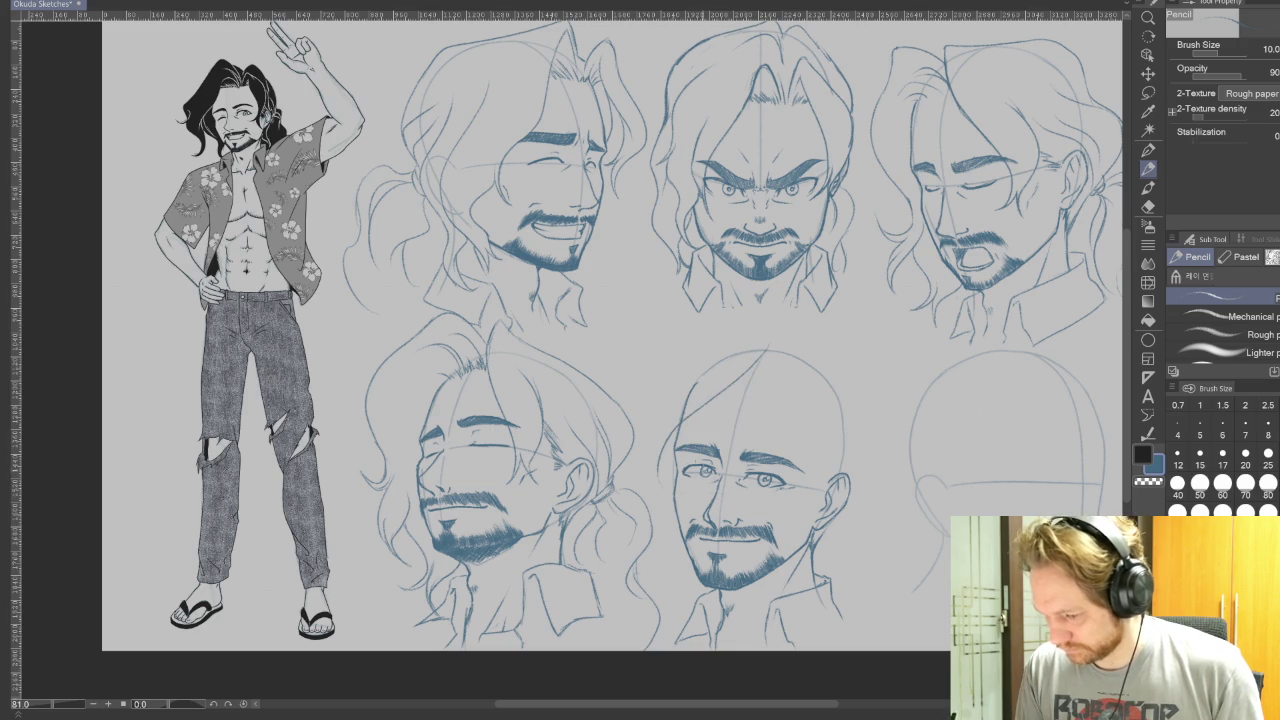
left_click_drag(675, 445, 652, 565)
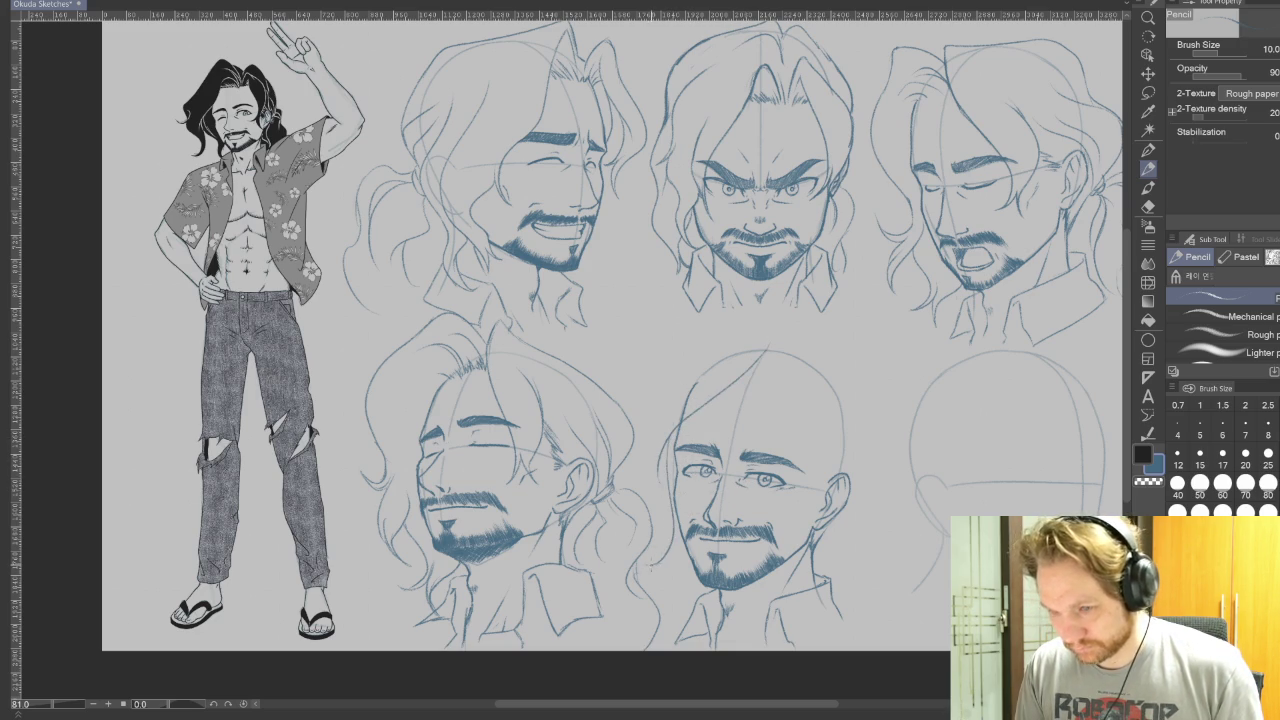
key("ctrl+z")
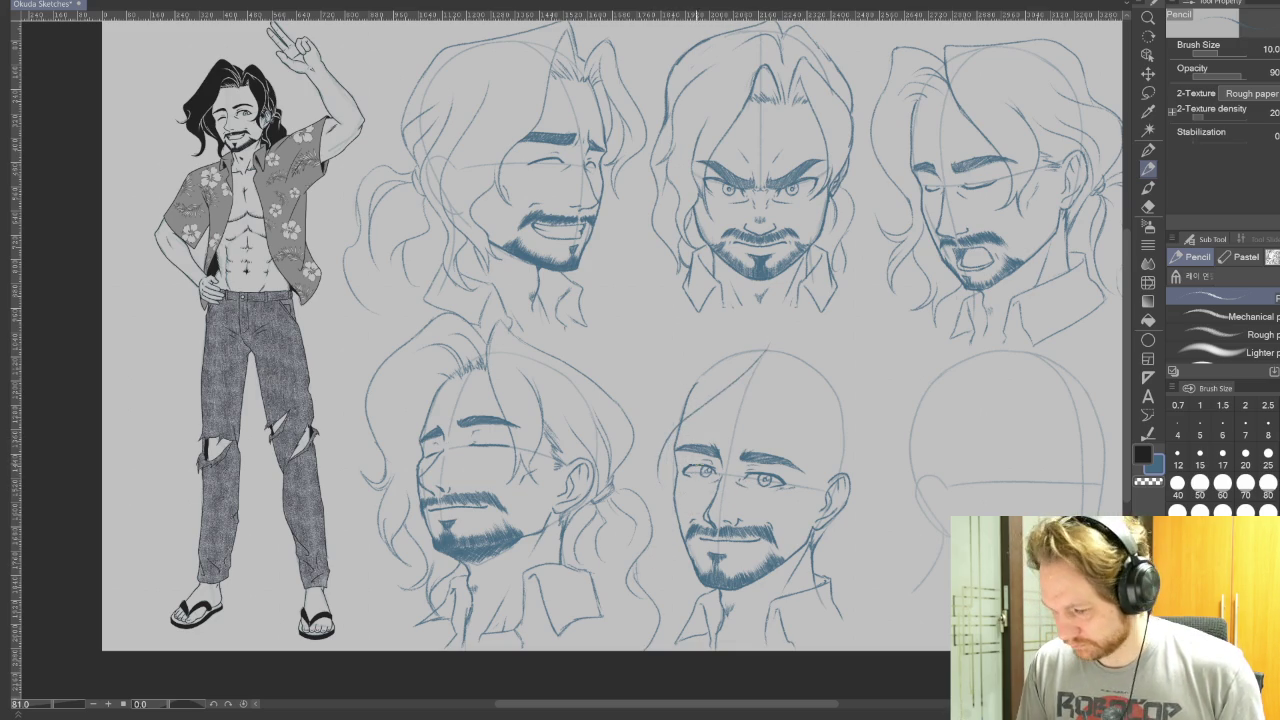
mouse_move(670, 462)
left_mouse_down()
mouse_move(650, 596)
mouse_move(657, 532)
mouse_move(620, 422)
left_mouse_up()
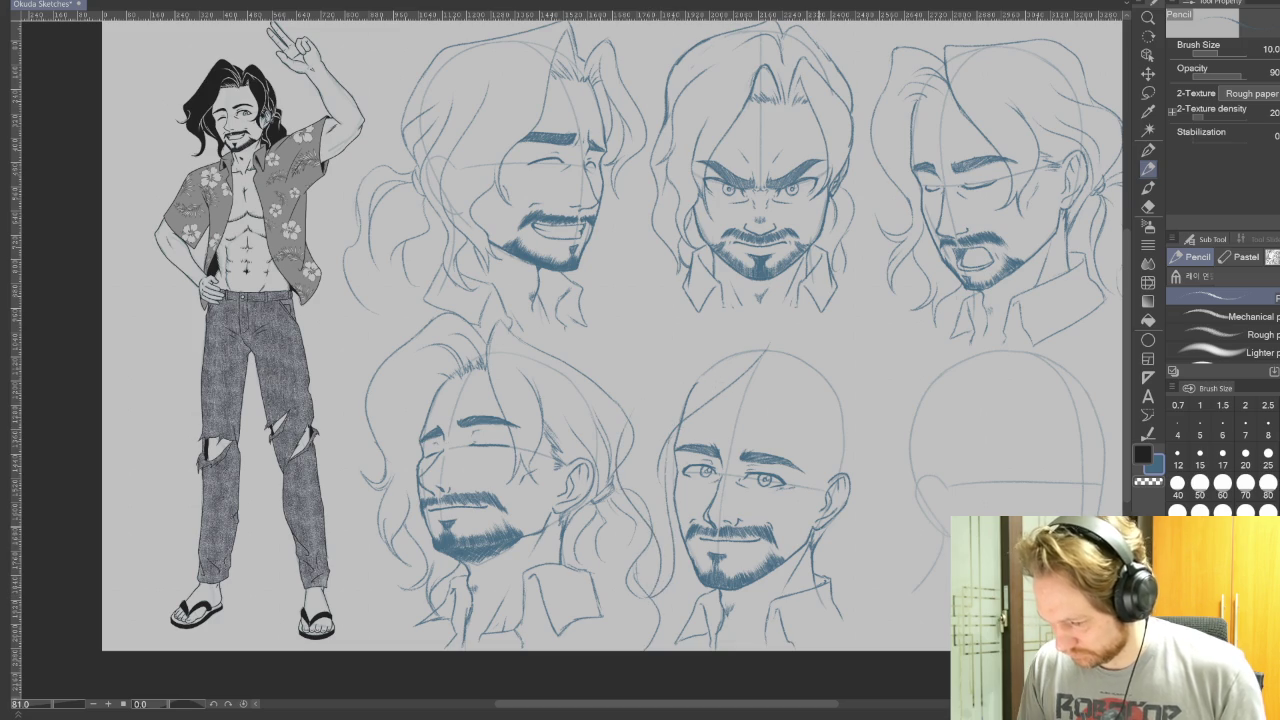
key("ctrl+z")
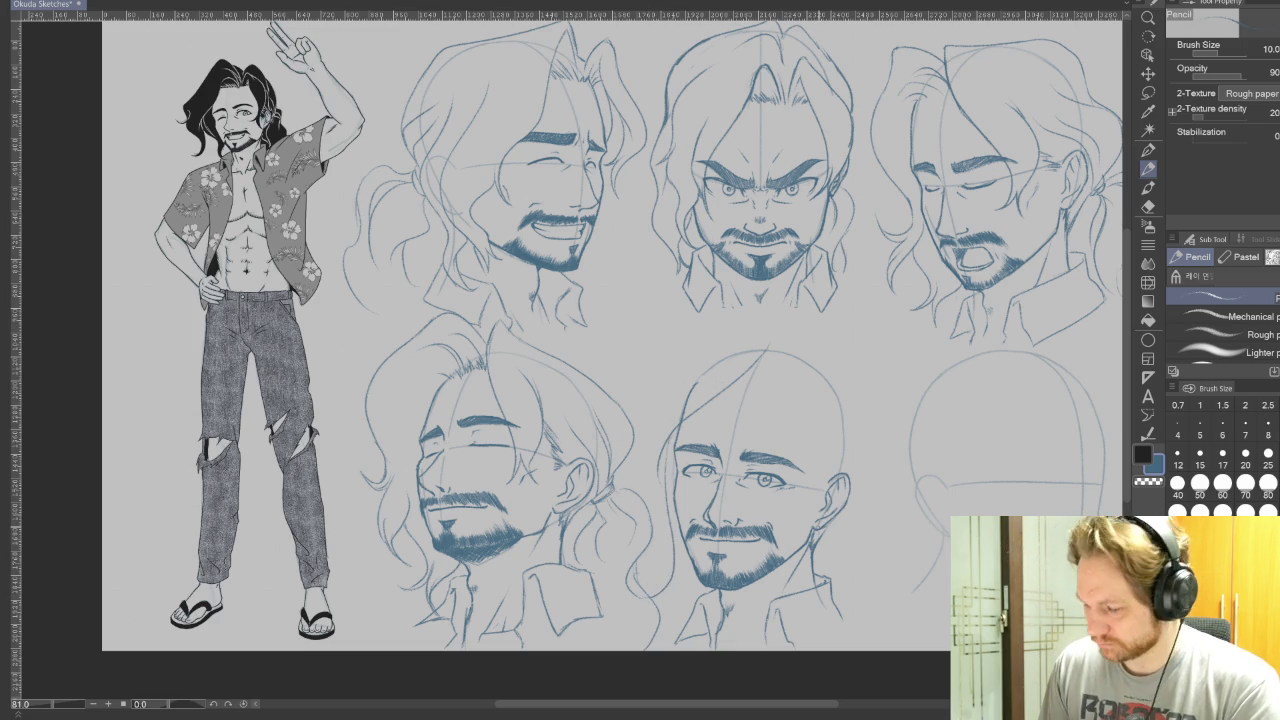
left_click_drag(823, 506, 809, 559)
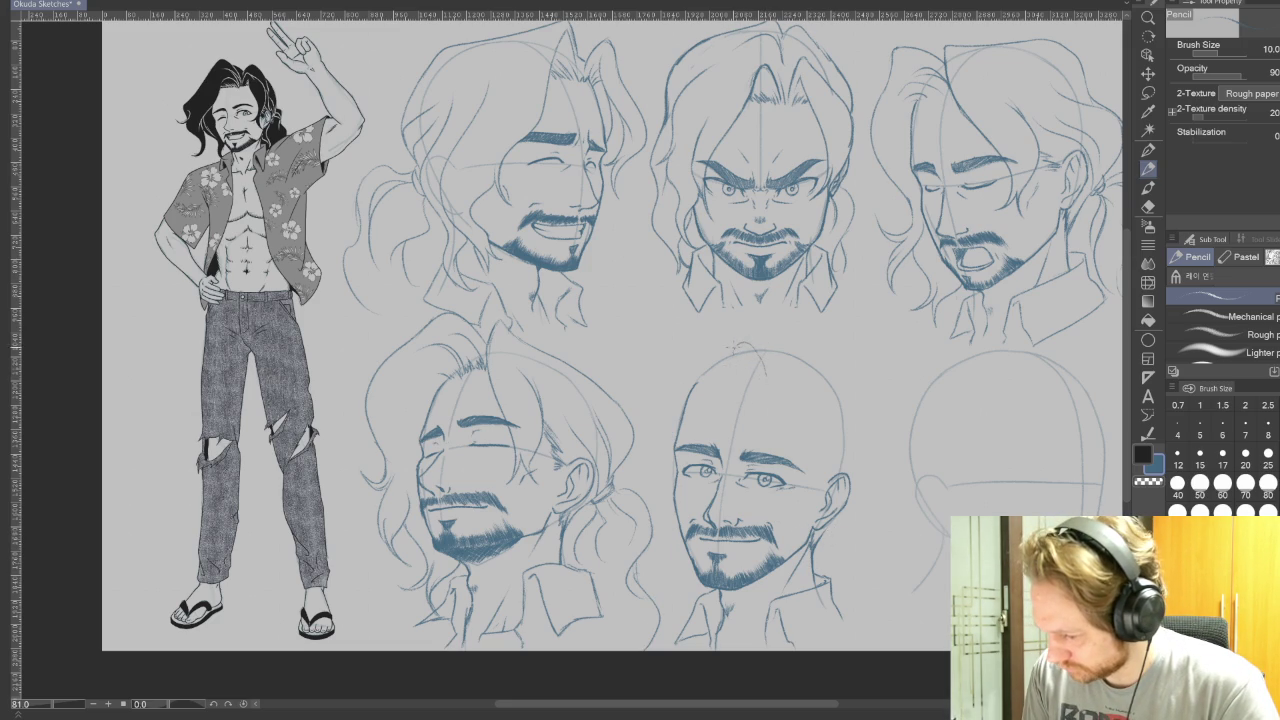
left_click_drag(703, 398, 660, 476)
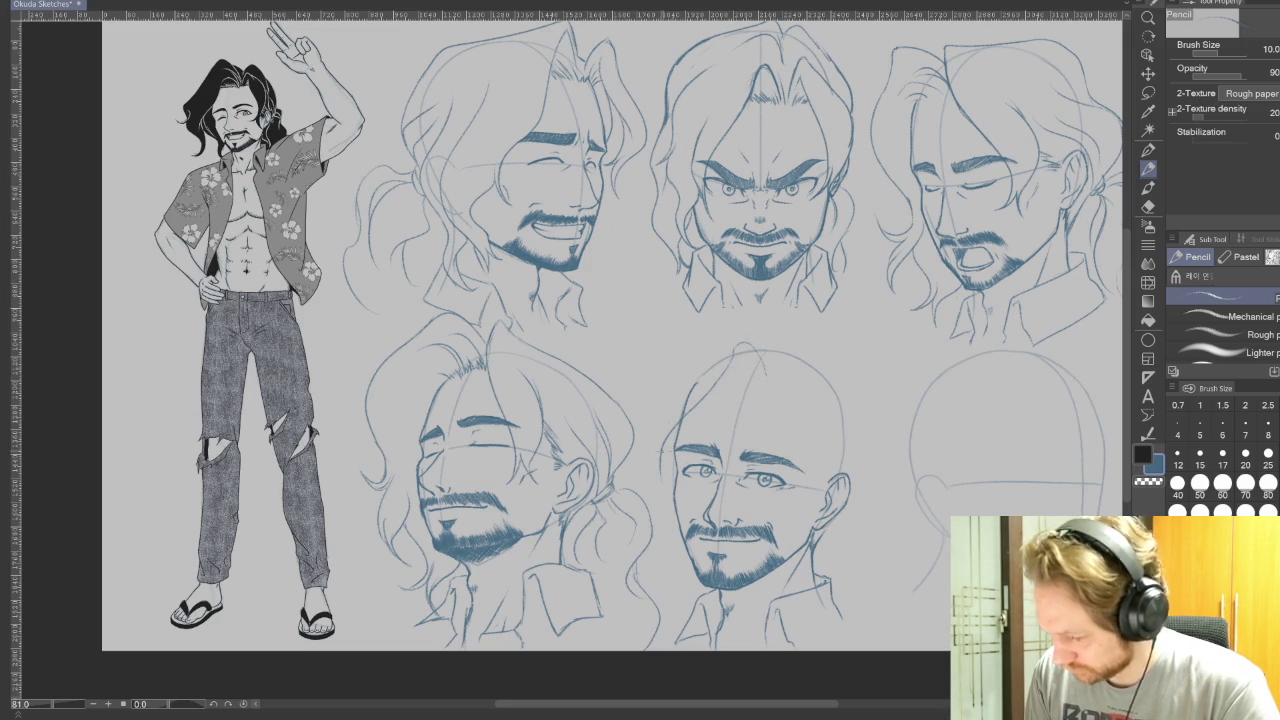
left_click_drag(658, 496, 676, 588)
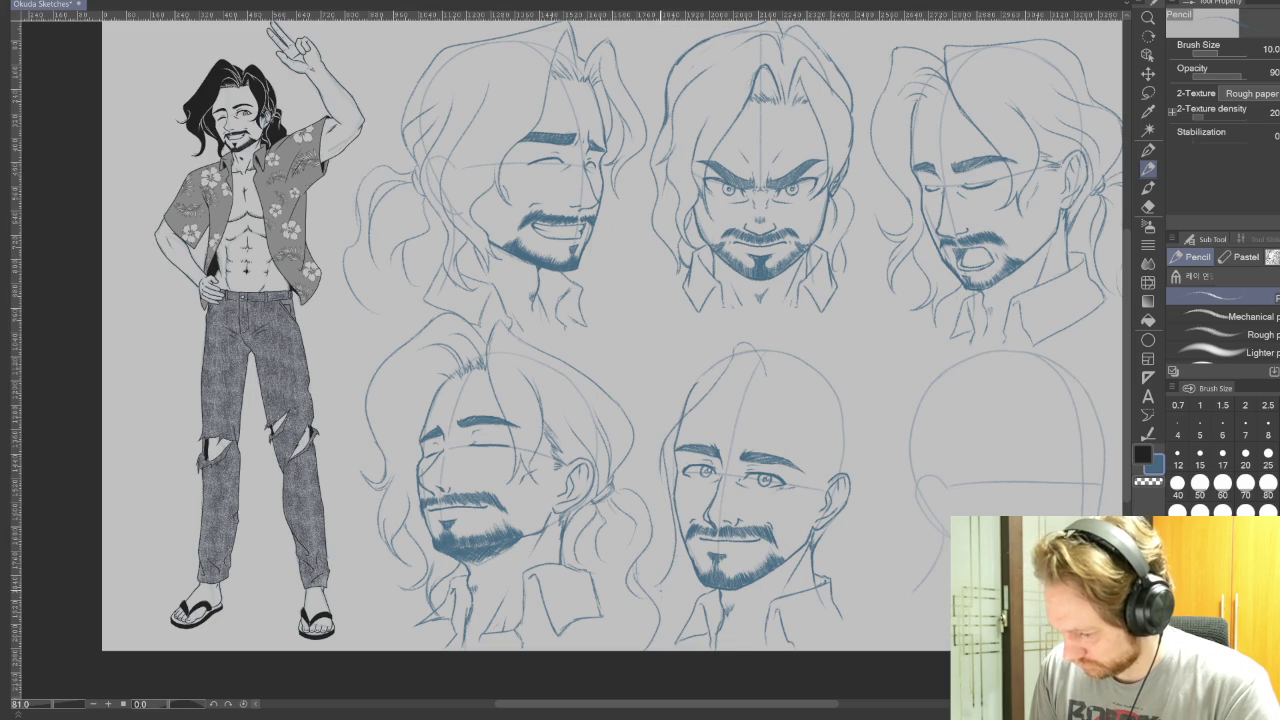
mouse_move(664, 584)
left_mouse_down()
mouse_move(625, 420)
mouse_move(648, 408)
left_mouse_up()
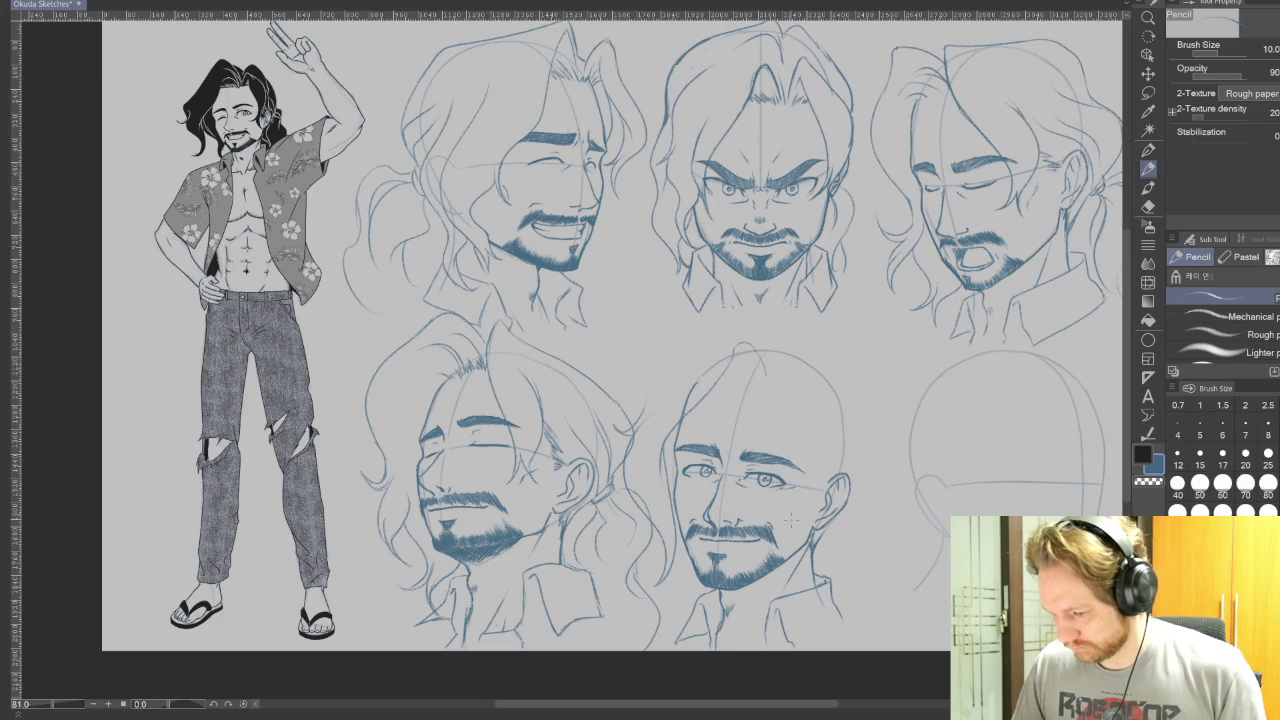
key("ctrl+z")
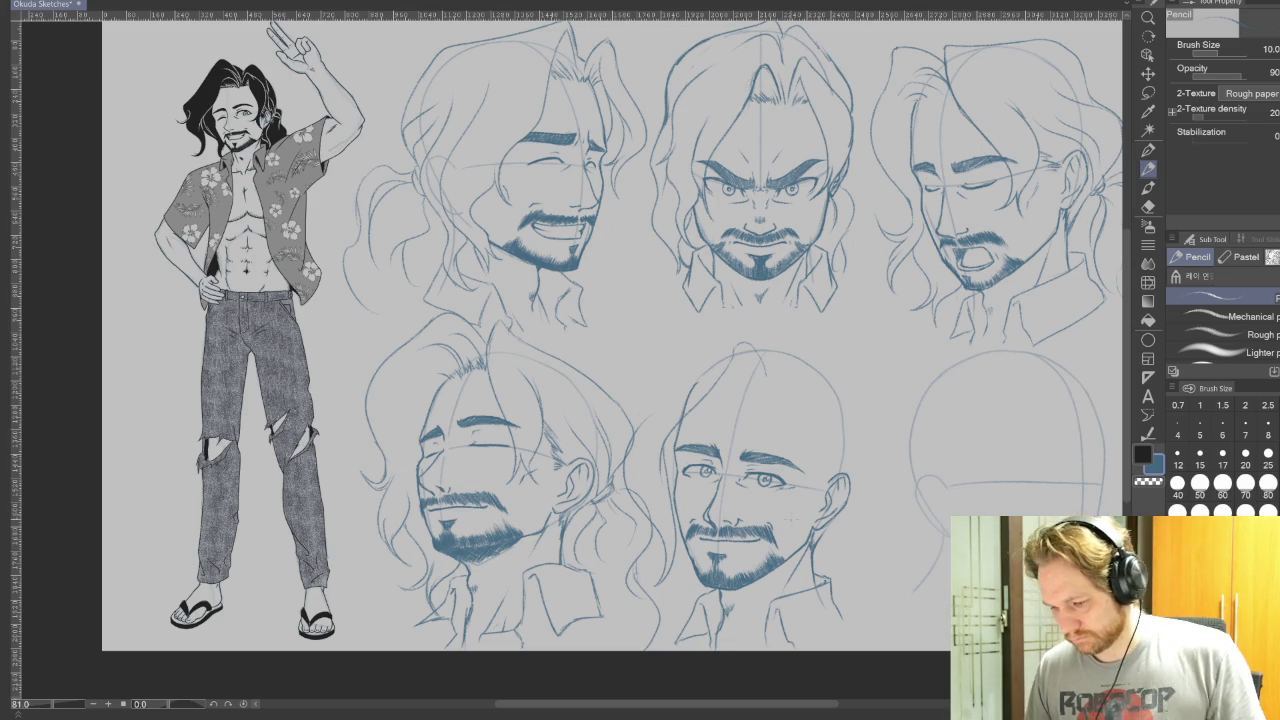
Pan around the sheet and add two curving hair strokes beside the bald head.
scroll(567, 359, "up", 3)
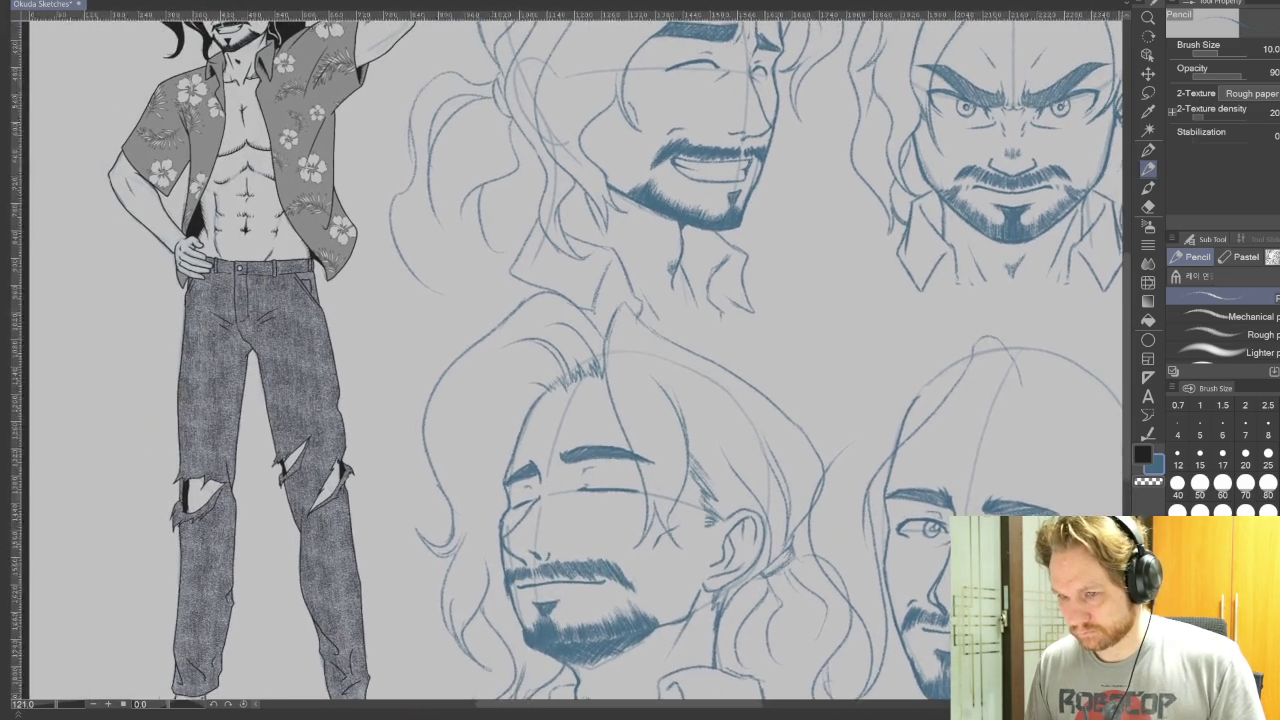
left_click_drag(600, 350, 560, 420)
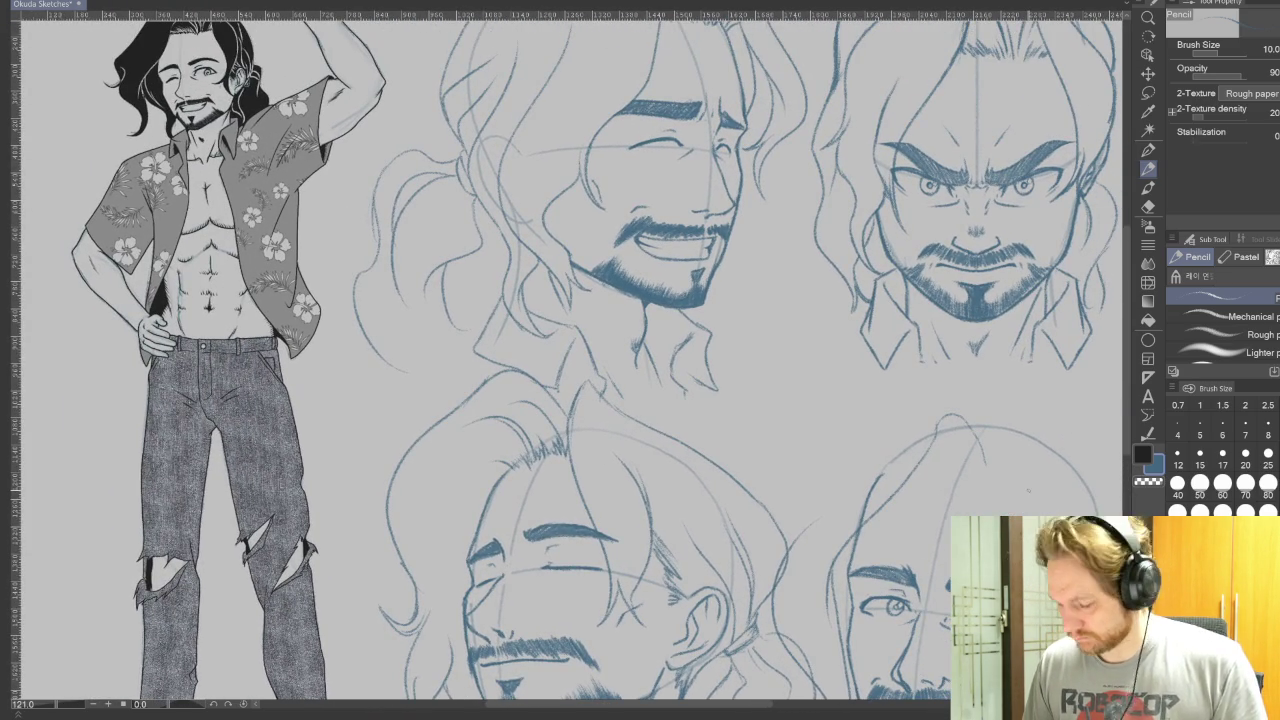
left_click_drag(961, 519, 945, 567)
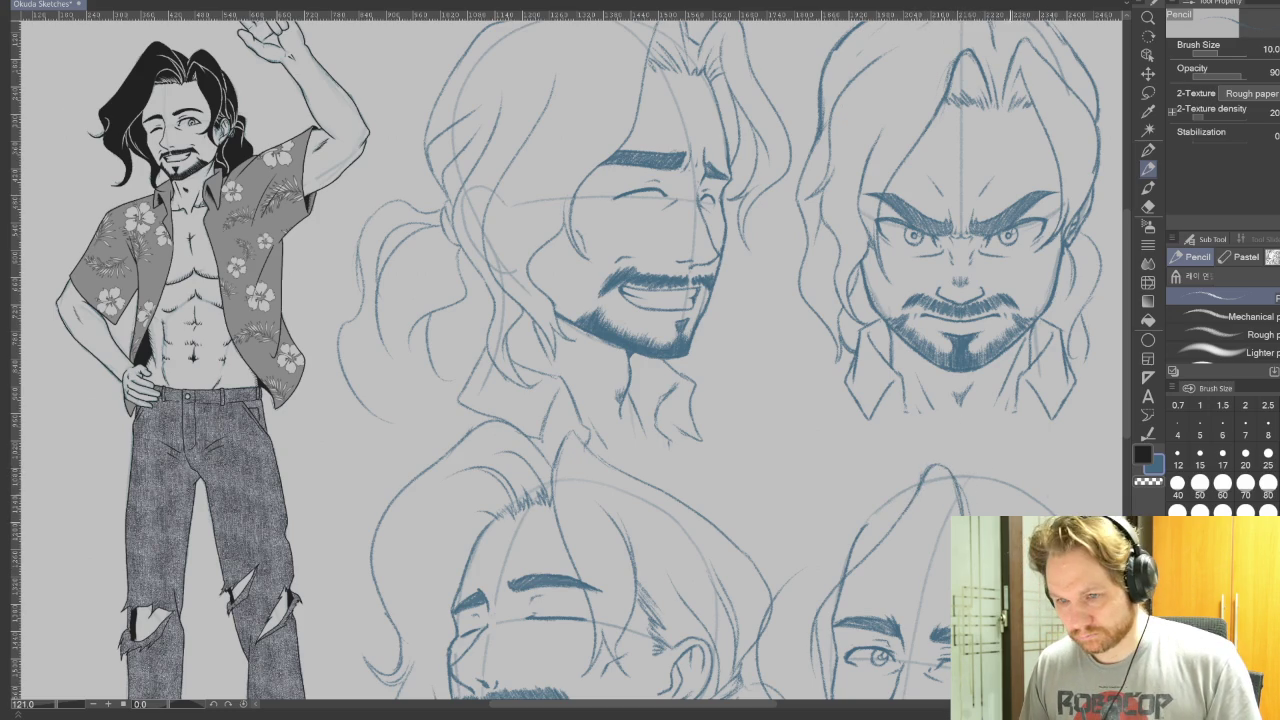
left_click_drag(560, 360, 473, 192)
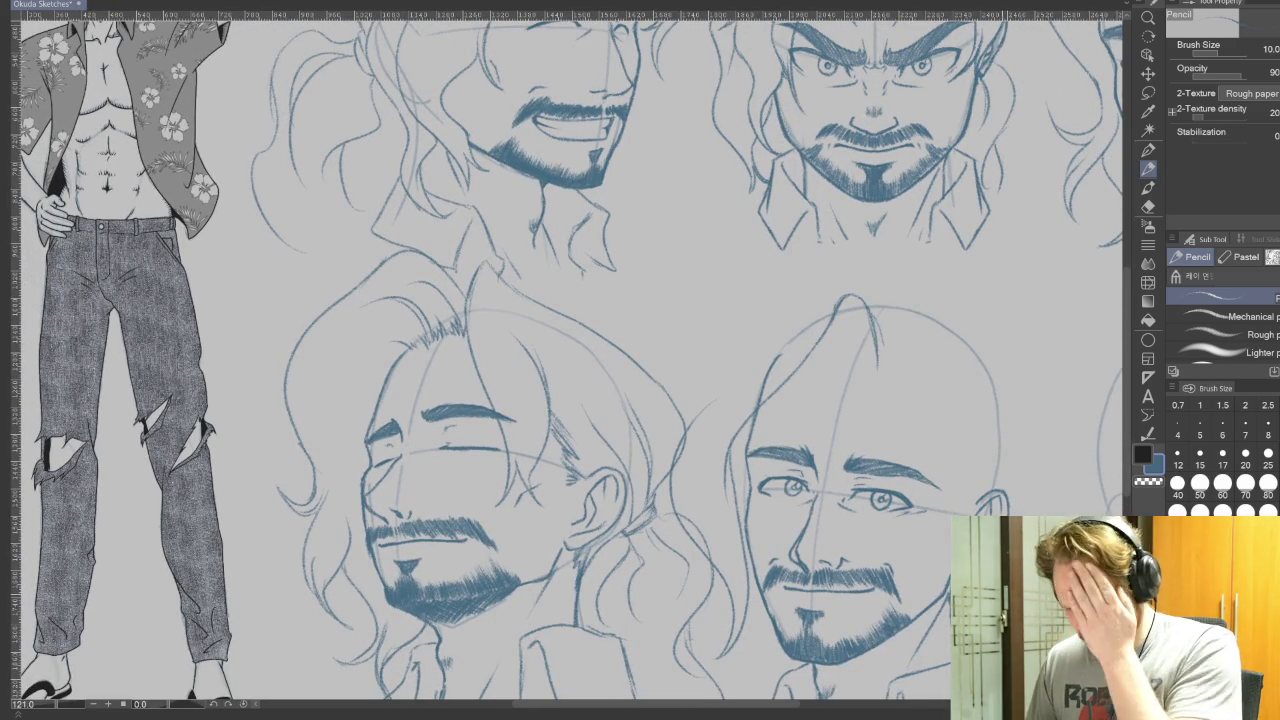
mouse_move(560, 360)
left_mouse_down()
mouse_move(614, 452)
mouse_move(618, 517)
left_mouse_up()
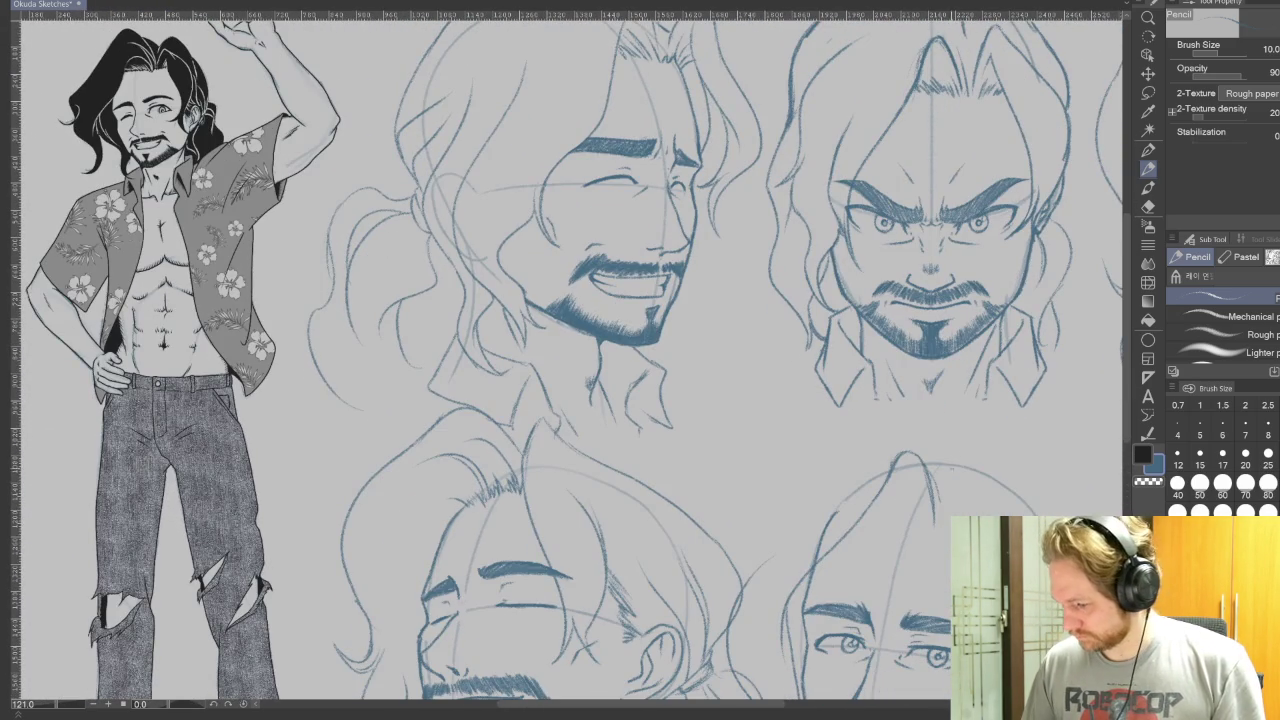
left_click_drag(902, 396, 944, 486)
mouse_move(882, 398)
left_mouse_down()
mouse_move(740, 498)
mouse_move(728, 589)
mouse_move(704, 590)
left_mouse_up()
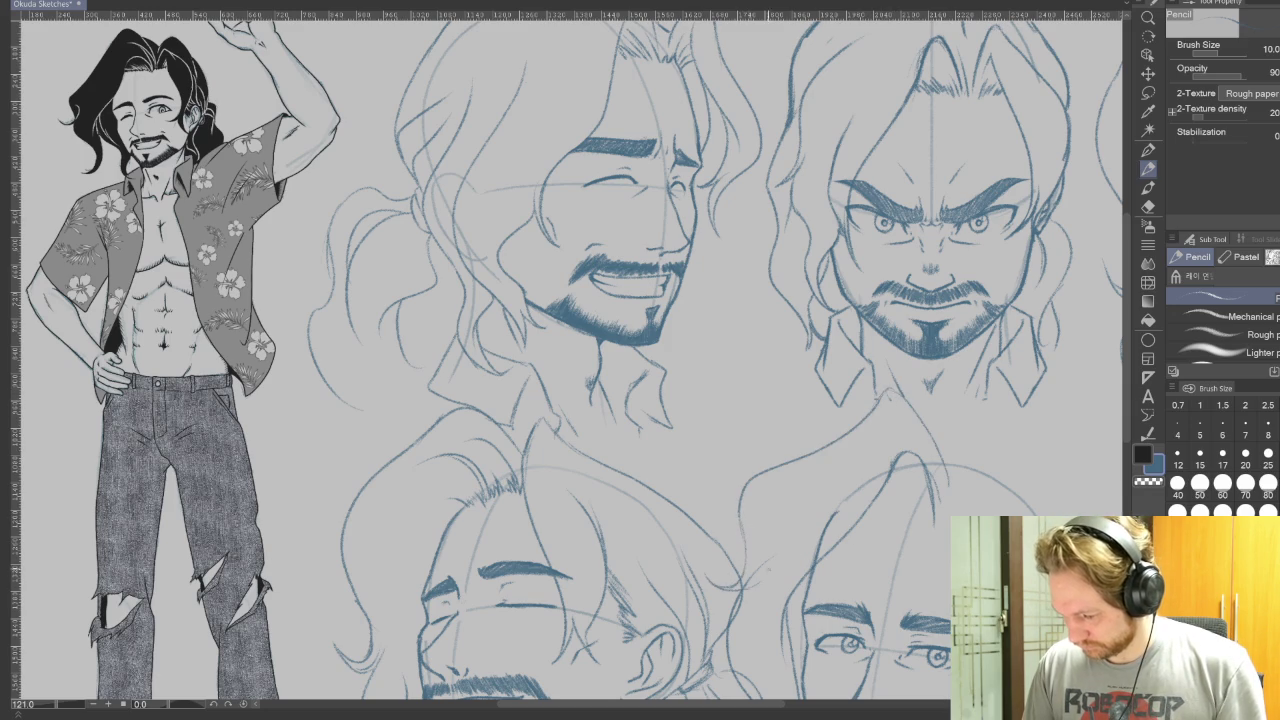
Zoom in and out on the lower heads and undo the trial hair strokes, leaving the head bare.
left_click_drag(1055, 573, 1005, 418)
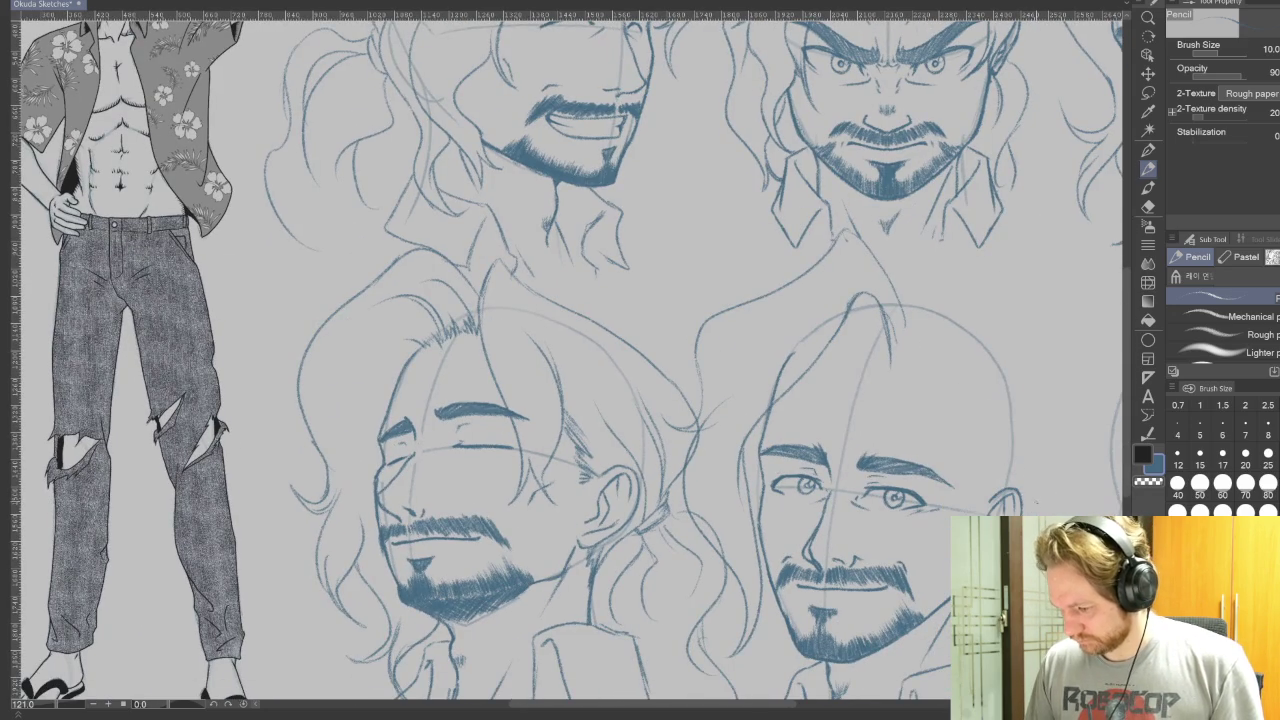
scroll(1057, 464, "down", 3)
scroll(1013, 500, "up", 2)
scroll(1013, 500, "up", 2)
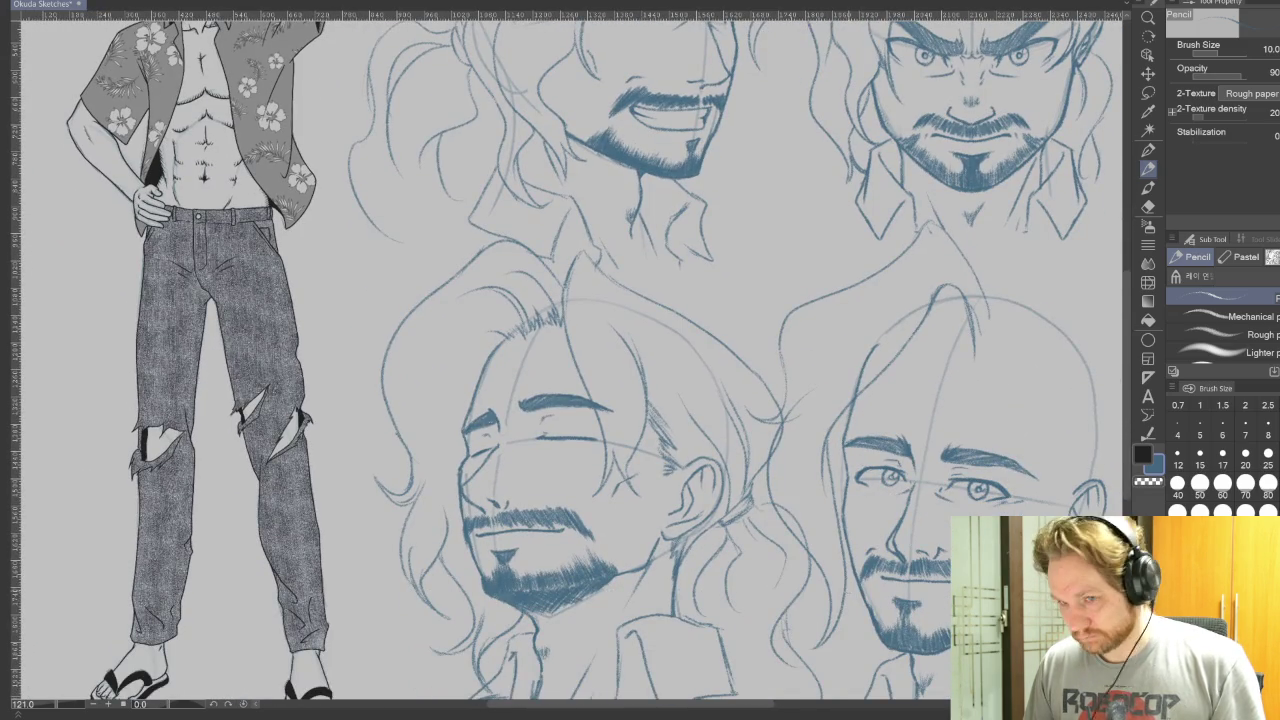
scroll(1013, 500, "down", 2)
scroll(842, 440, "up", 2)
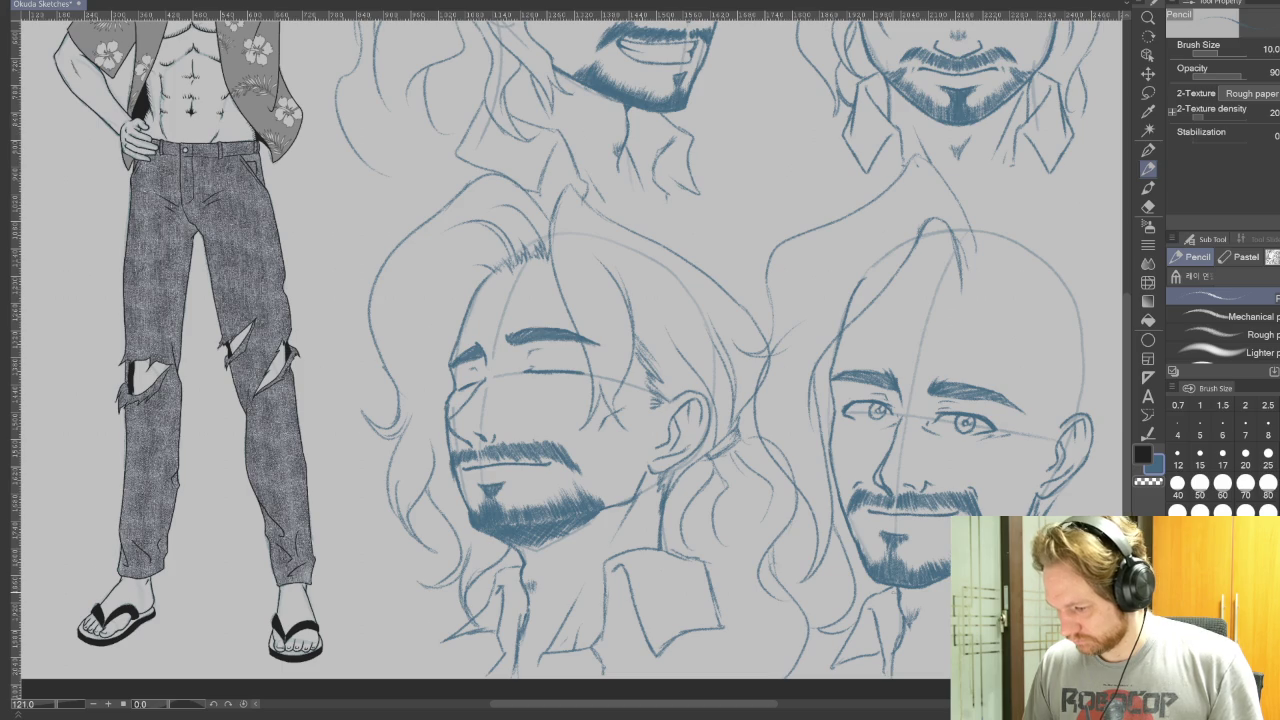
scroll(832, 528, "down", 1)
scroll(832, 528, "down", 1)
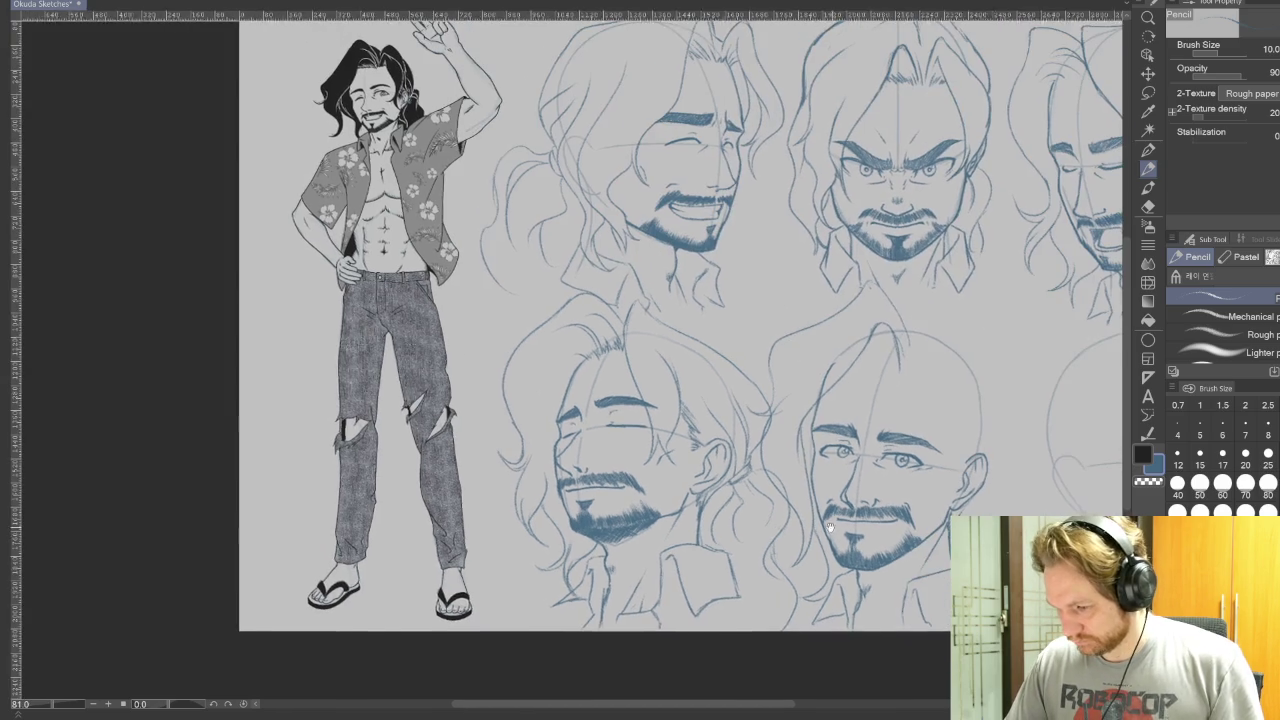
left_click_drag(832, 528, 759, 513)
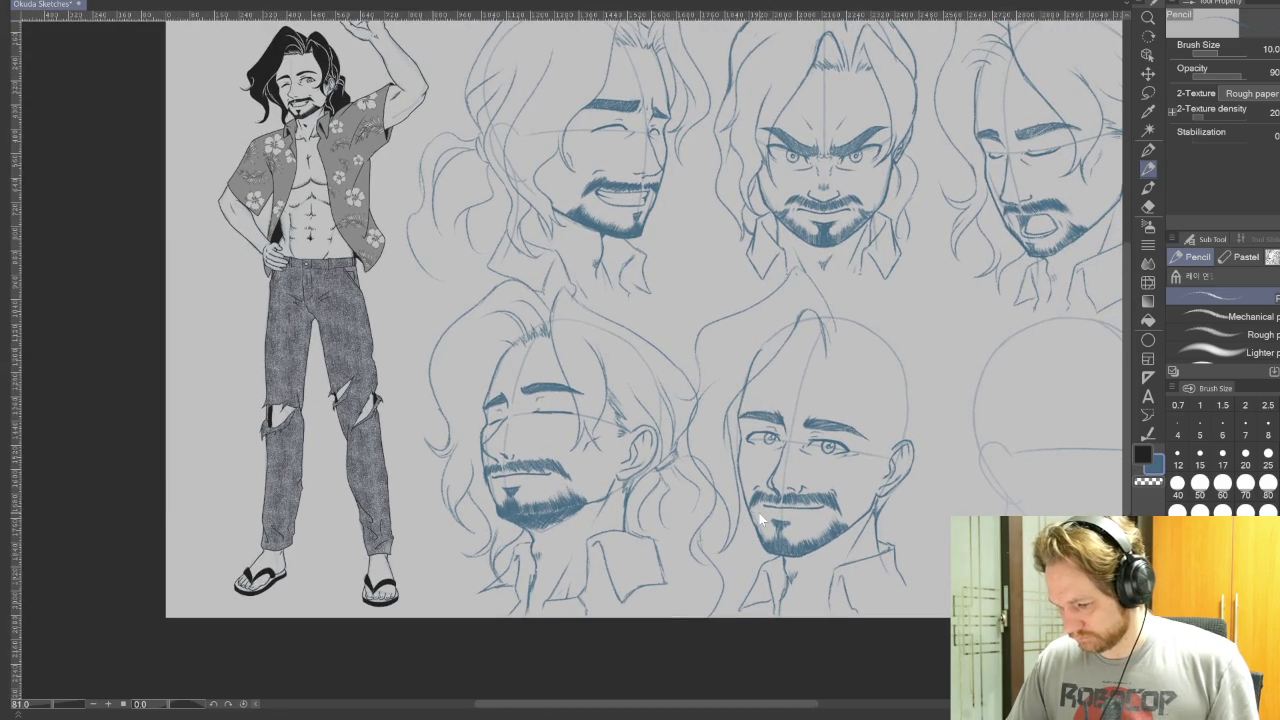
key("ctrl+z")
key("ctrl+z")
key("ctrl+z")
key("ctrl+z")
key("ctrl+z")
key("ctrl+z")
key("ctrl+z")
key("ctrl+z")
key("ctrl+z")
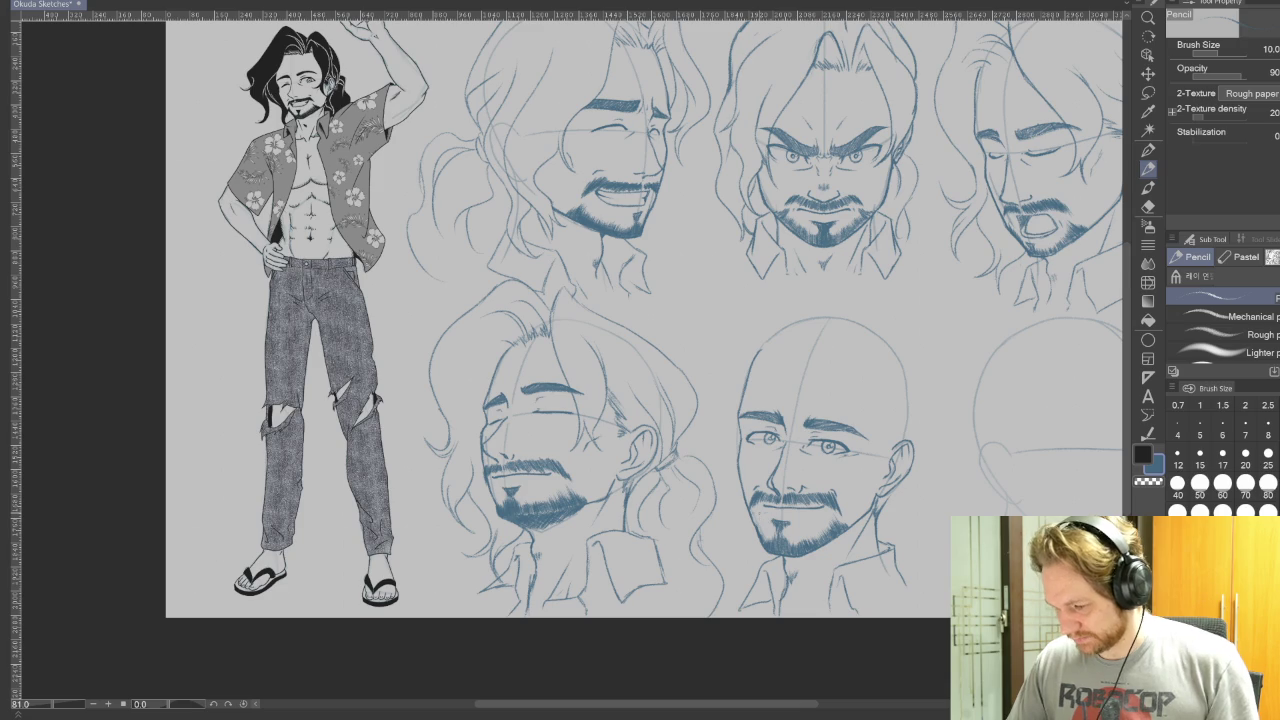
left_click_drag(700, 400, 564, 391)
Lasso the unfinished head outline and move it about 30 px right.
left_click(1148, 92)
left_click_drag(913, 300, 1048, 415)
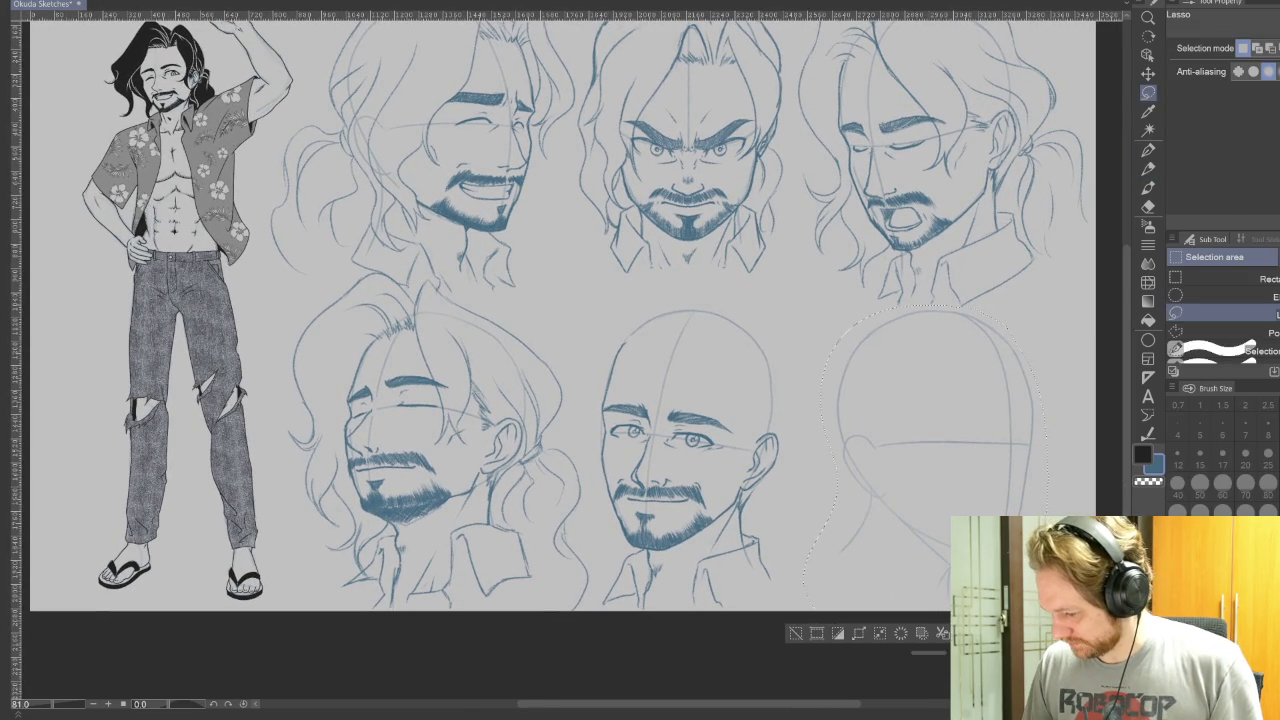
key("ctrl+t")
left_click_drag(930, 450, 960, 457)
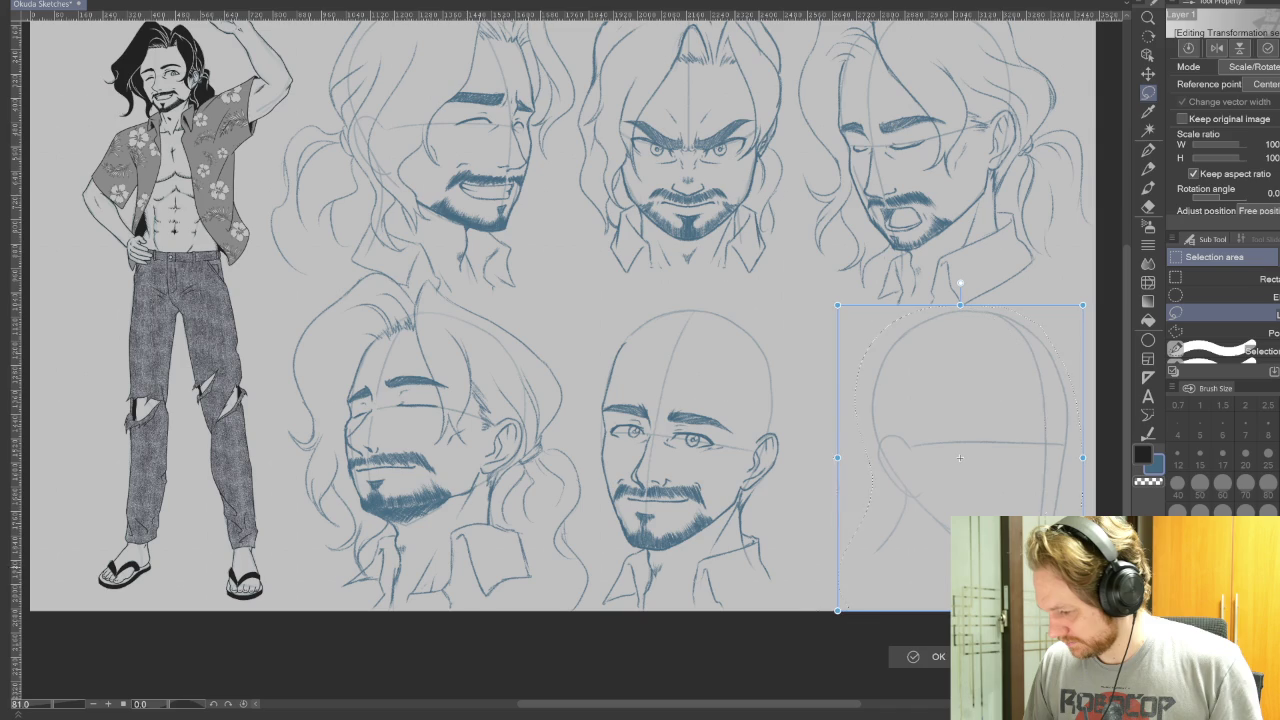
left_click(910, 656)
Lasso the closed-eyes head, nudge it slightly left, and deselect.
scroll(769, 580, "left", 3)
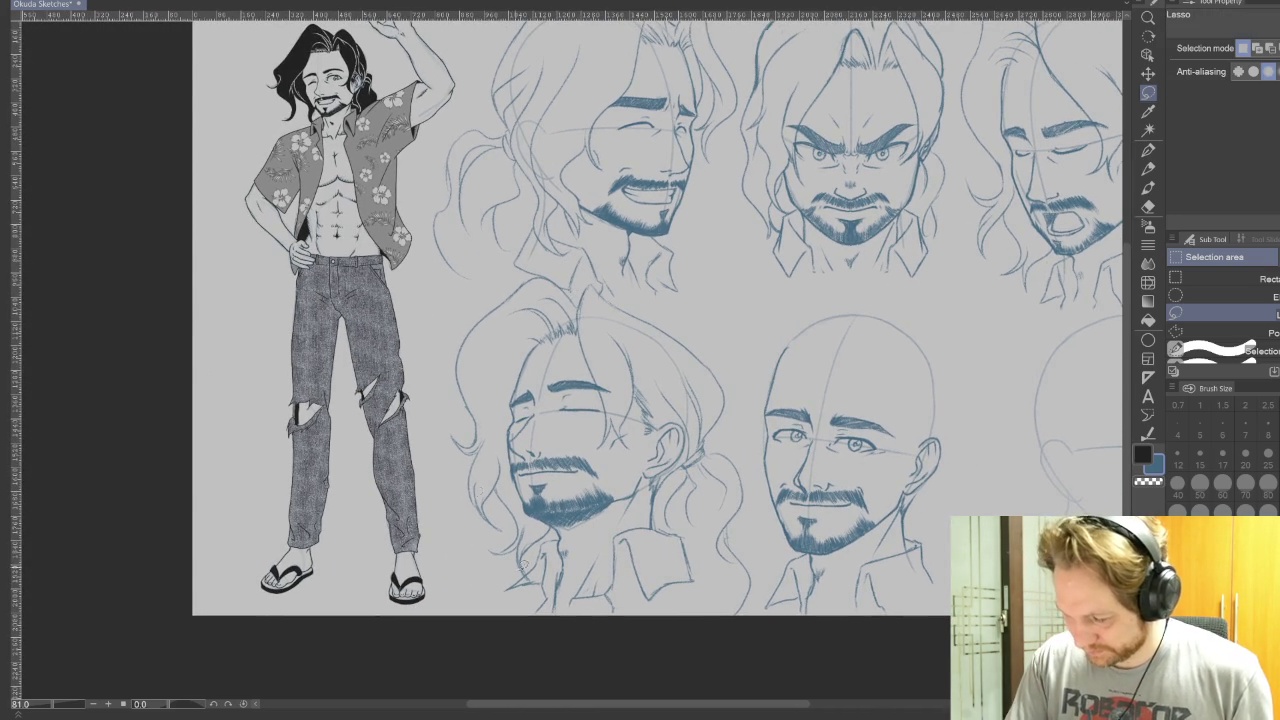
mouse_move(728, 630)
left_mouse_down()
mouse_move(738, 368)
mouse_move(567, 283)
mouse_move(713, 654)
mouse_move(728, 632)
left_mouse_up()
key("ctrl+t")
left_click_drag(701, 563, 671, 572)
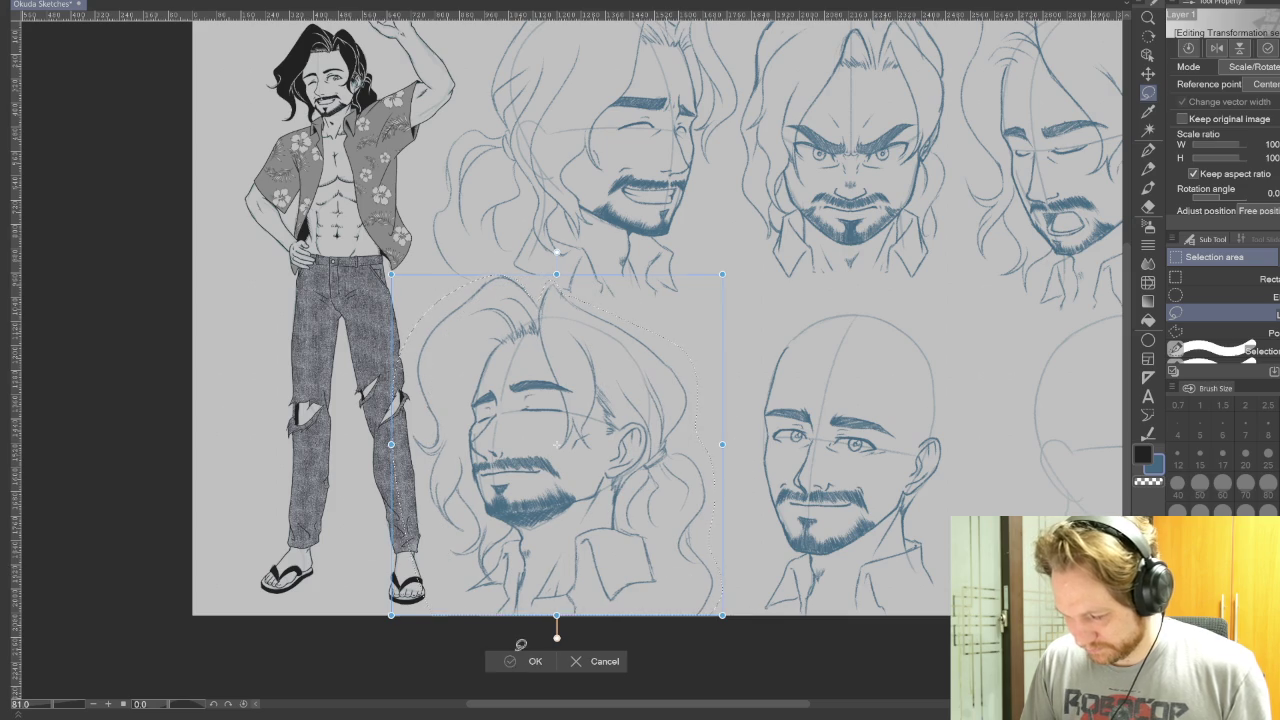
left_click(518, 661)
left_click(438, 641)
left_click_drag(724, 480, 816, 574)
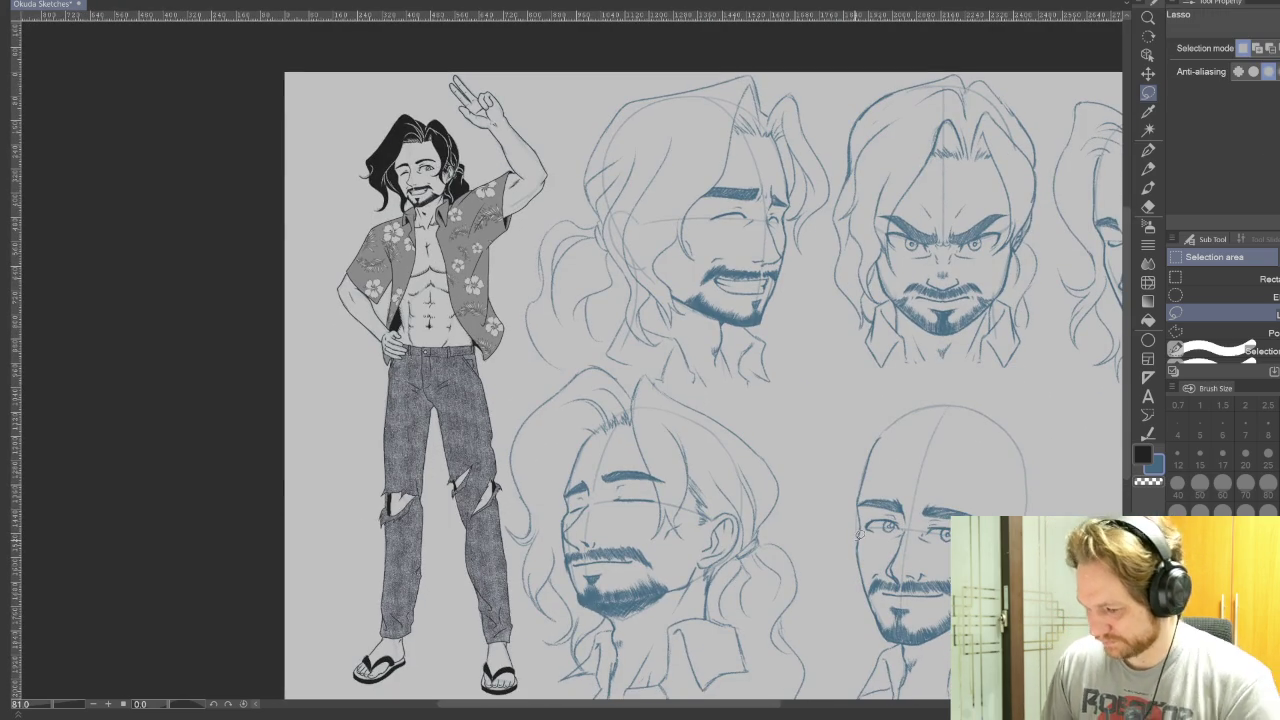
left_click(1148, 168)
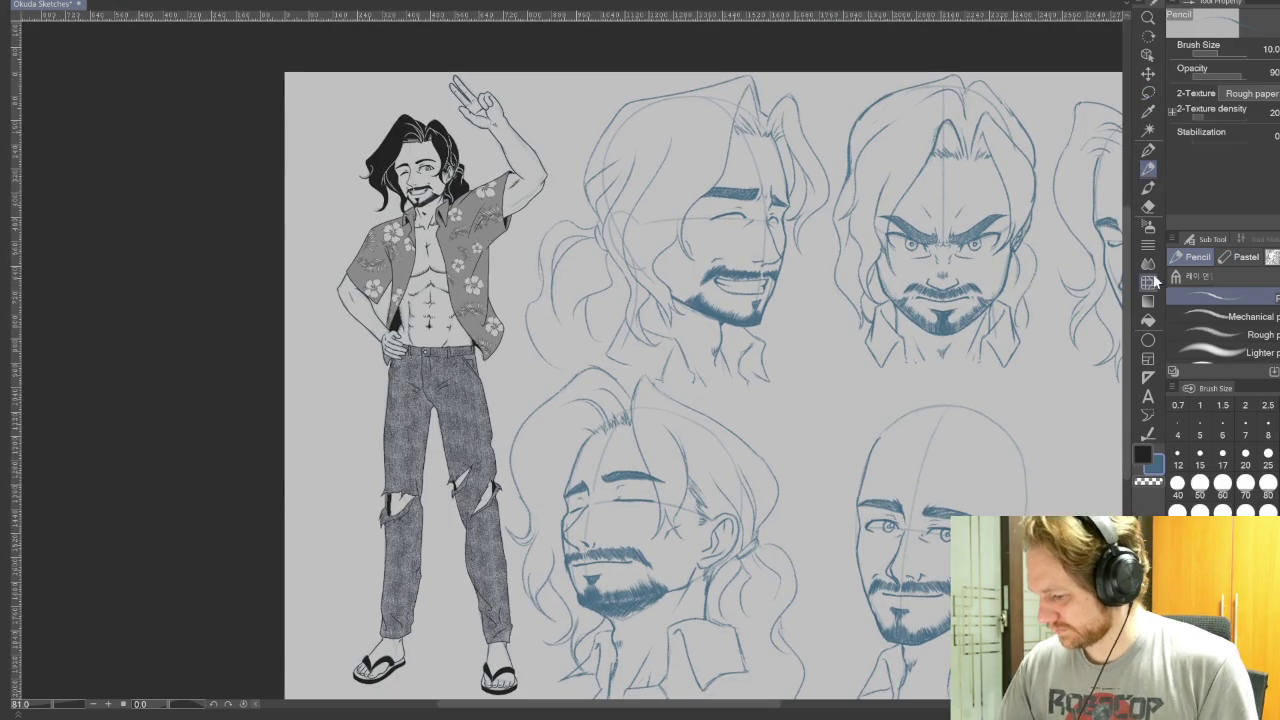
At about 98% zoom, draw hair strokes curving over and down the bald head's left side.
left_click_drag(936, 574, 743, 498)
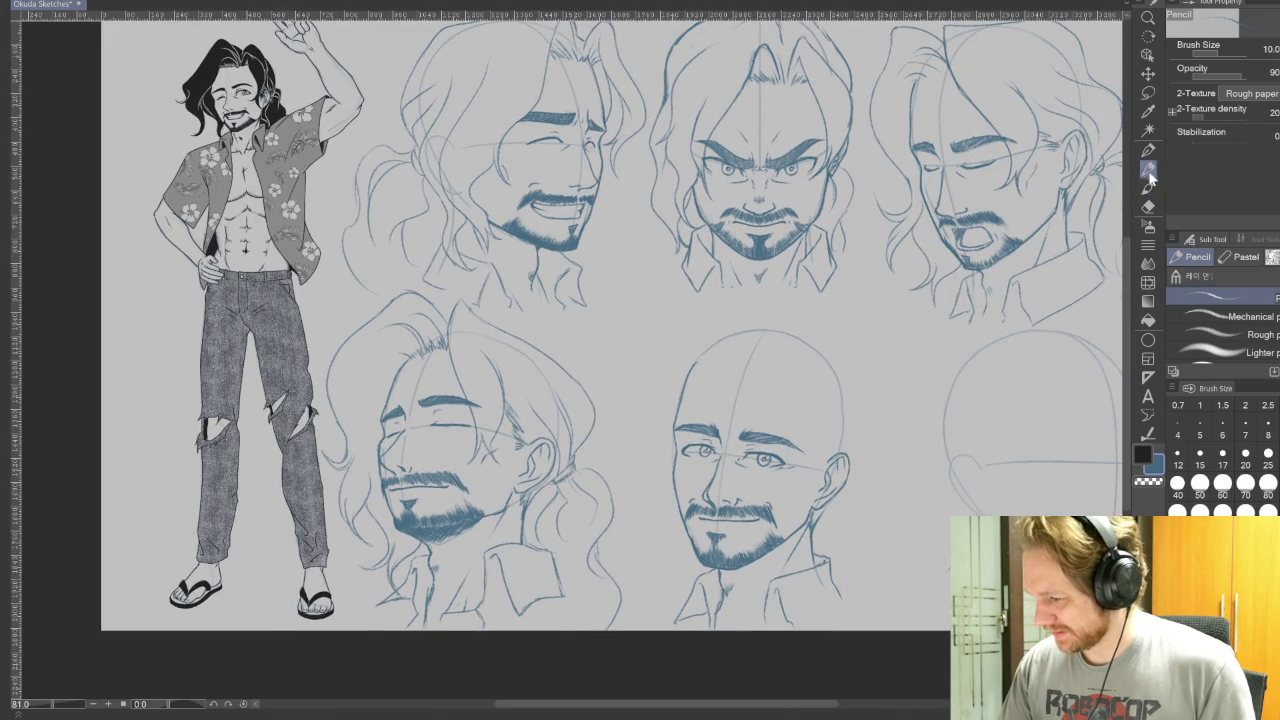
scroll(762, 441, "up", 2)
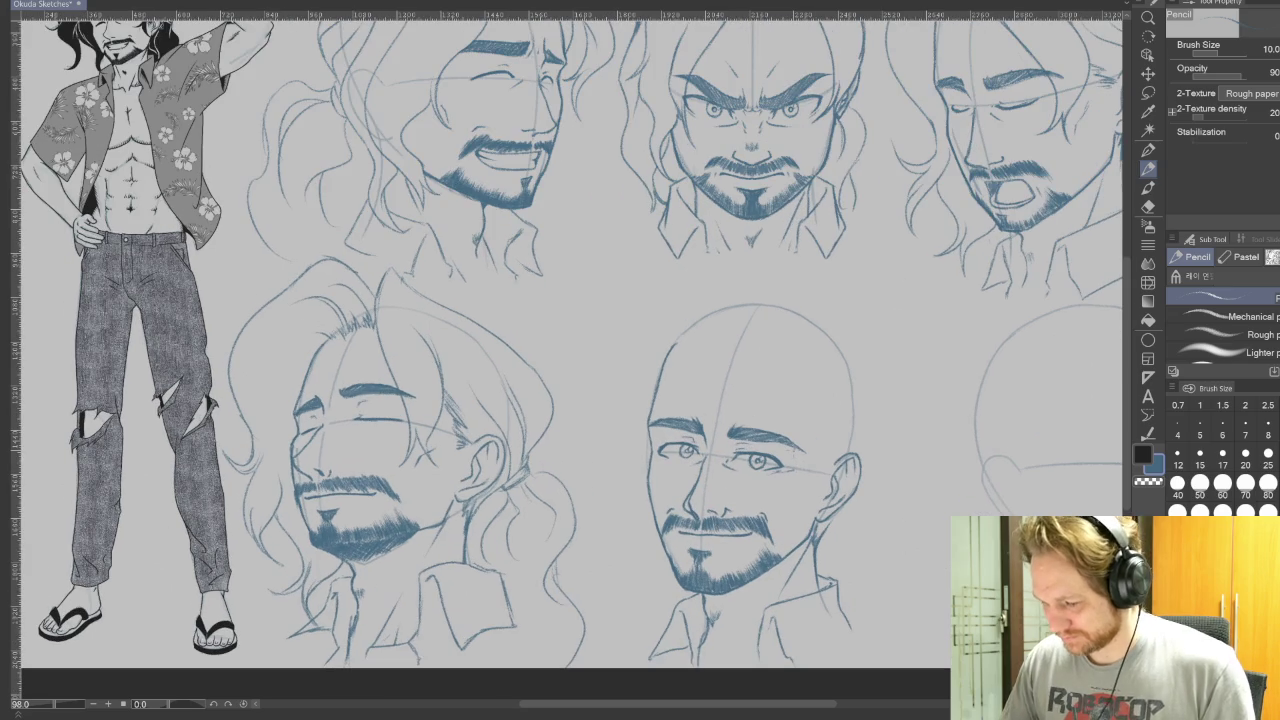
left_click_drag(909, 457, 921, 537)
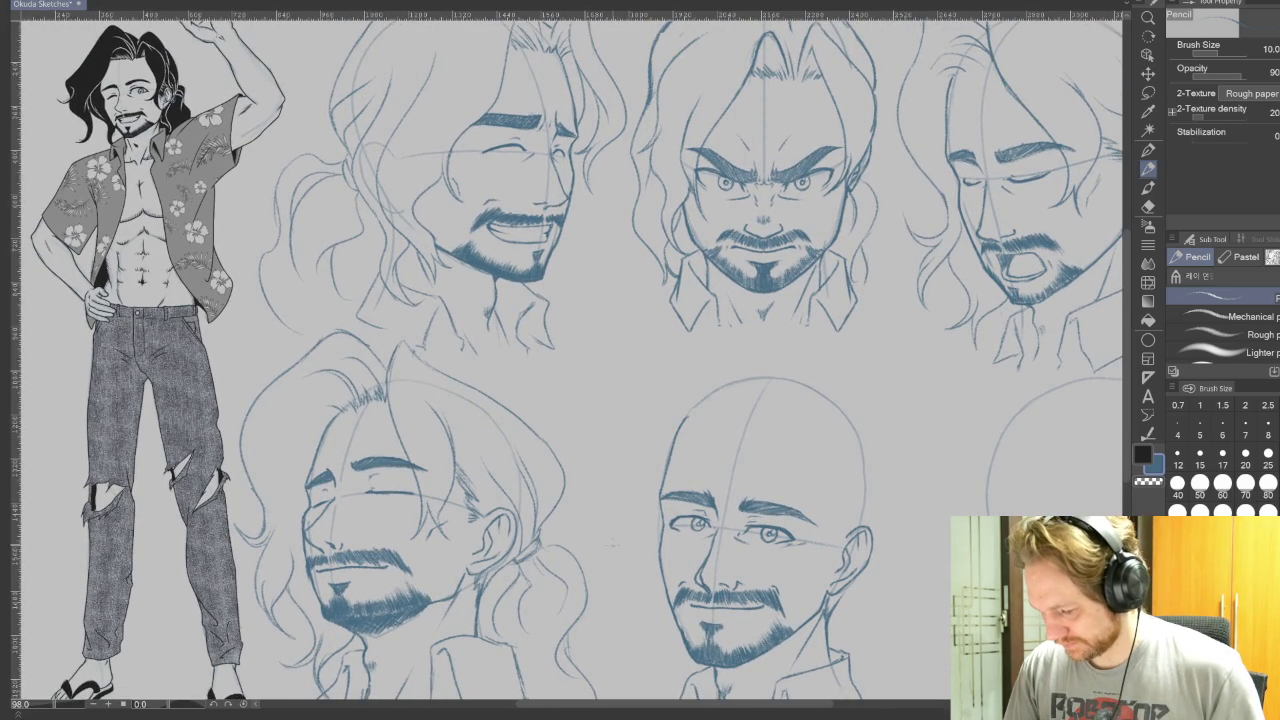
mouse_move(618, 526)
left_mouse_down()
mouse_move(672, 464)
mouse_move(786, 396)
left_mouse_up()
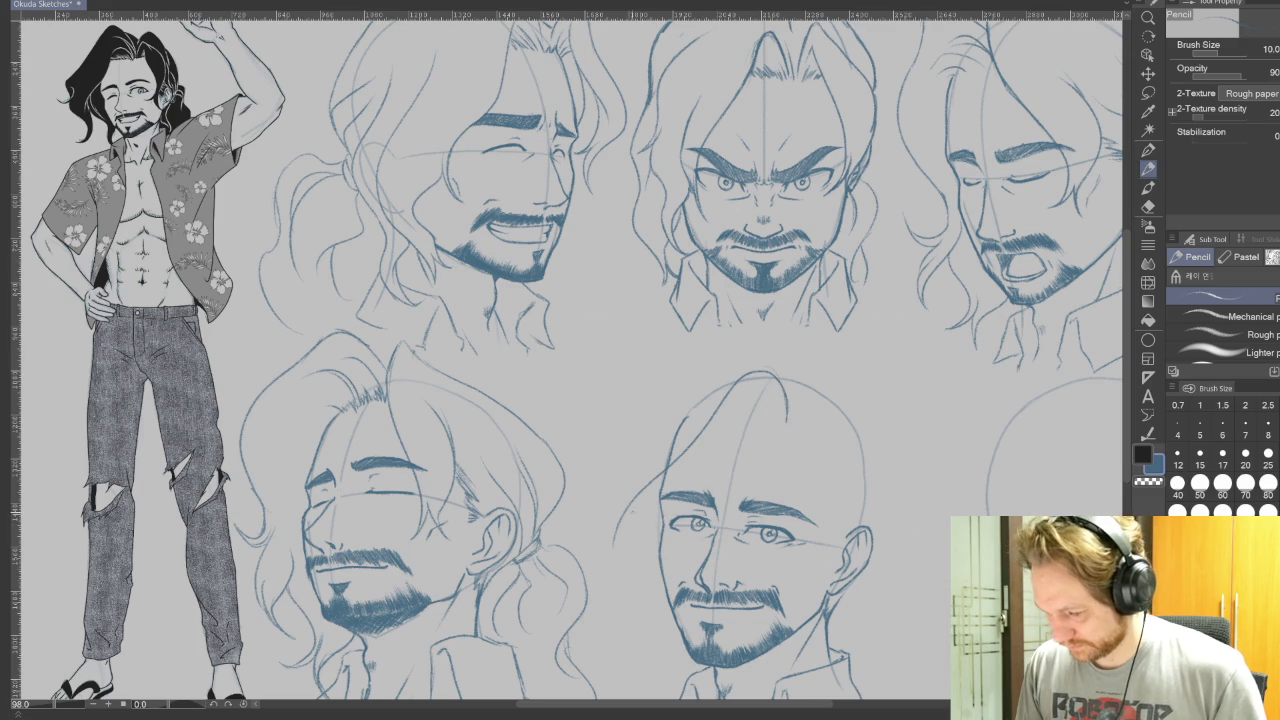
left_click_drag(622, 512, 636, 698)
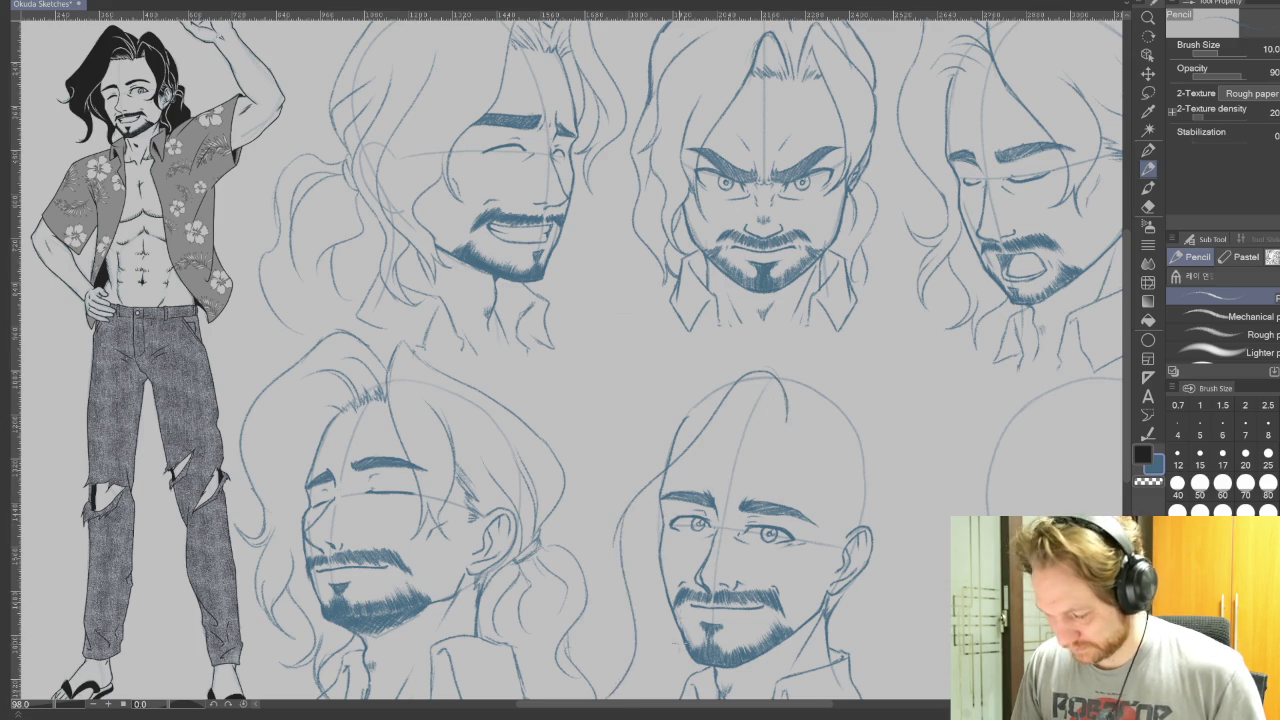
left_click_drag(749, 479, 804, 379)
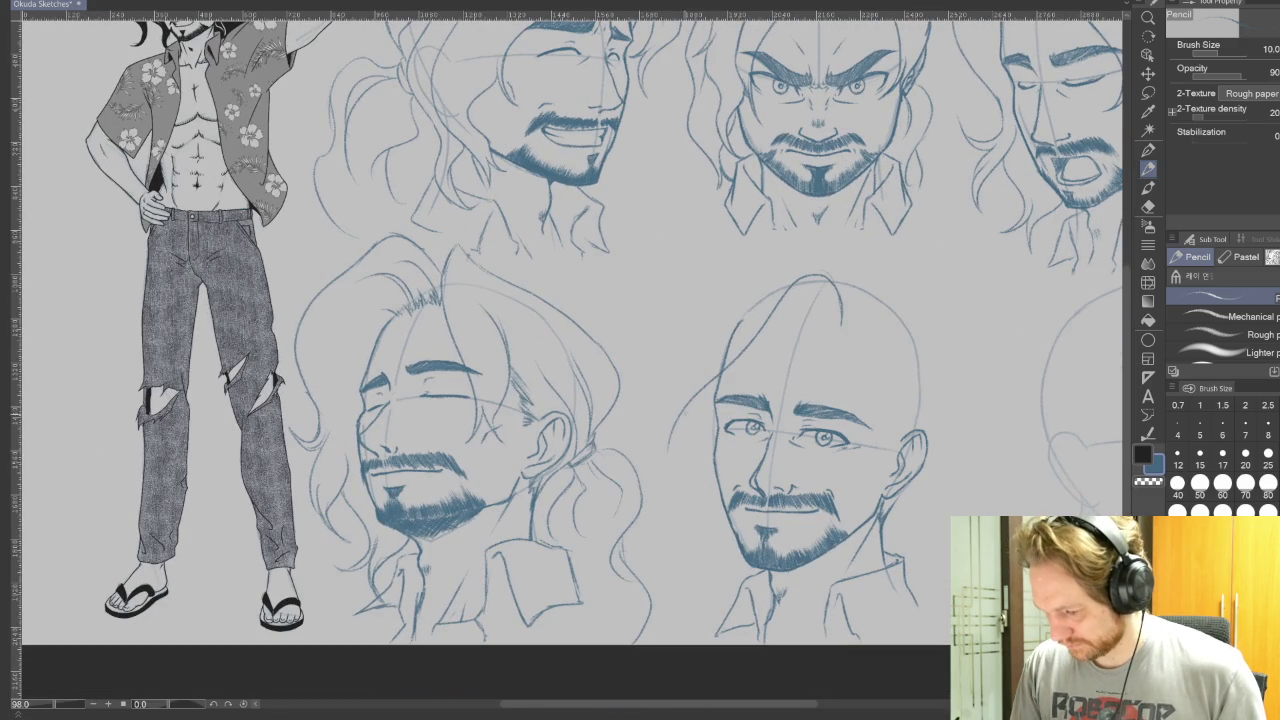
mouse_move(684, 413)
left_mouse_down()
mouse_move(651, 563)
mouse_move(664, 545)
mouse_move(630, 385)
left_mouse_up()
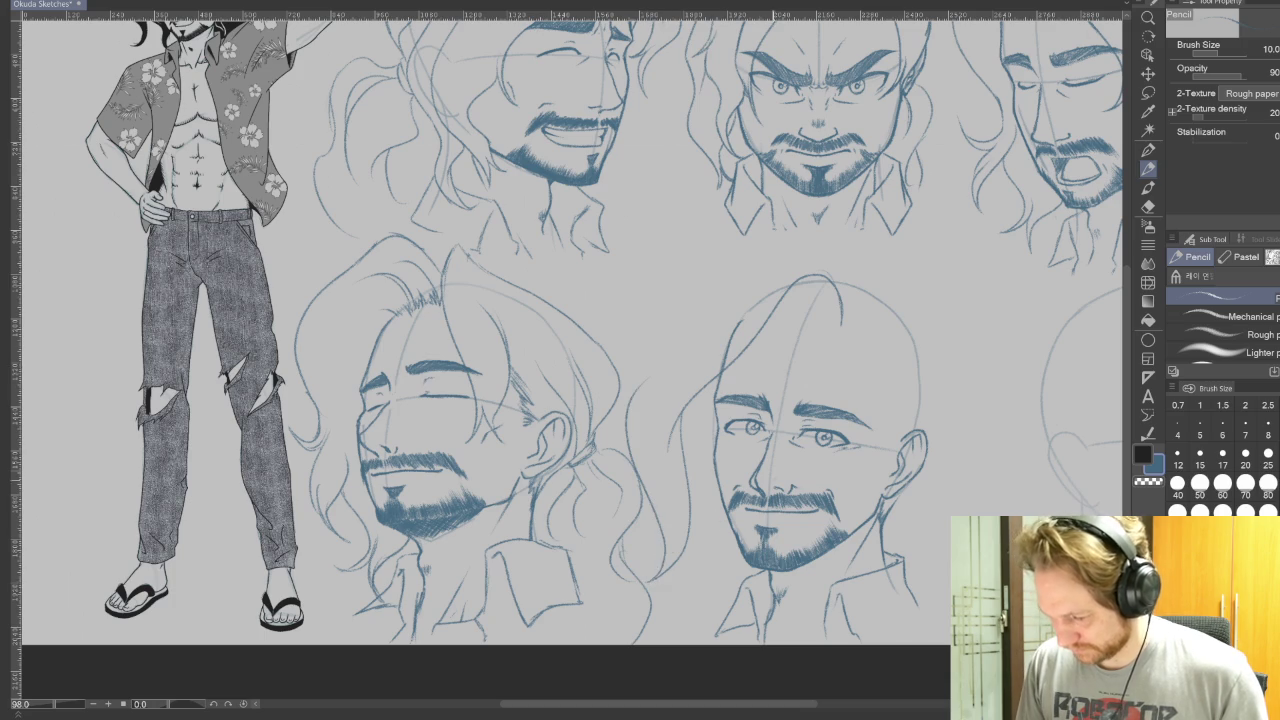
scroll(675, 536, "up", 1)
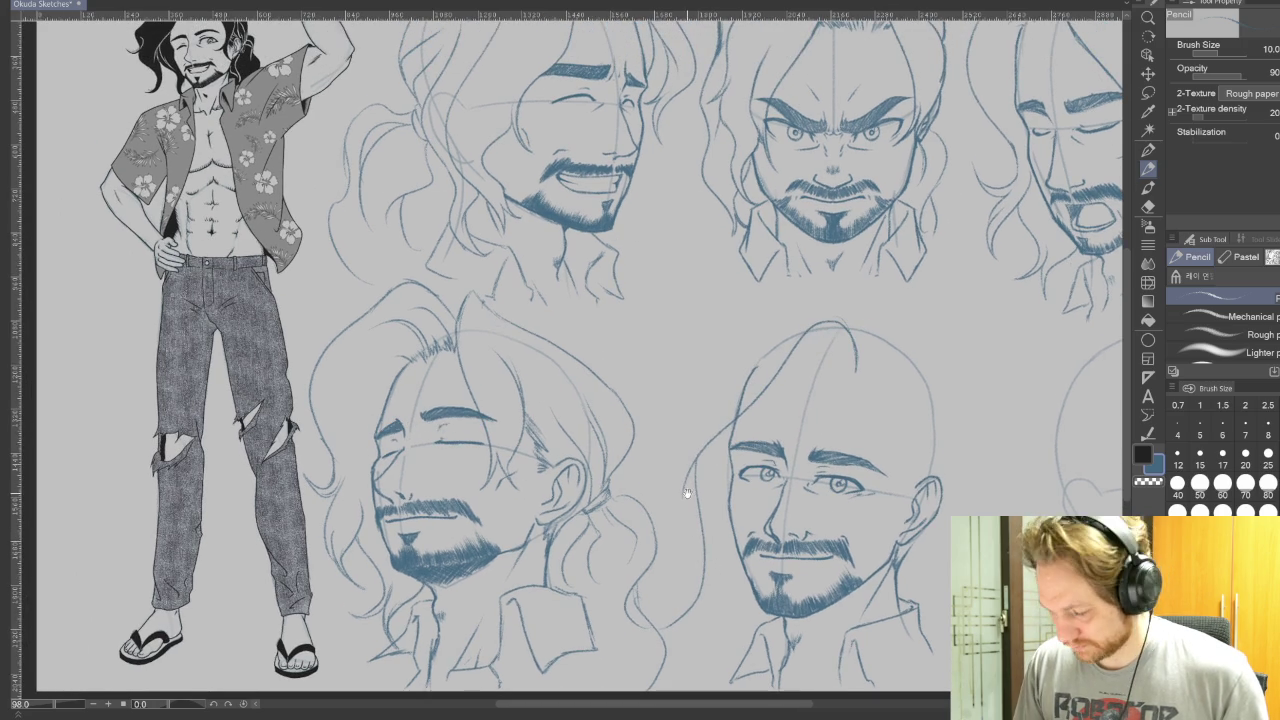
mouse_move(684, 408)
left_mouse_down()
mouse_move(512, 488)
mouse_move(528, 451)
left_mouse_up()
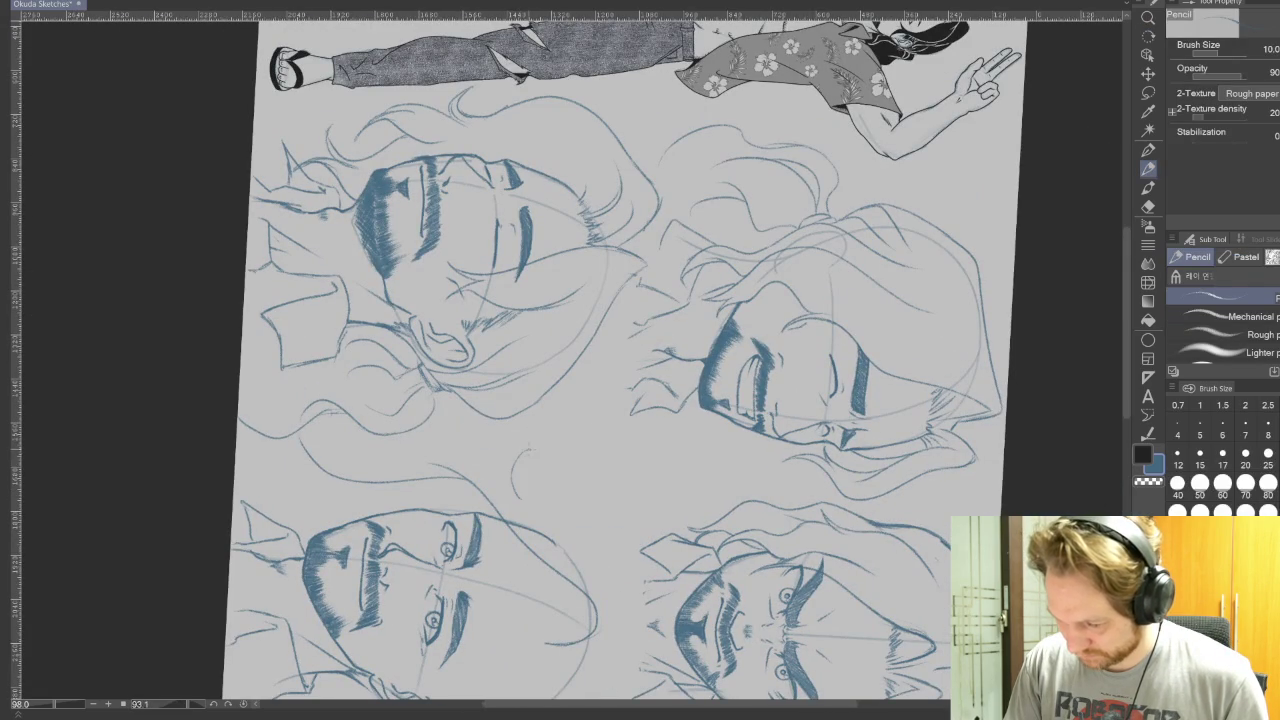
Rotate the canvas view upright and undo the stray strokes on the bald head.
left_click_drag(578, 502, 720, 360)
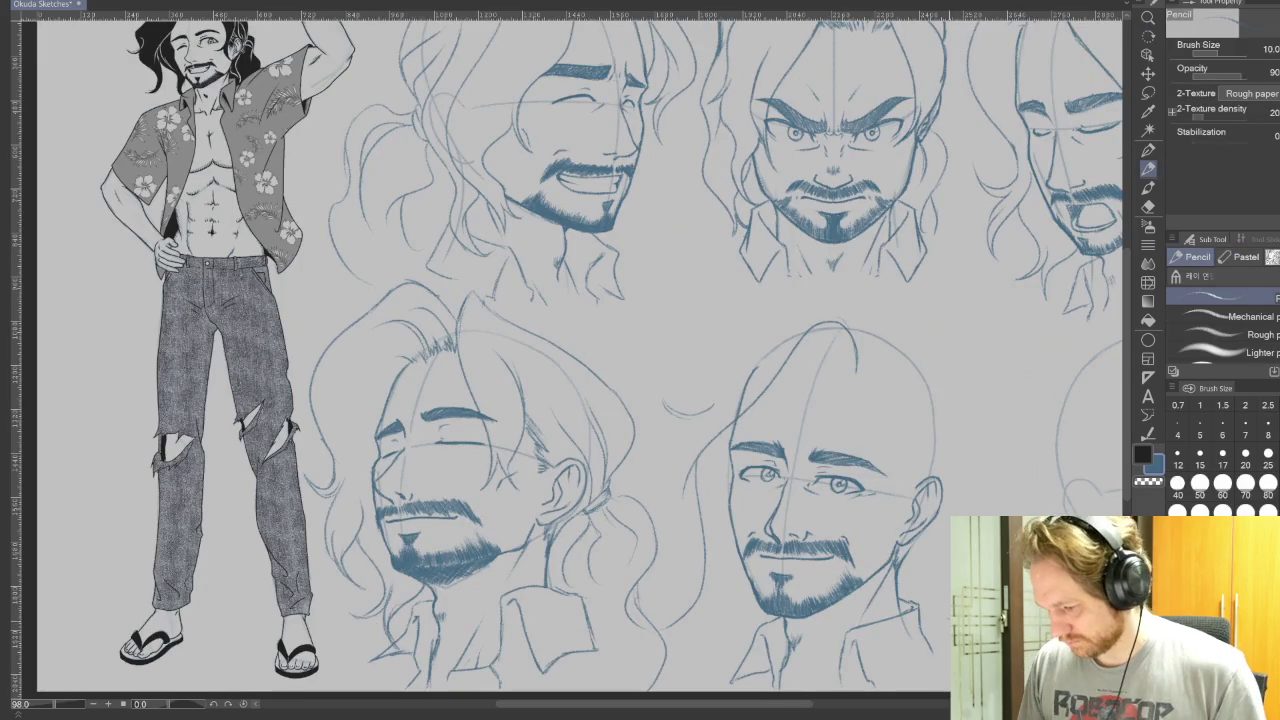
scroll(570, 360, "up", 3)
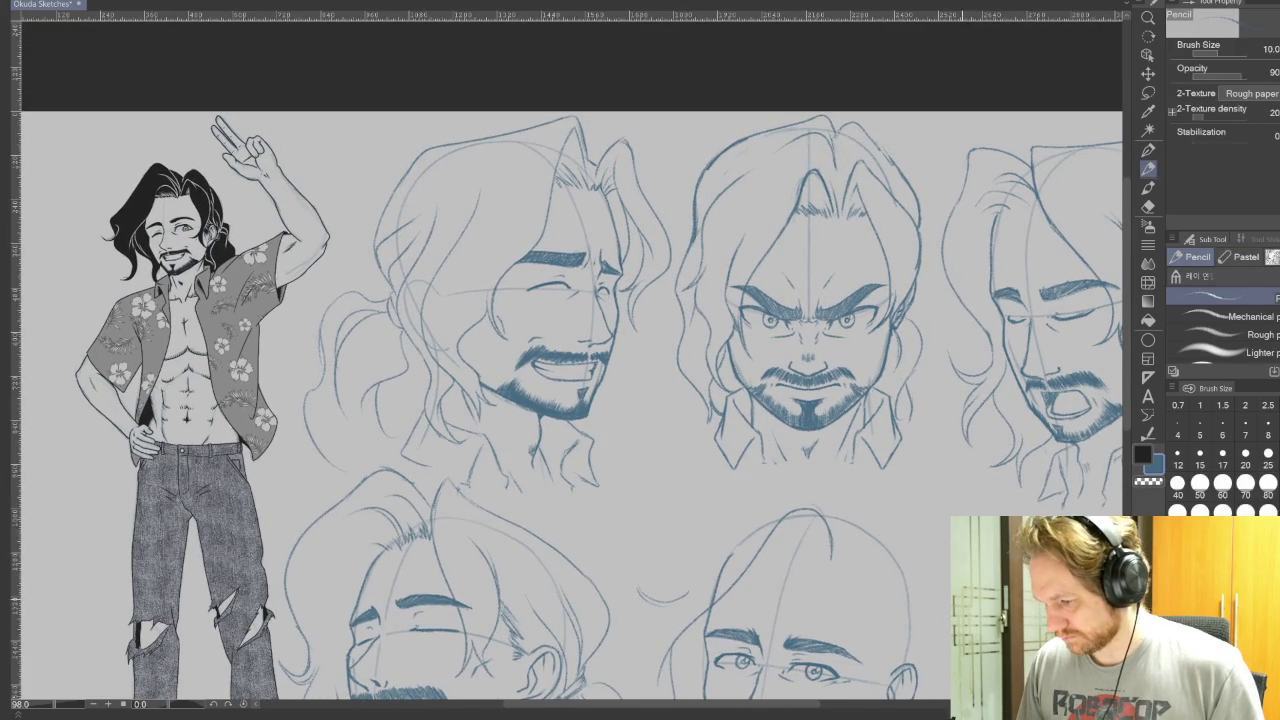
scroll(570, 400, "down", 3)
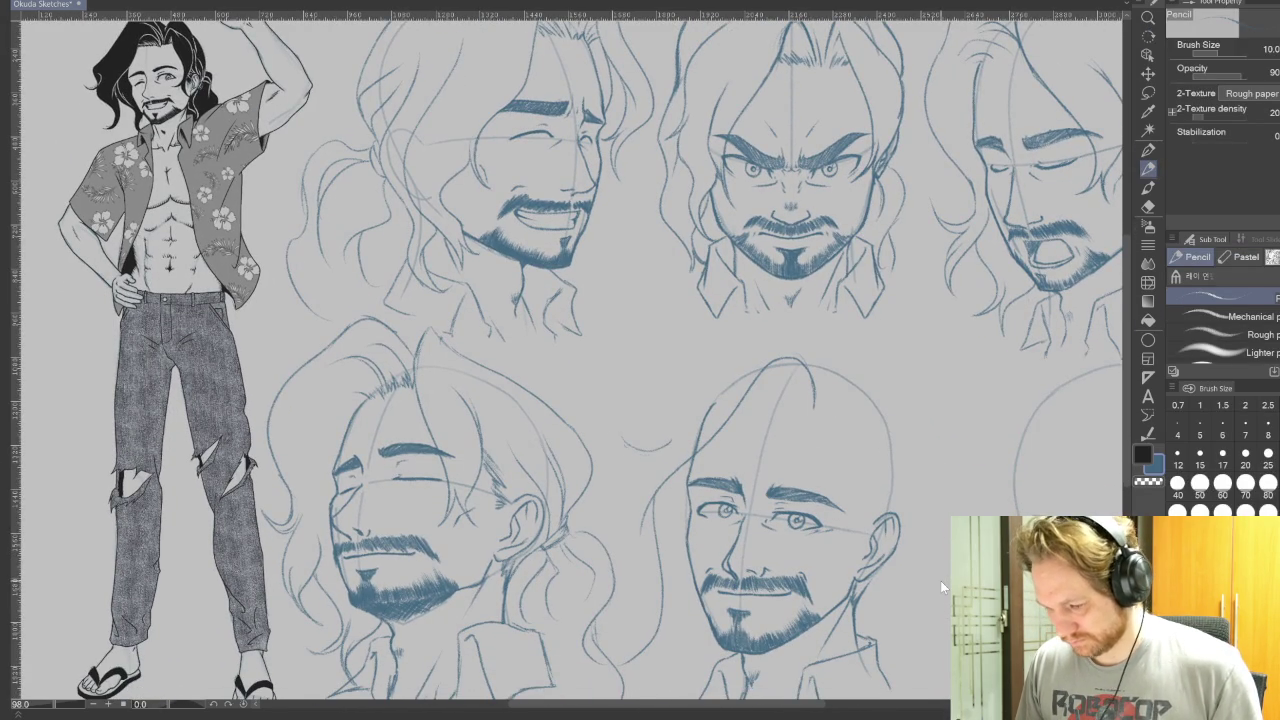
key("ctrl+z")
key("ctrl+z")
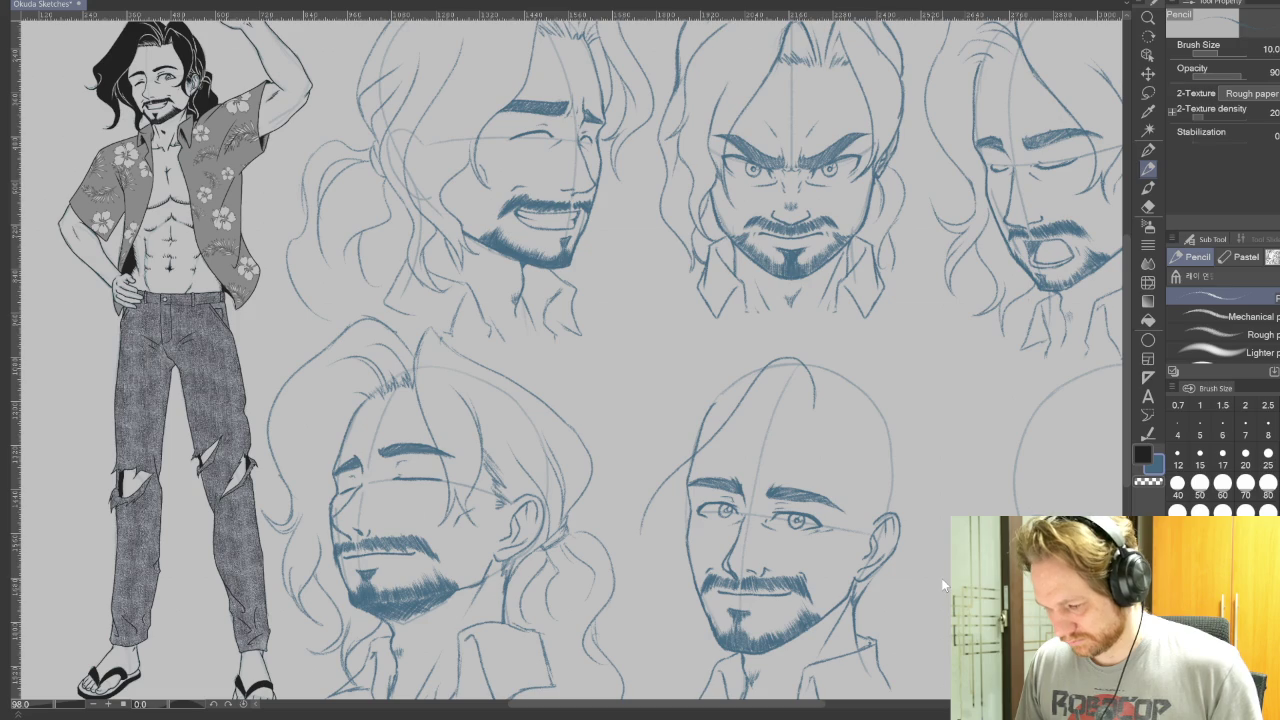
left_click_drag(954, 510, 980, 530)
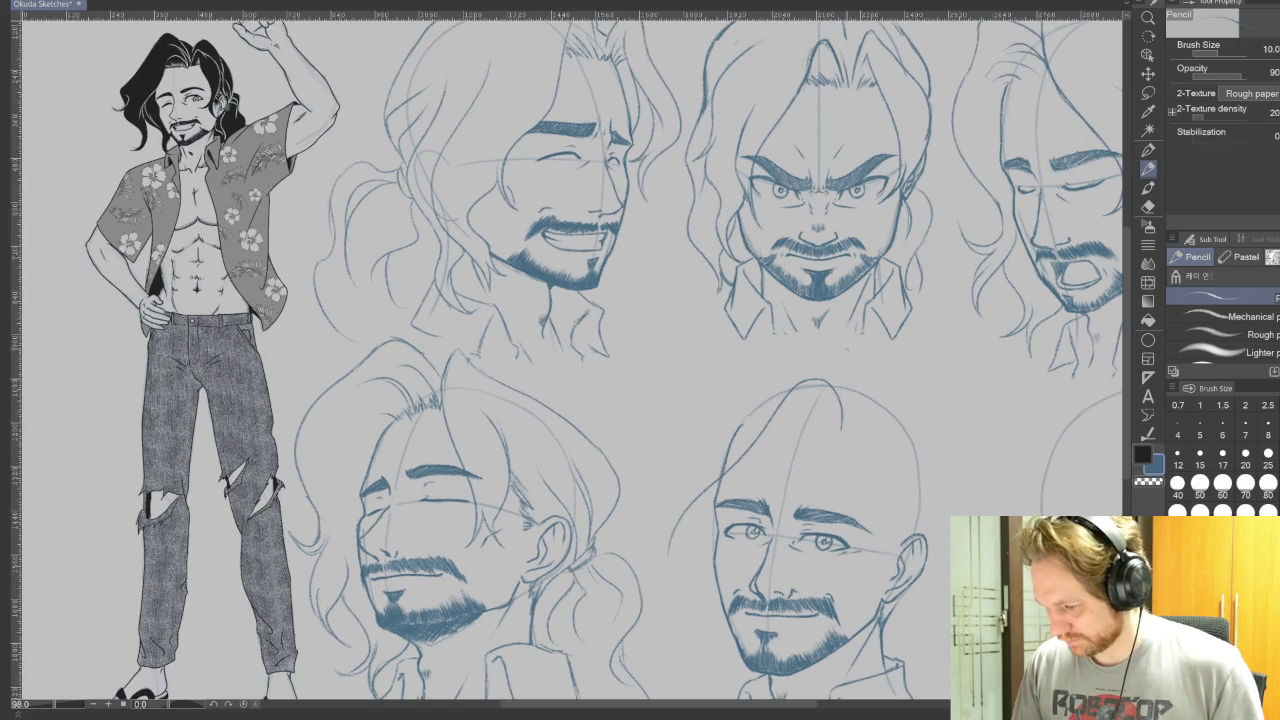
key("ctrl+z")
key("ctrl+z")
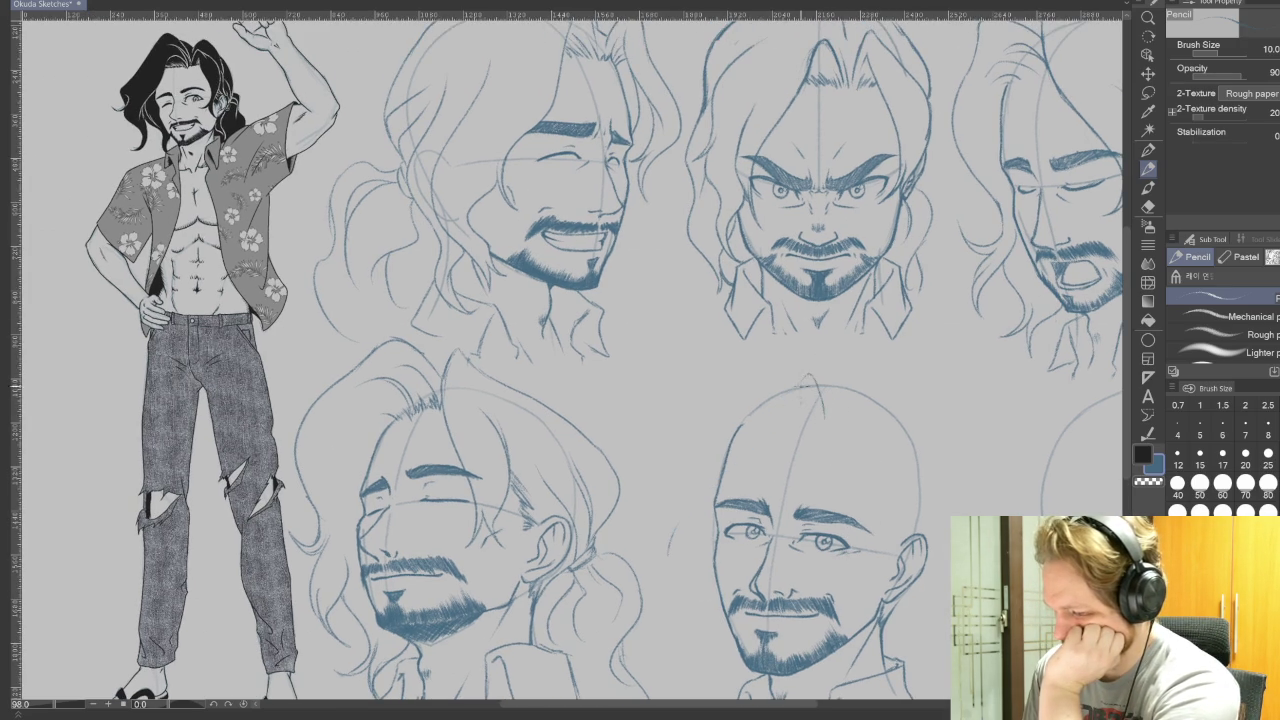
Draw several long hair strands down the bald head's left side, redrawing one.
mouse_move(782, 414)
left_mouse_down()
mouse_move(690, 500)
mouse_move(668, 568)
left_mouse_up()
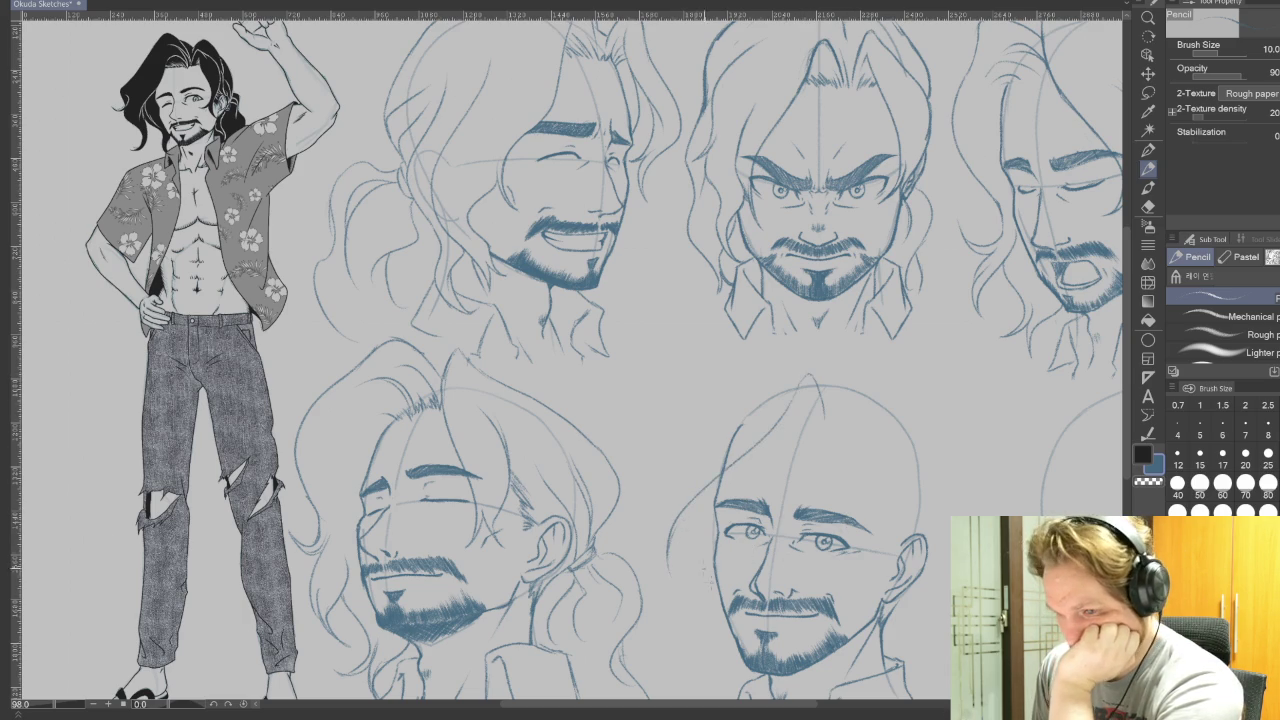
left_click_drag(672, 517, 692, 631)
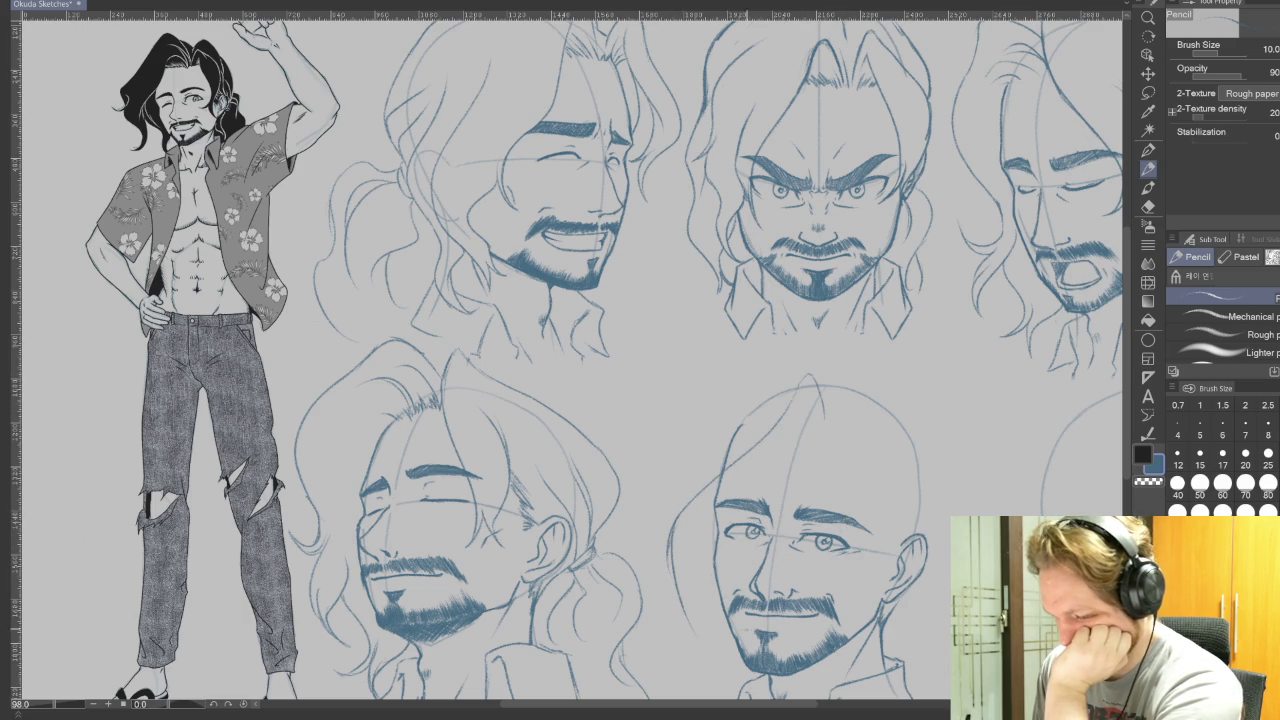
key("ctrl+z")
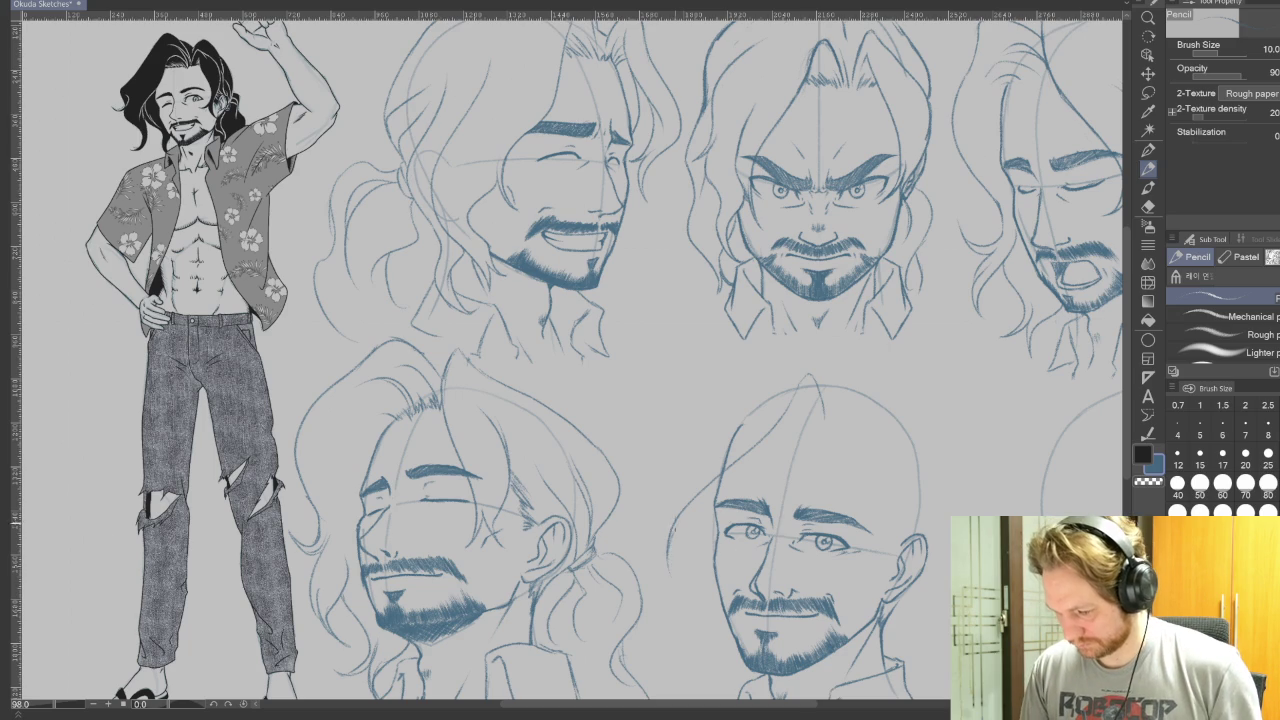
left_click_drag(673, 530, 690, 660)
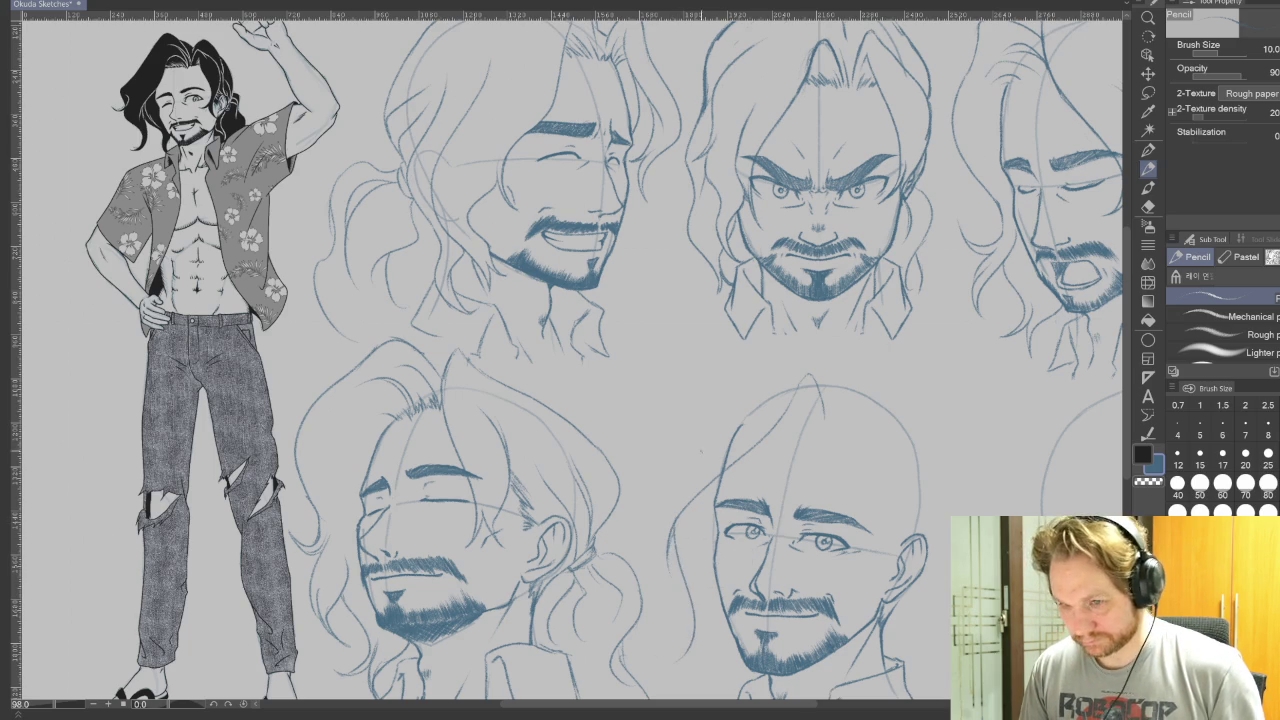
left_click_drag(682, 560, 722, 676)
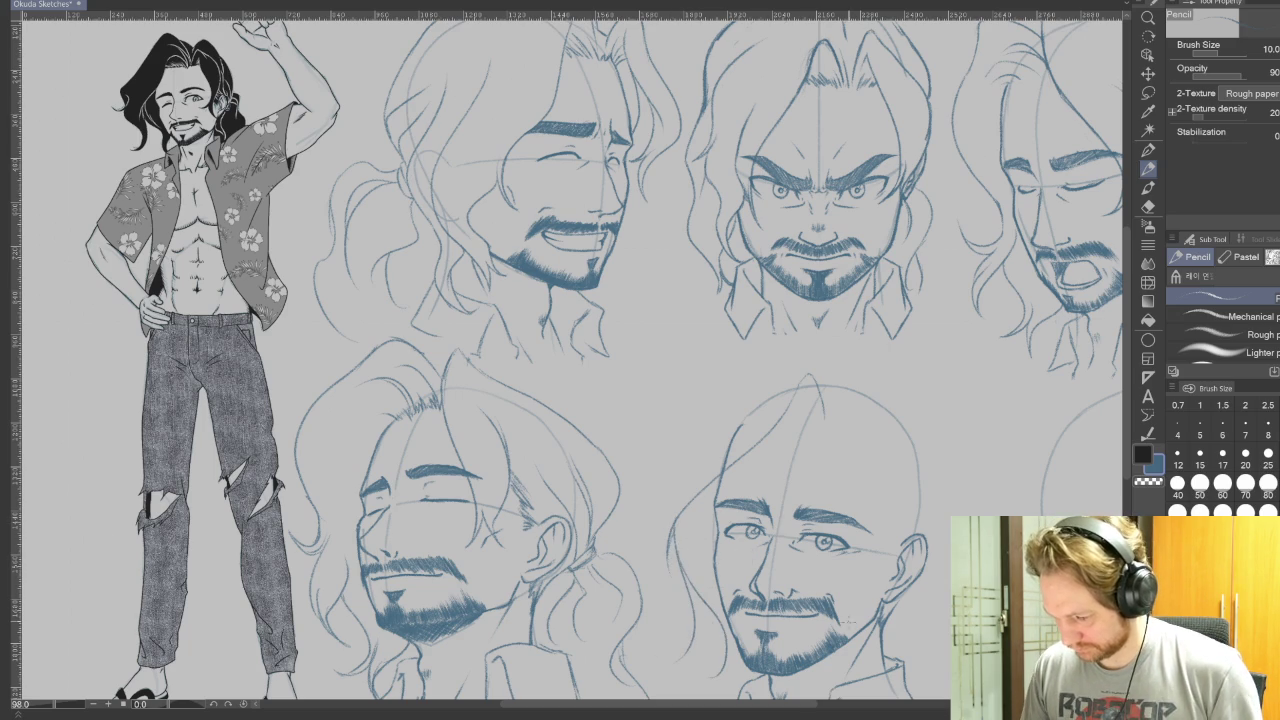
scroll(570, 355, "down", 2)
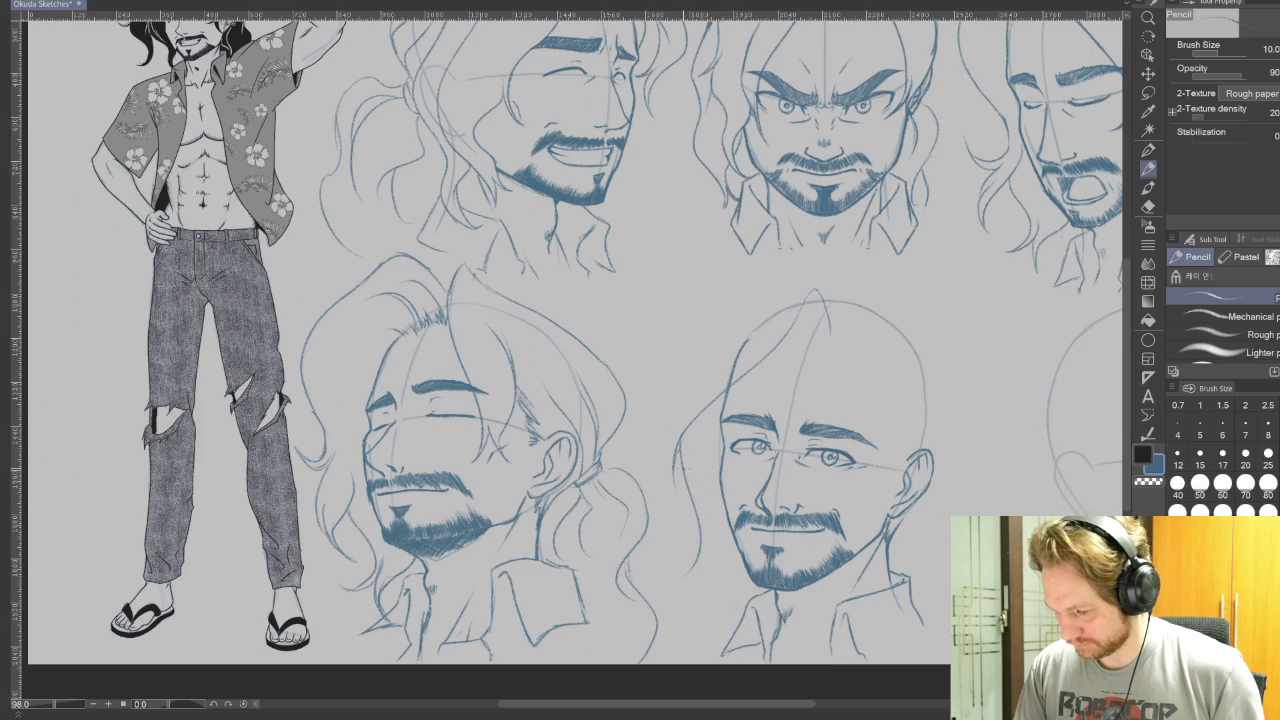
left_click_drag(695, 495, 730, 620)
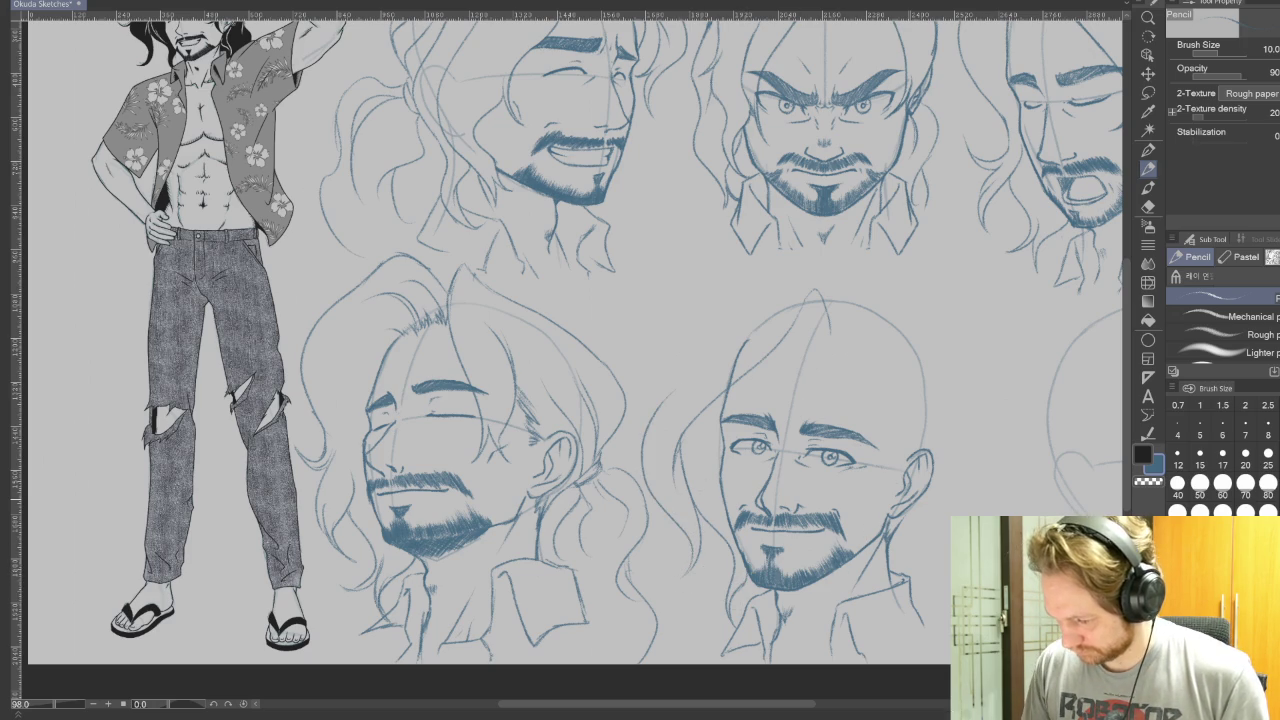
Rotate and reset the canvas view, then sketch hair over the top of the bald head.
left_click_drag(467, 403, 489, 467)
left_click_drag(700, 250, 489, 467)
key("p")
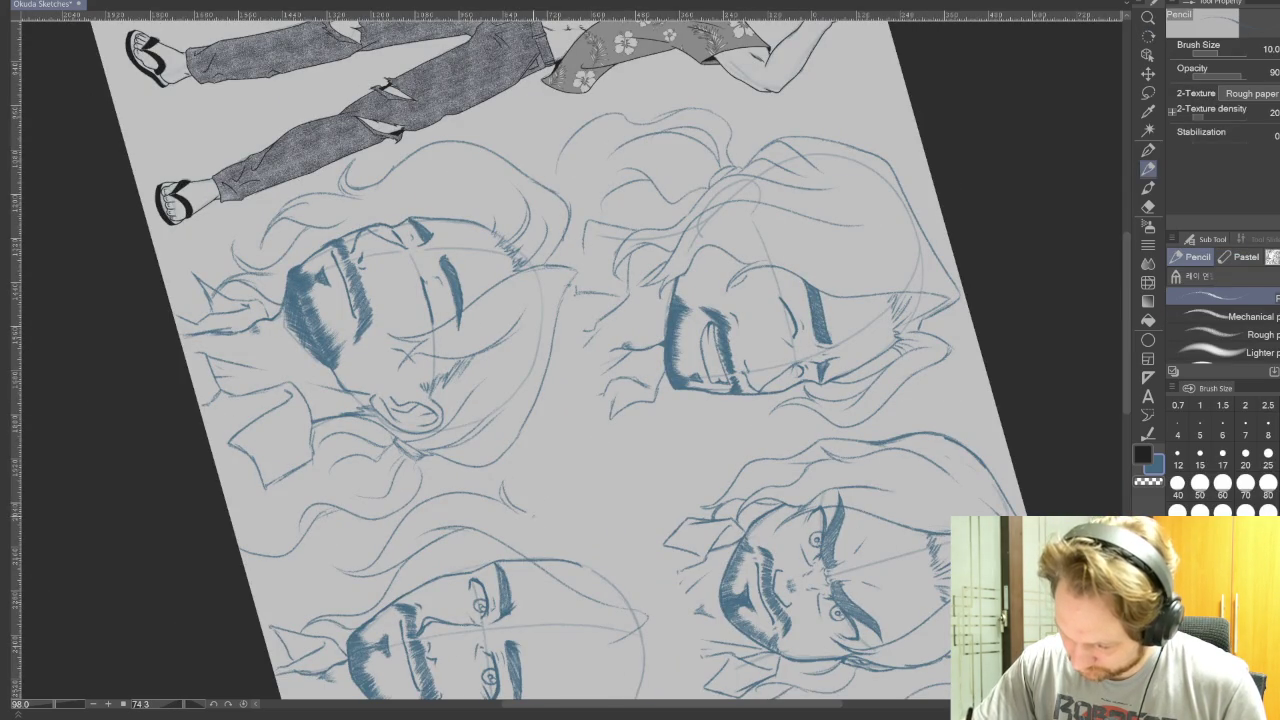
key("ctrl+@")
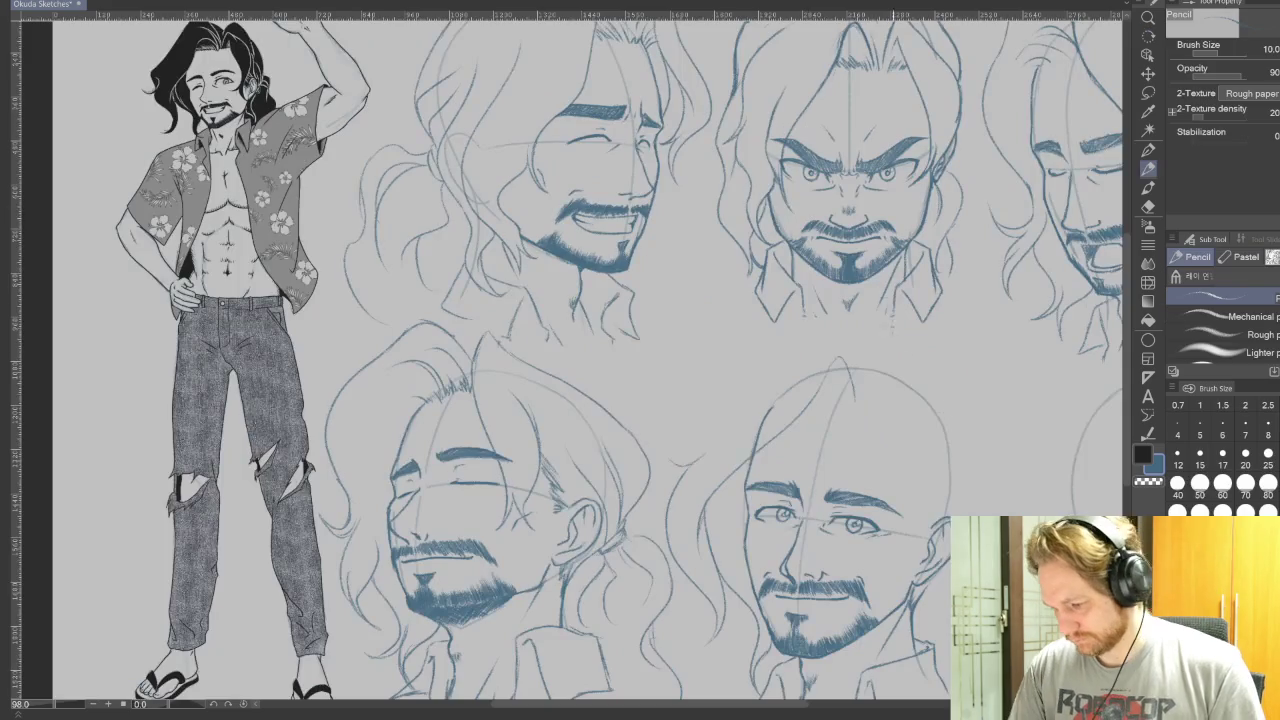
mouse_move(1062, 497)
left_mouse_down()
mouse_move(851, 600)
mouse_move(850, 630)
left_mouse_up()
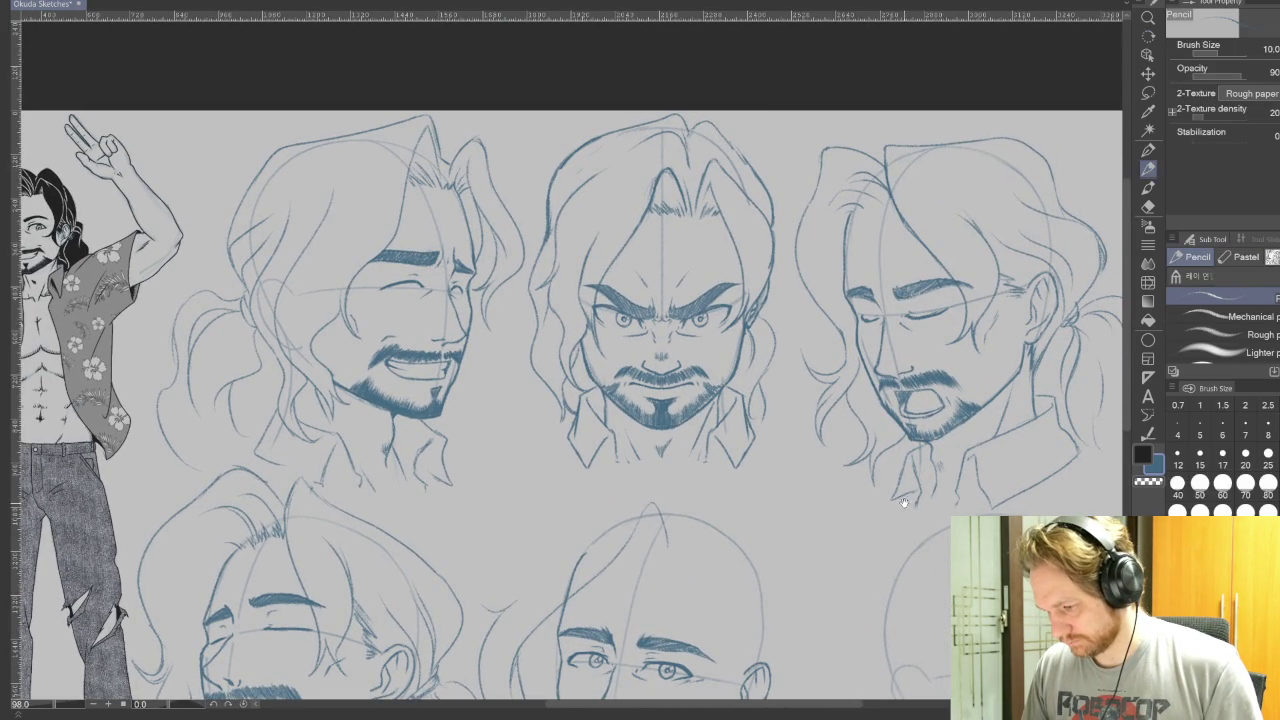
mouse_move(829, 580)
left_mouse_down()
mouse_move(899, 435)
mouse_move(1004, 465)
left_mouse_up()
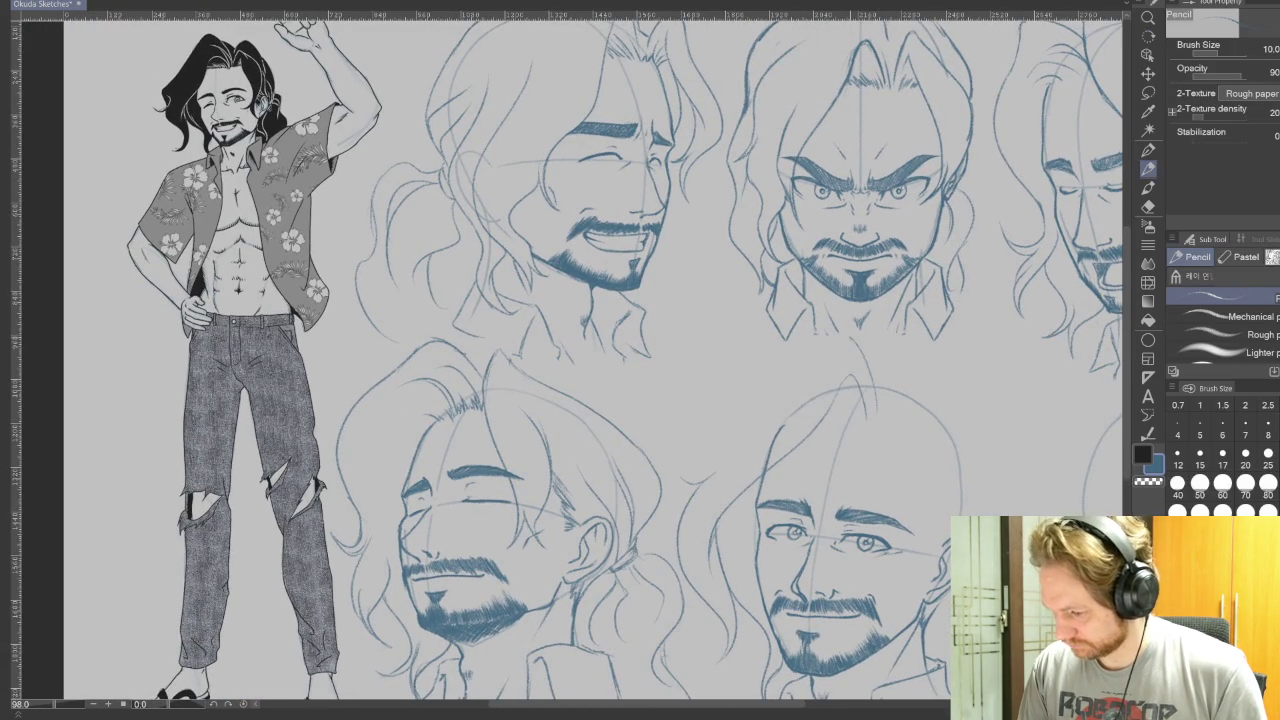
mouse_move(830, 348)
left_mouse_down()
mouse_move(718, 416)
mouse_move(706, 445)
left_mouse_up()
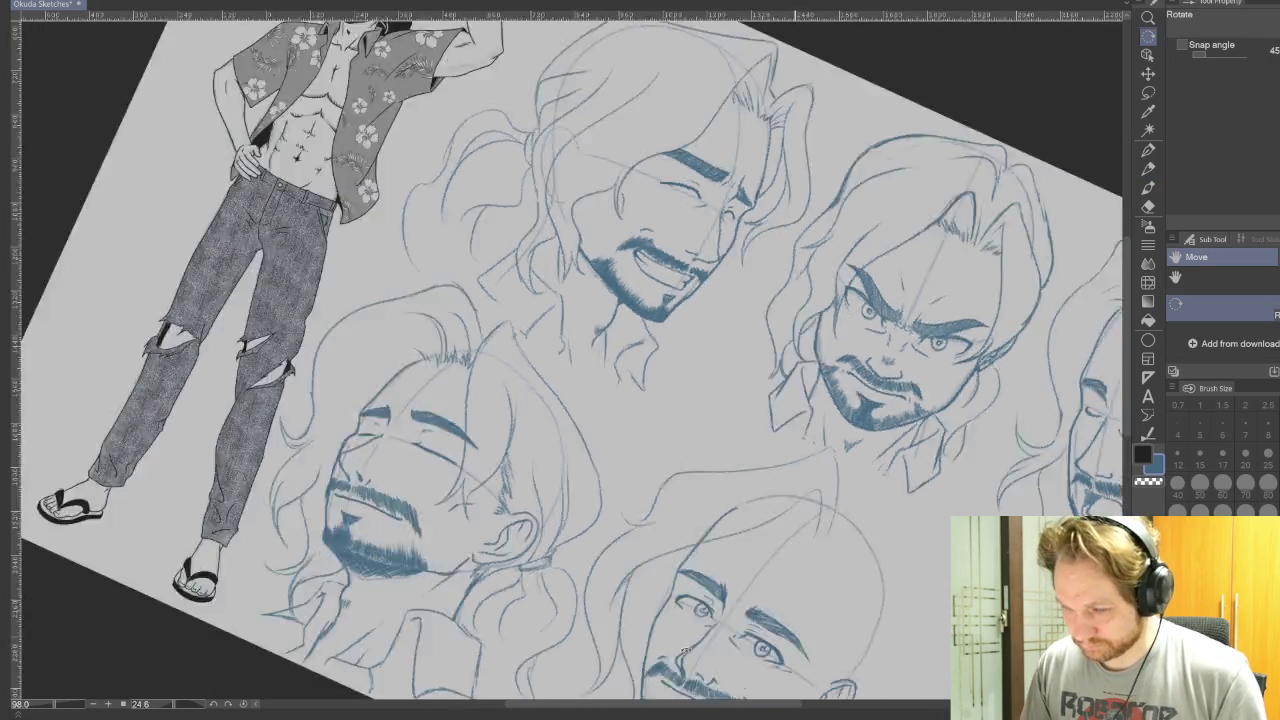
Draw hair strands down the head's right side, redoing one unsatisfying stroke.
left_click_drag(560, 250, 800, 450)
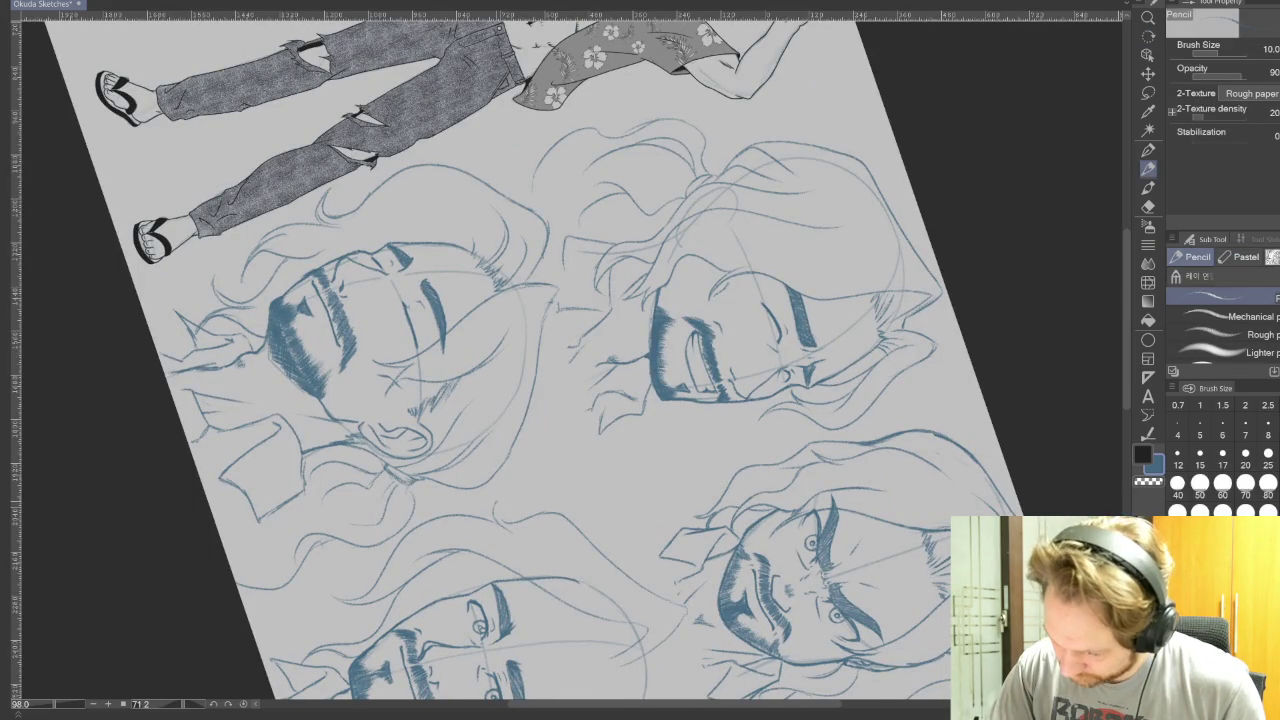
key("r")
mouse_move(600, 650)
left_mouse_down()
mouse_move(955, 508)
mouse_move(780, 530)
left_mouse_up()
key("p")
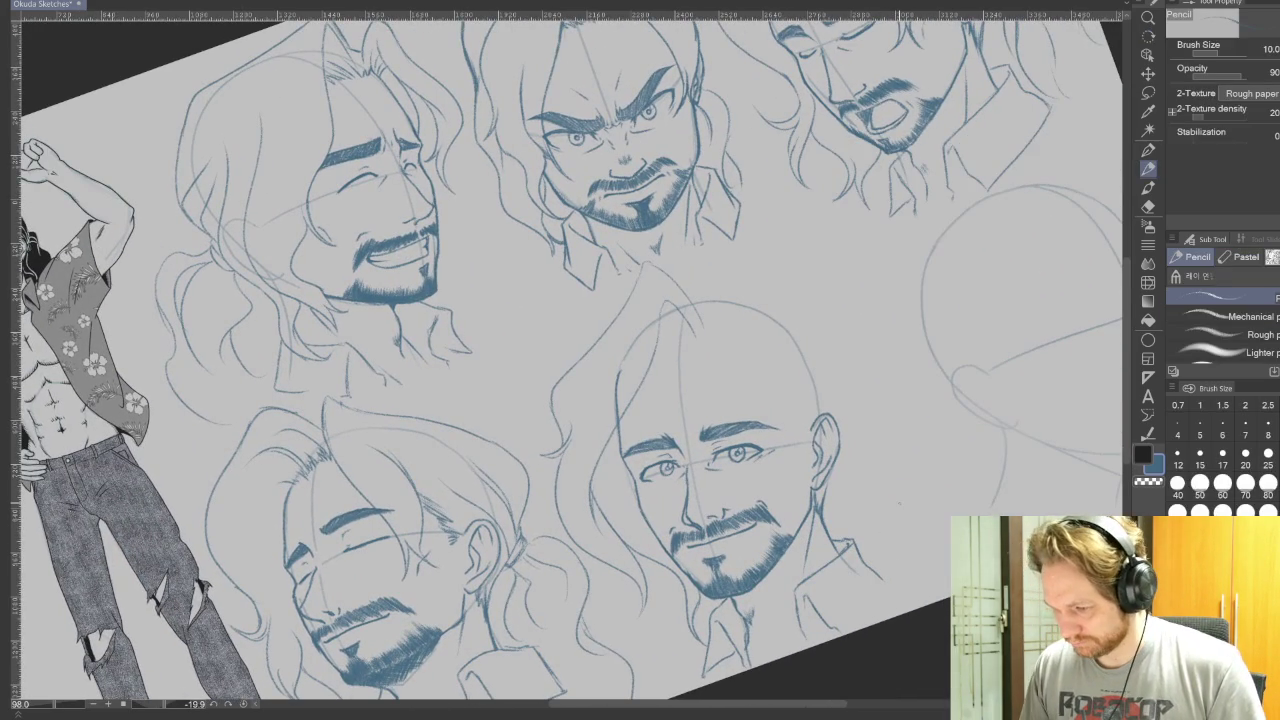
key("ctrl+at")
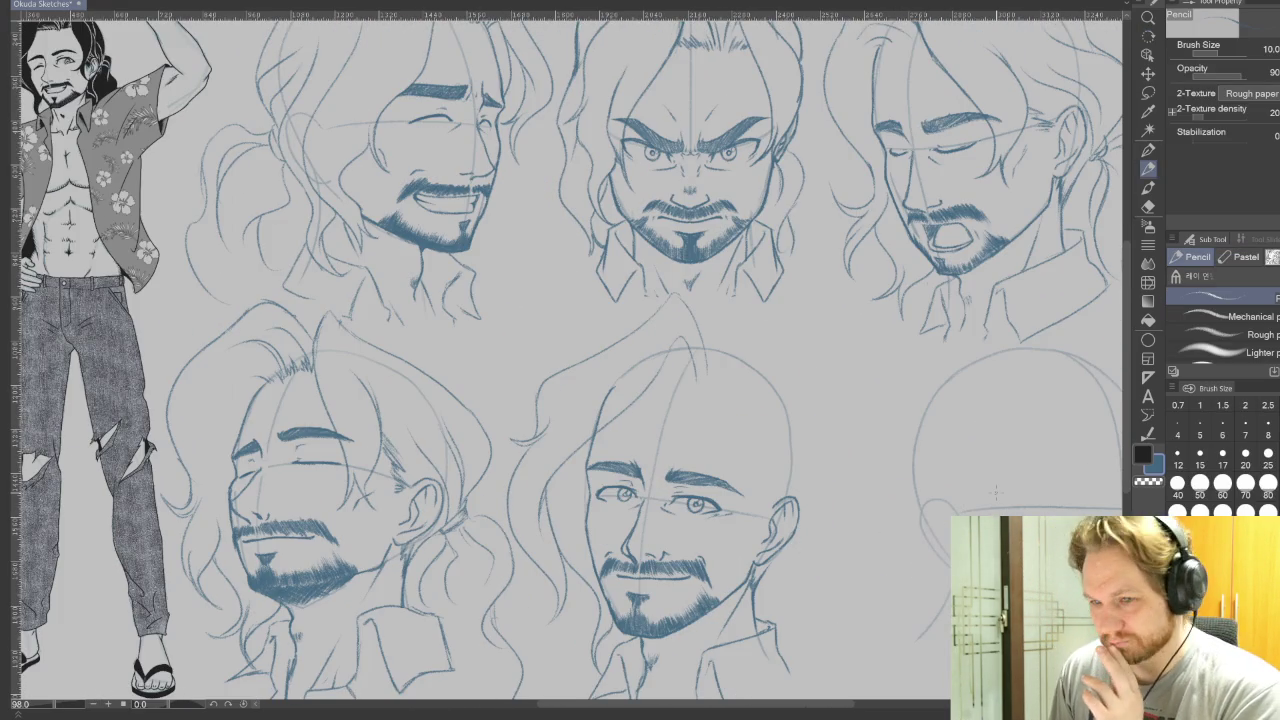
mouse_move(923, 606)
left_mouse_down()
mouse_move(1033, 581)
mouse_move(1018, 581)
left_mouse_up()
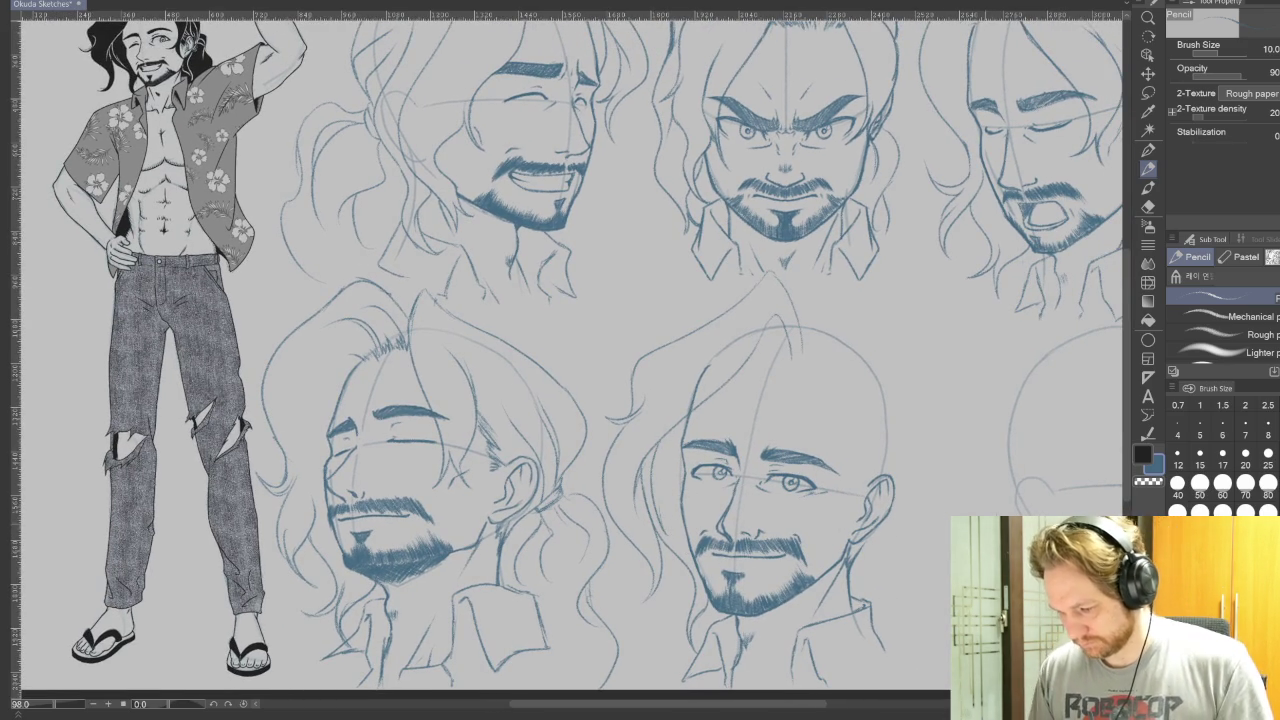
mouse_move(943, 507)
left_mouse_down()
mouse_move(930, 573)
mouse_move(928, 557)
left_mouse_up()
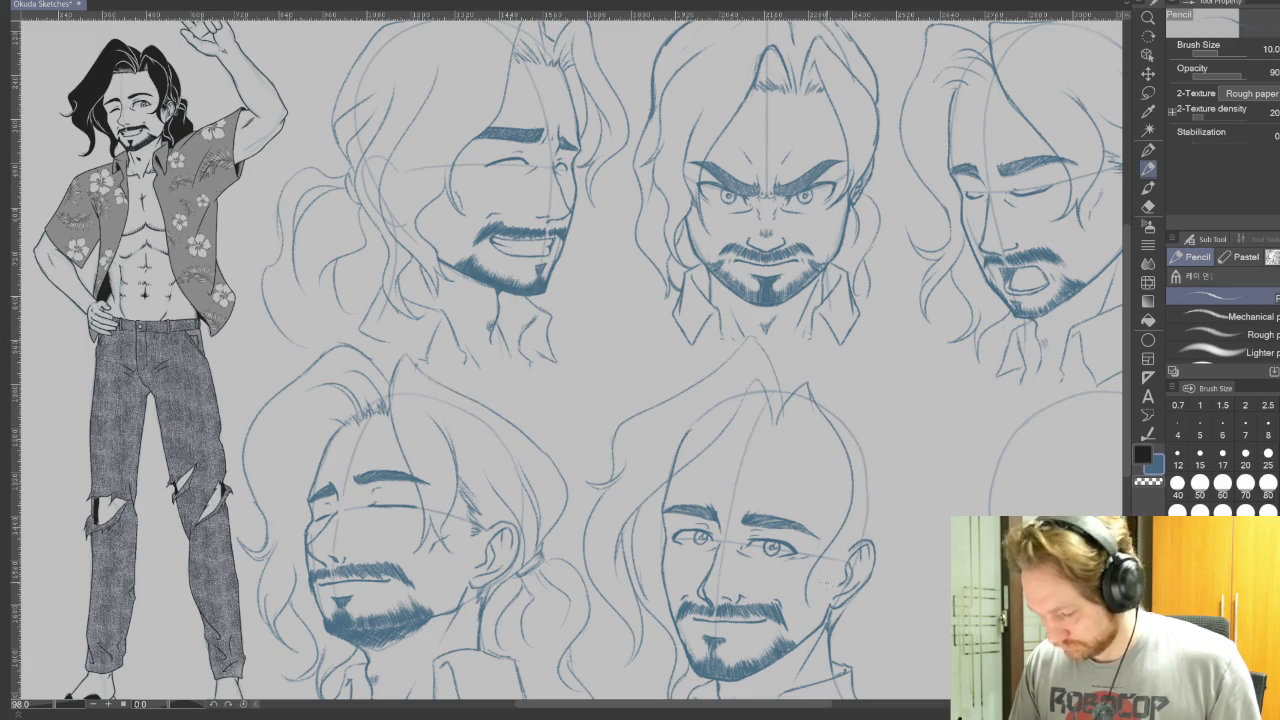
left_click_drag(824, 416, 814, 614)
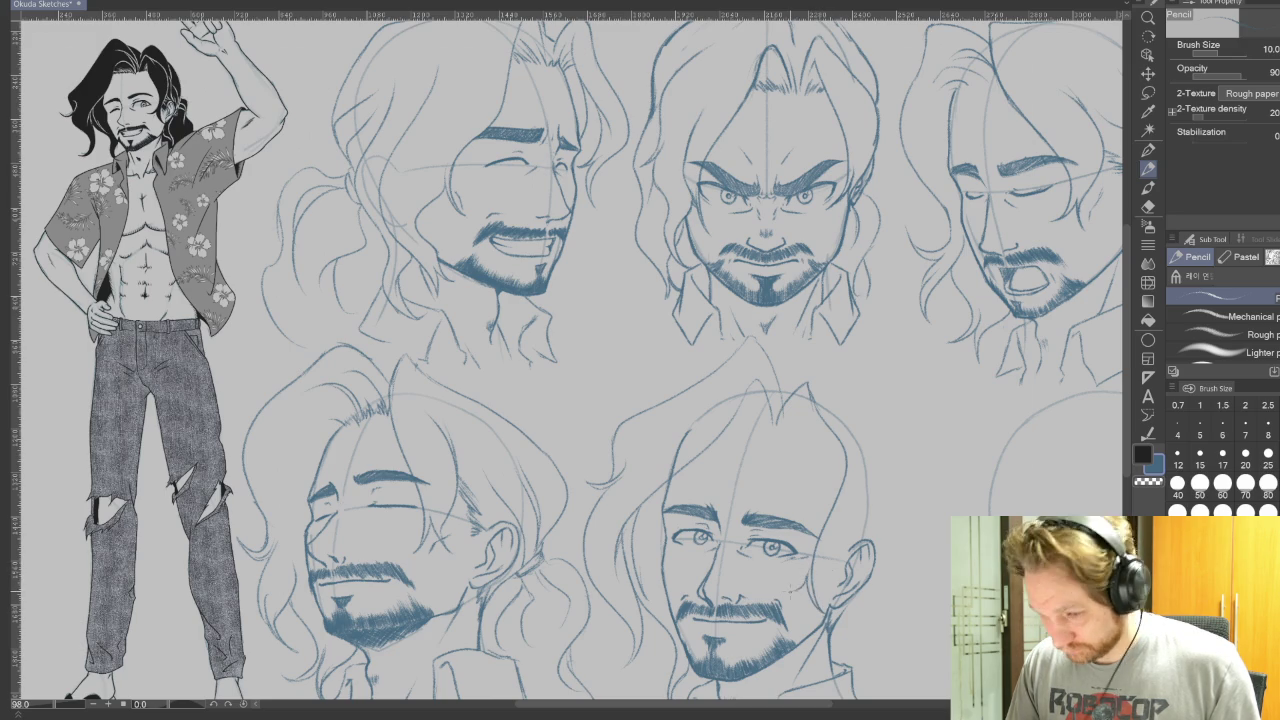
left_click_drag(808, 584, 793, 412)
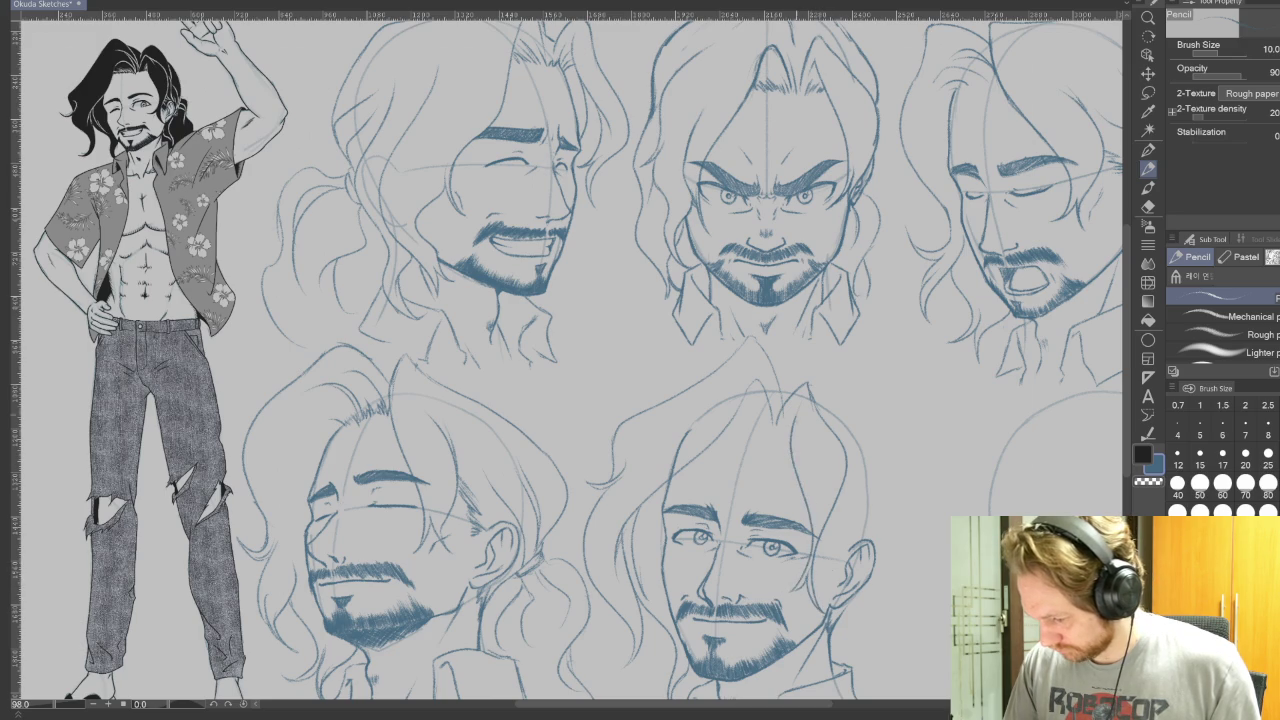
key("ctrl+z")
left_click_drag(802, 588, 788, 402)
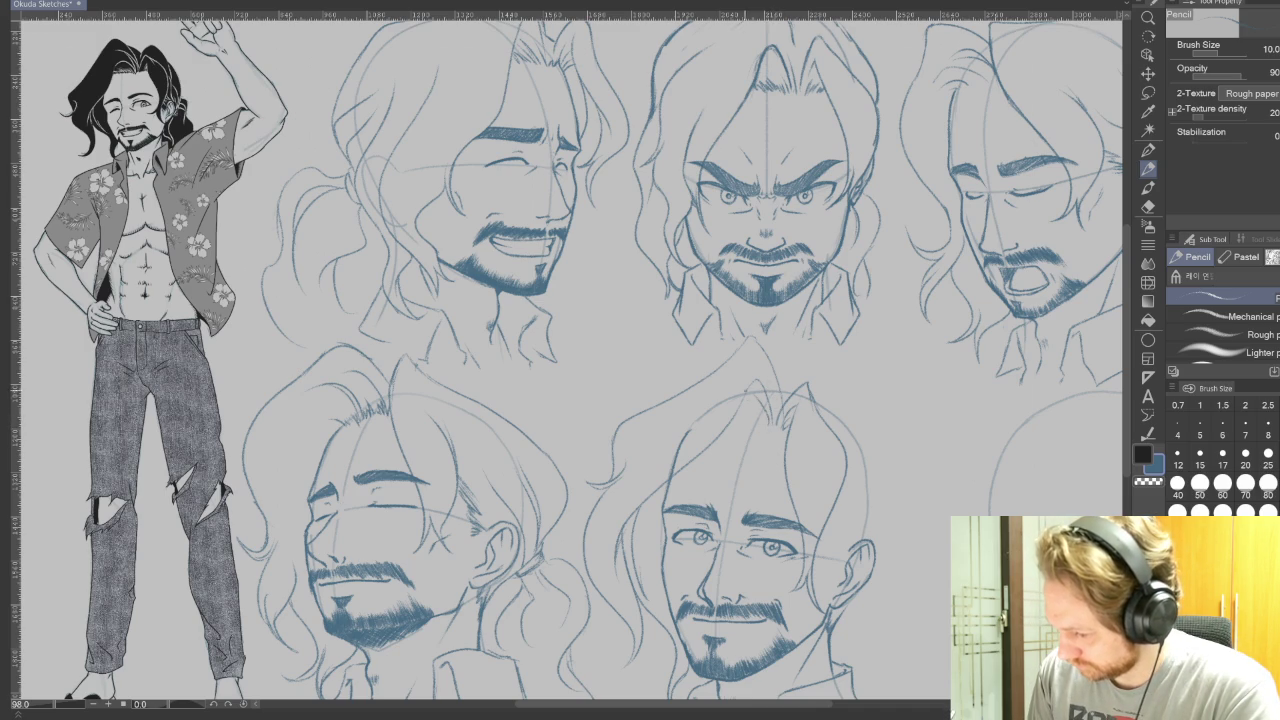
Add light strands at the top and a reshaped curve of hair flowing past the right cheek.
left_click_drag(760, 424, 742, 402)
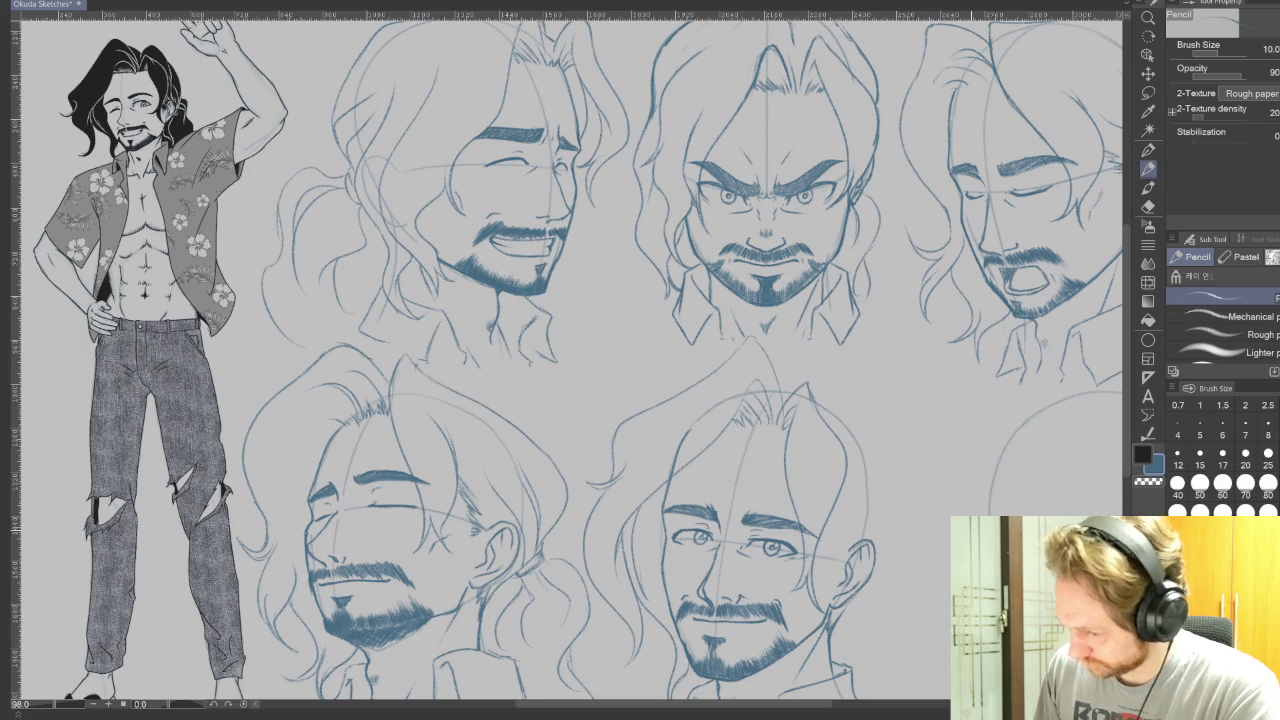
mouse_move(791, 378)
left_mouse_down()
mouse_move(825, 353)
mouse_move(863, 505)
left_mouse_up()
mouse_move(852, 404)
left_mouse_down()
mouse_move(876, 438)
mouse_move(860, 598)
left_mouse_up()
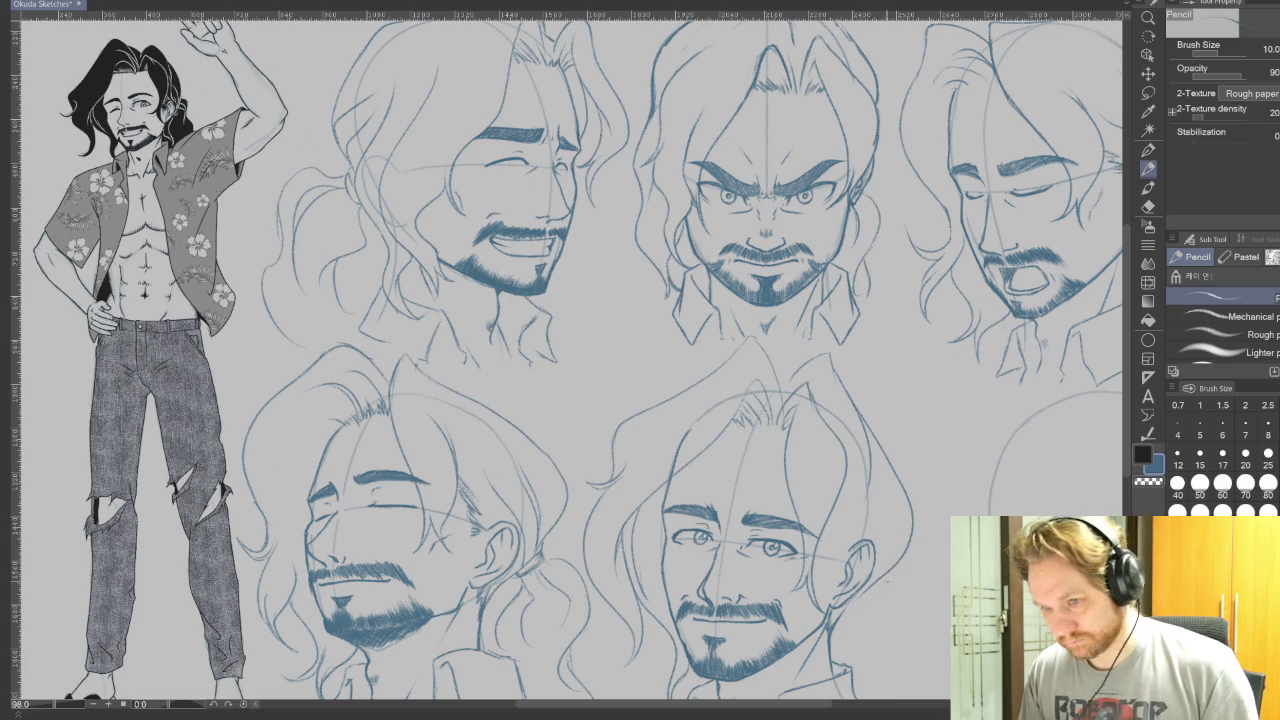
scroll(570, 355, "down", 2)
key("ctrl+z")
mouse_move(855, 366)
left_mouse_down()
mouse_move(880, 470)
mouse_move(835, 550)
left_mouse_up()
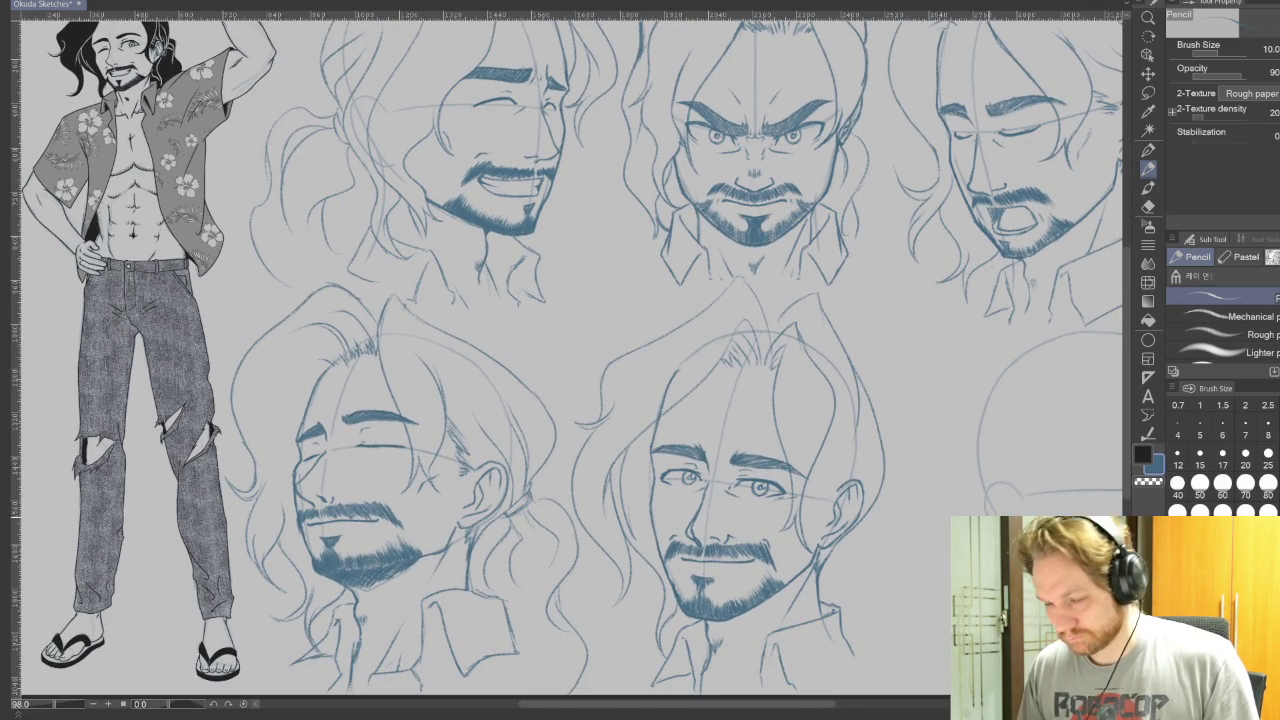
scroll(896, 540, "up", 1)
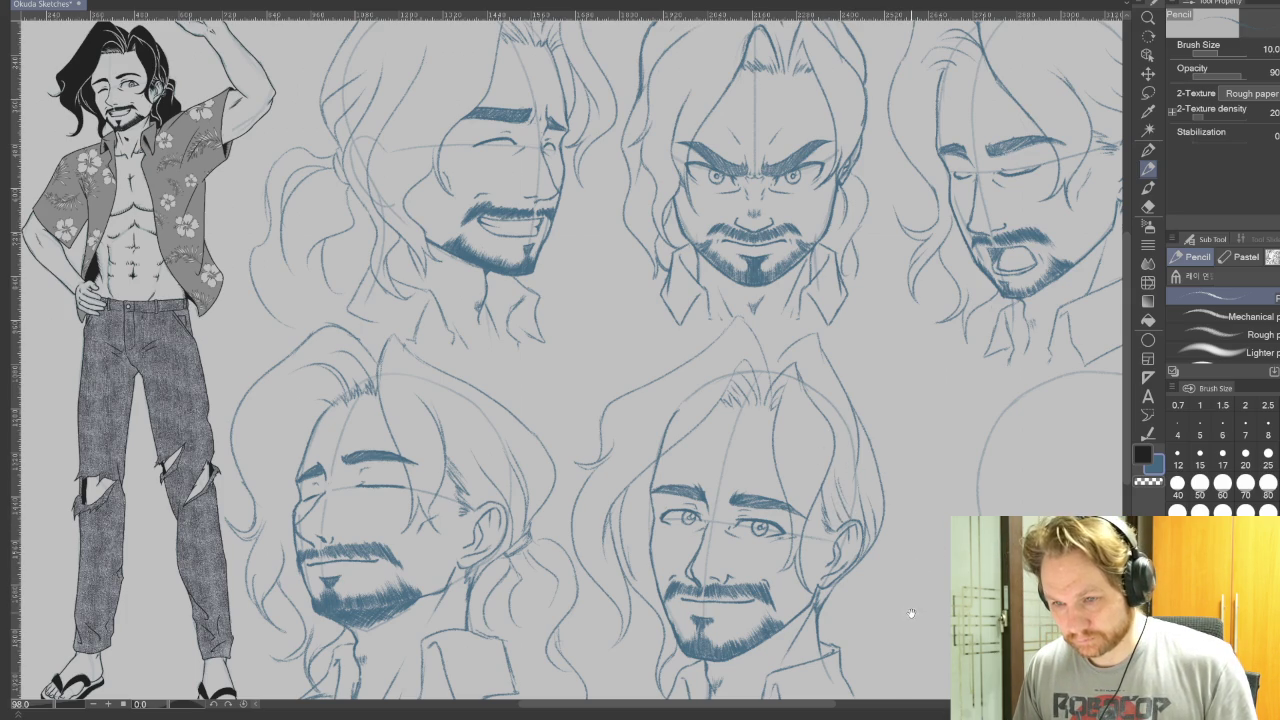
scroll(920, 603, "up", 1)
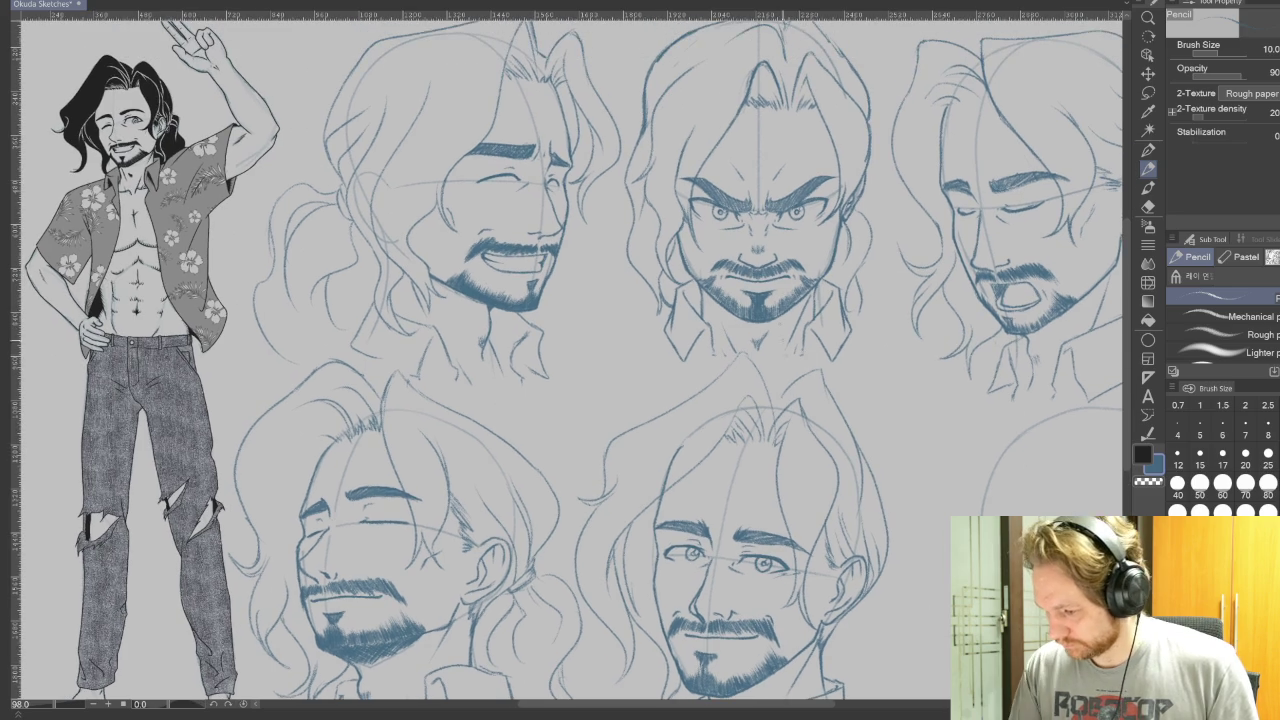
mouse_move(930, 558)
left_mouse_down()
mouse_move(900, 618)
mouse_move(975, 270)
left_mouse_up()
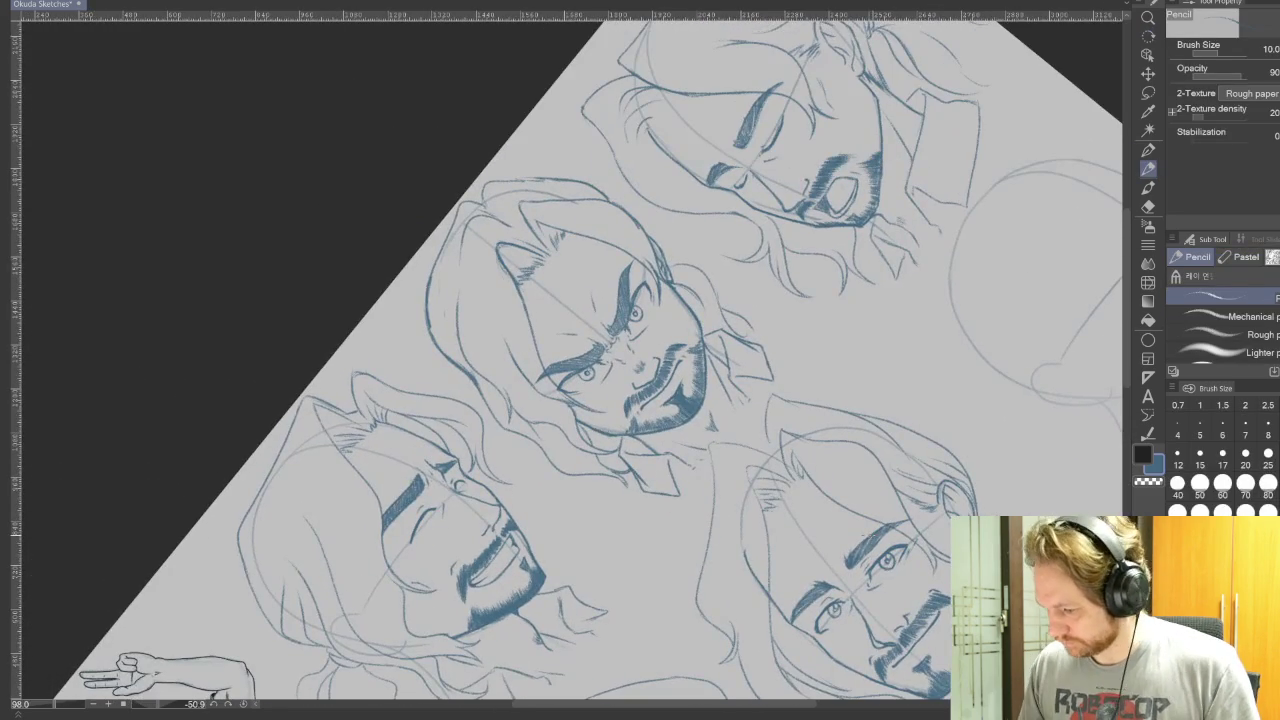
Erase a leftover construction line and extend a strand of hair on the head.
scroll(747, 456, "up", 1)
key("e")
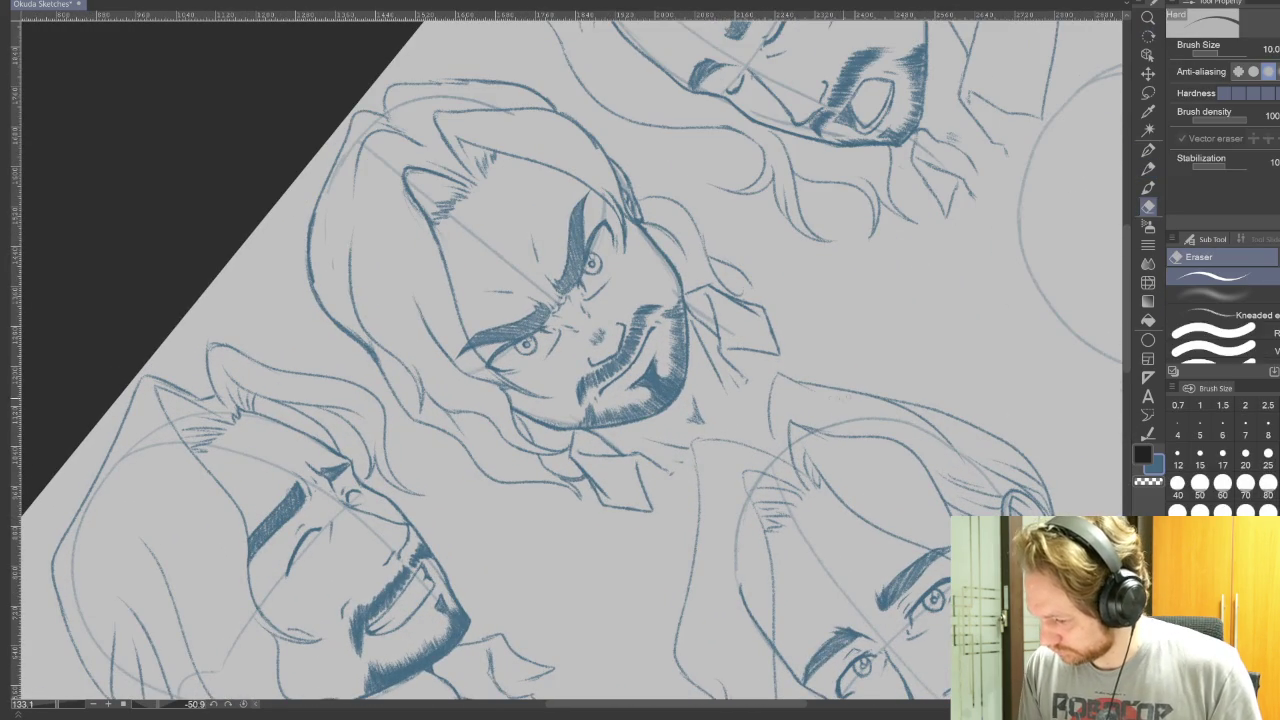
mouse_move(872, 398)
left_mouse_down()
mouse_move(805, 386)
mouse_move(767, 405)
left_mouse_up()
key("p")
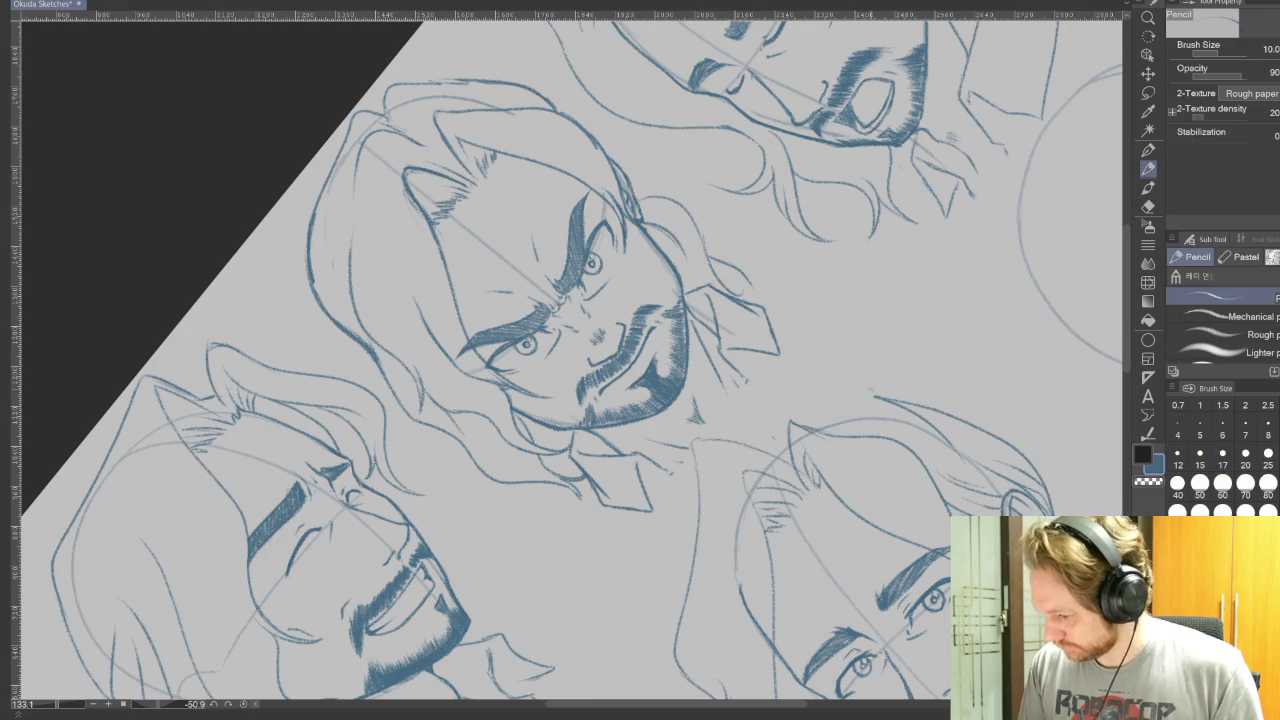
left_click_drag(874, 396, 786, 409)
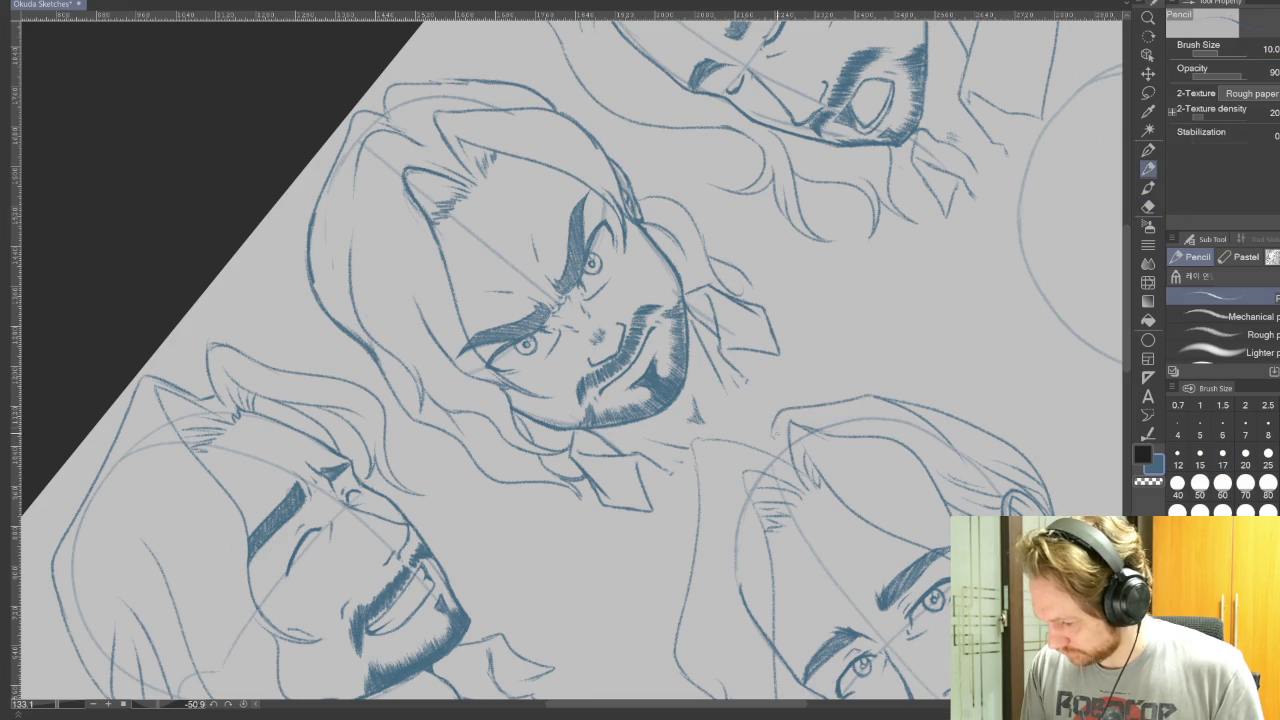
Straighten the rotated canvas upright and zoom out to view the whole expression sheet.
key("r")
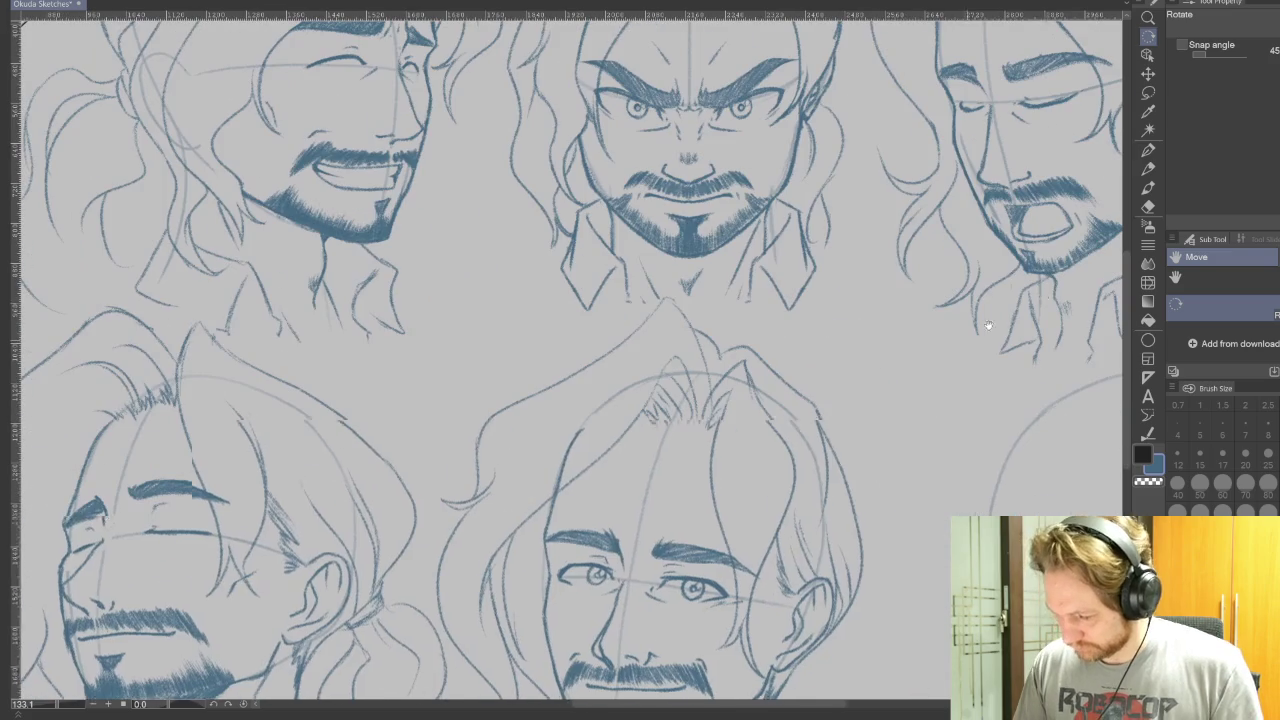
scroll(1000, 380, "down", 2)
scroll(960, 440, "down", 2)
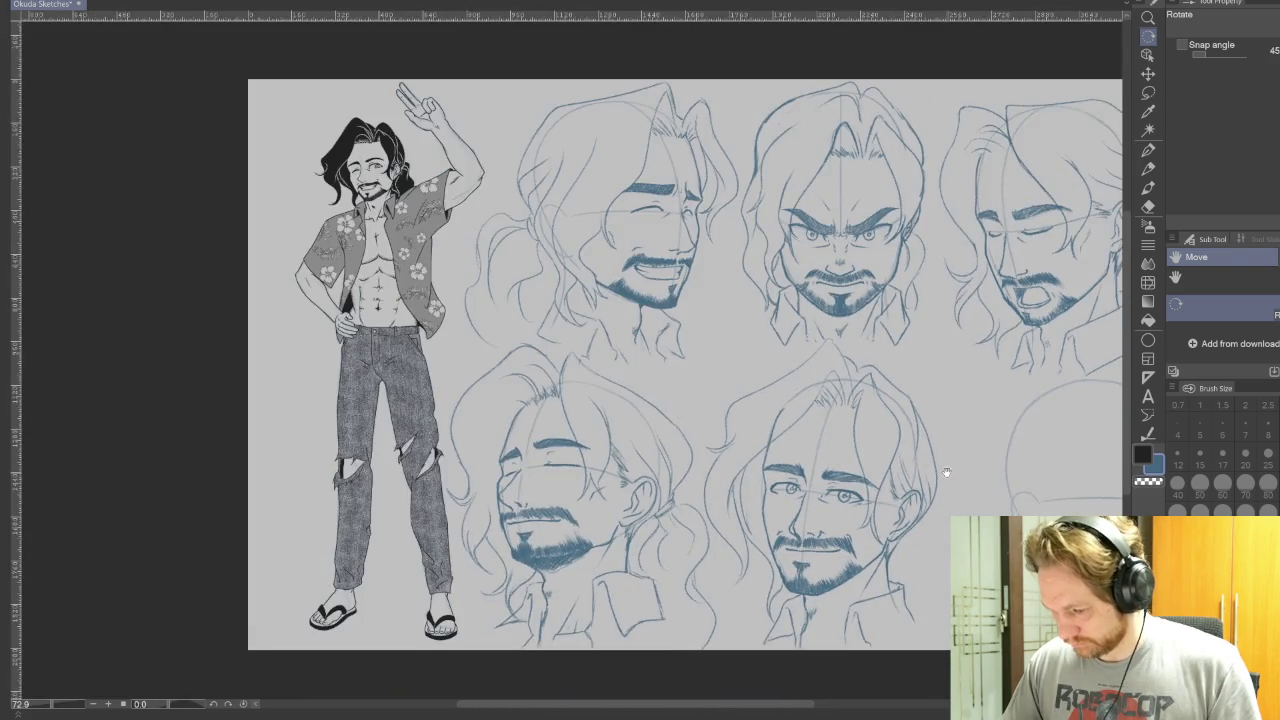
scroll(900, 470, "down", 2)
scroll(842, 487, "up", 2)
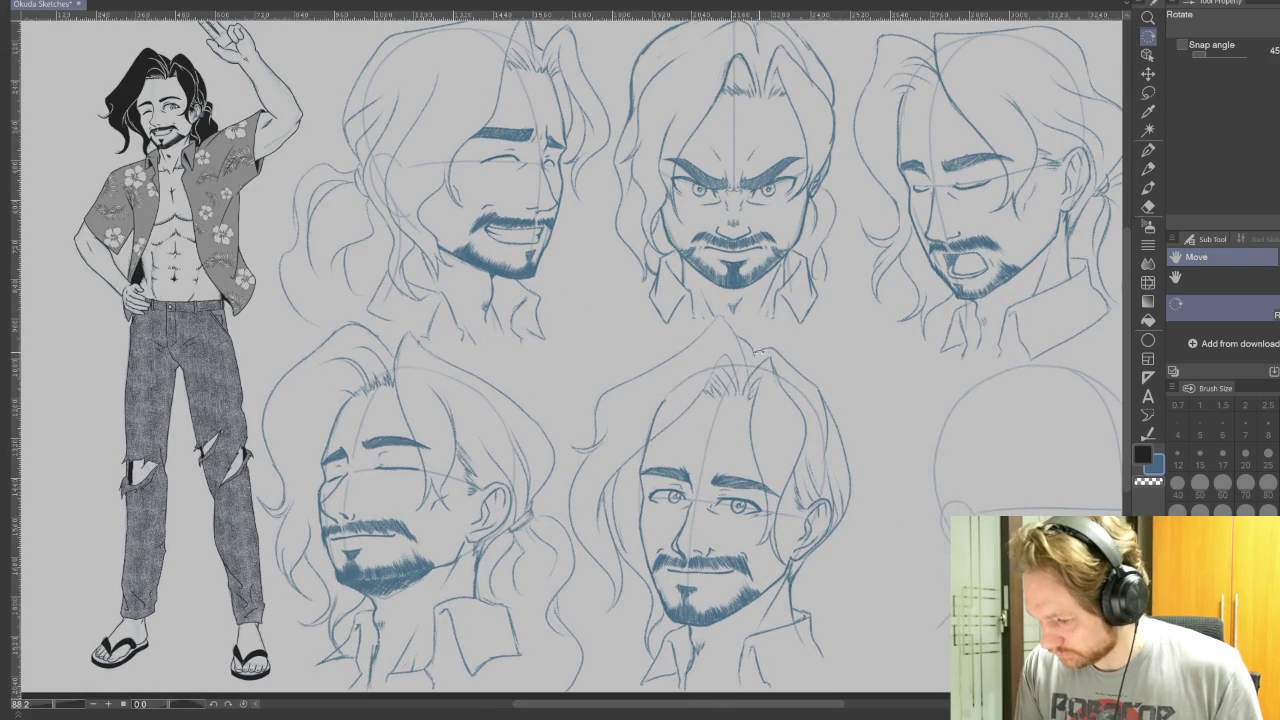
key("p")
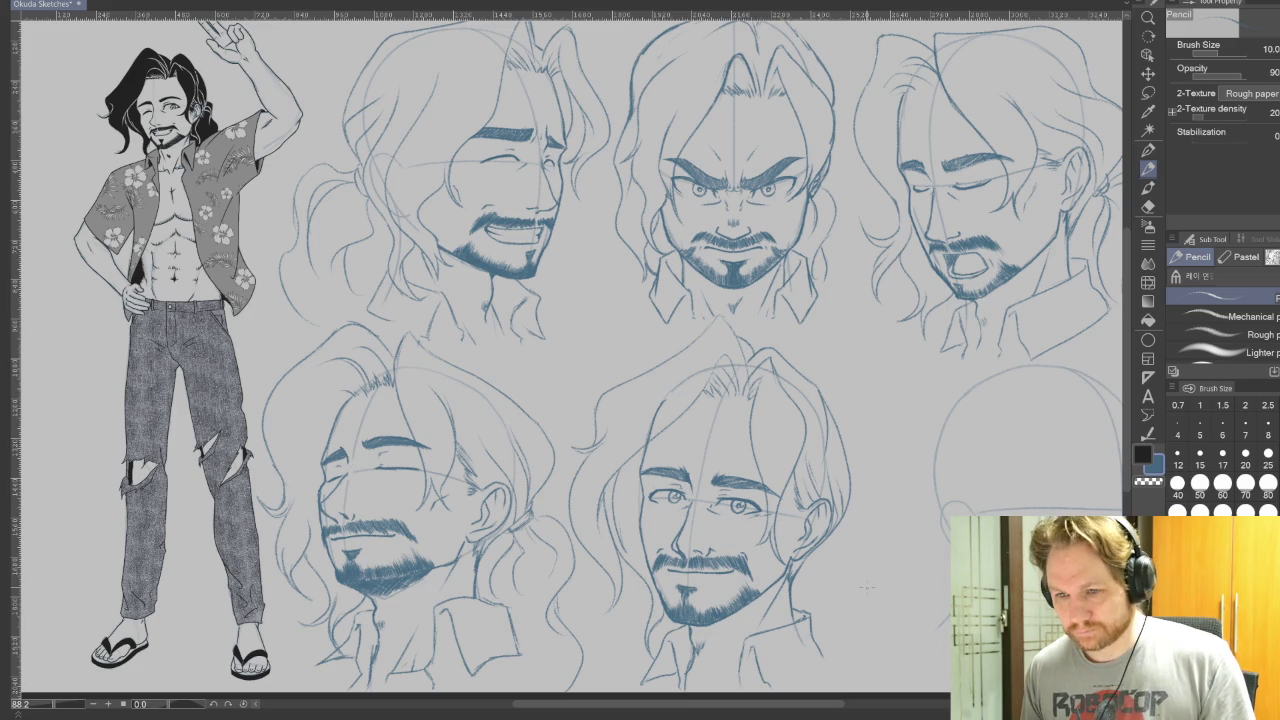
Add a short stroke beside a head's hair and undo a stray stroke by the lower head's collar.
scroll(867, 588, "down", 2)
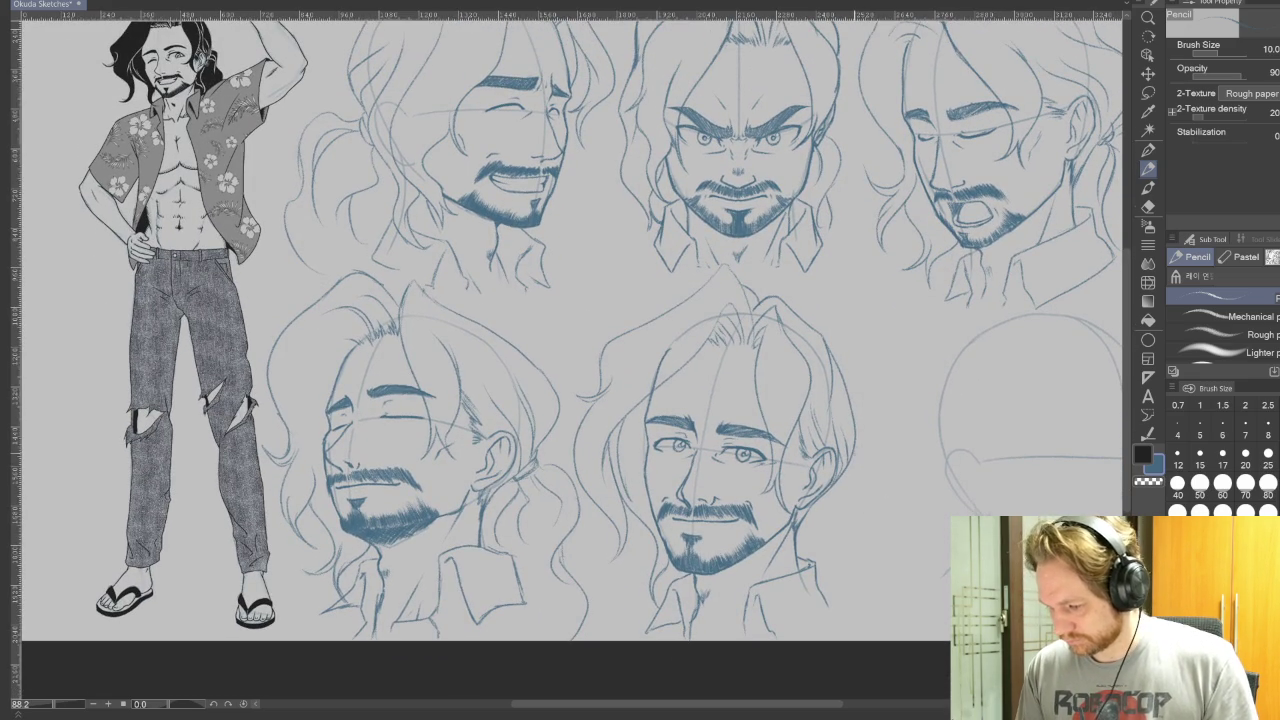
mouse_move(850, 490)
left_mouse_down()
mouse_move(836, 538)
mouse_move(860, 594)
left_mouse_up()
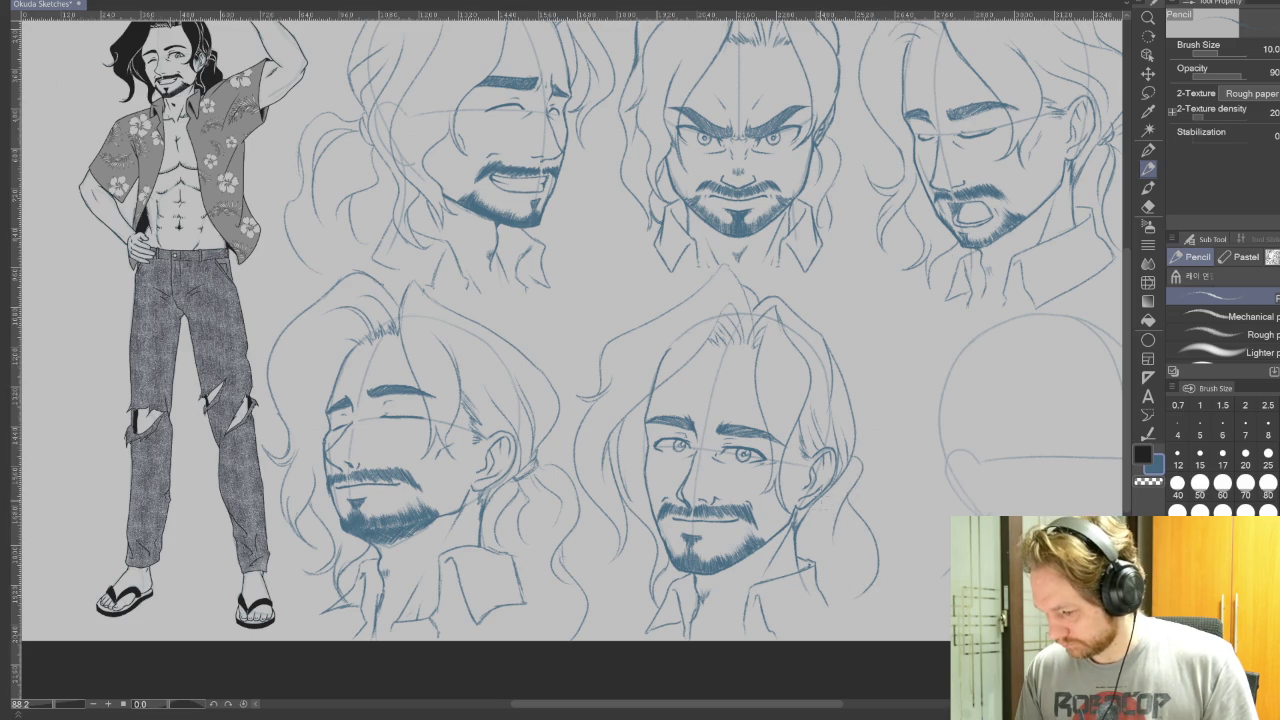
left_click_drag(818, 502, 806, 554)
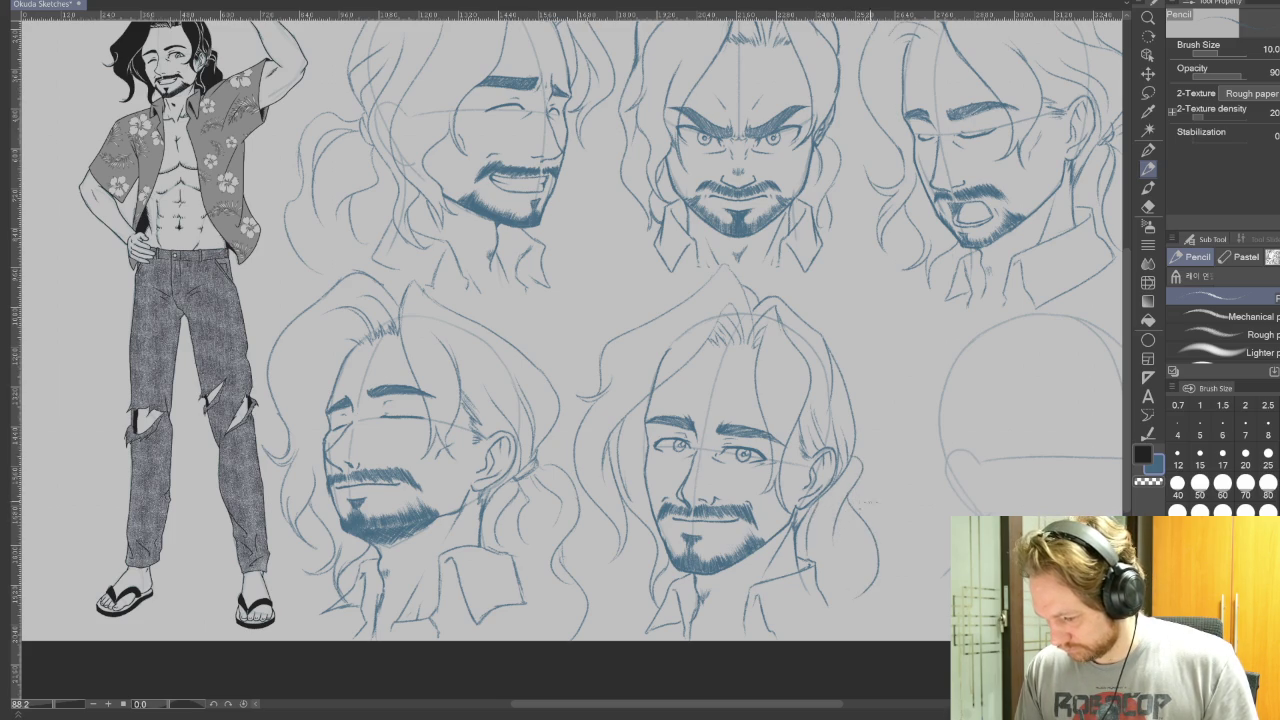
key("ctrl+z")
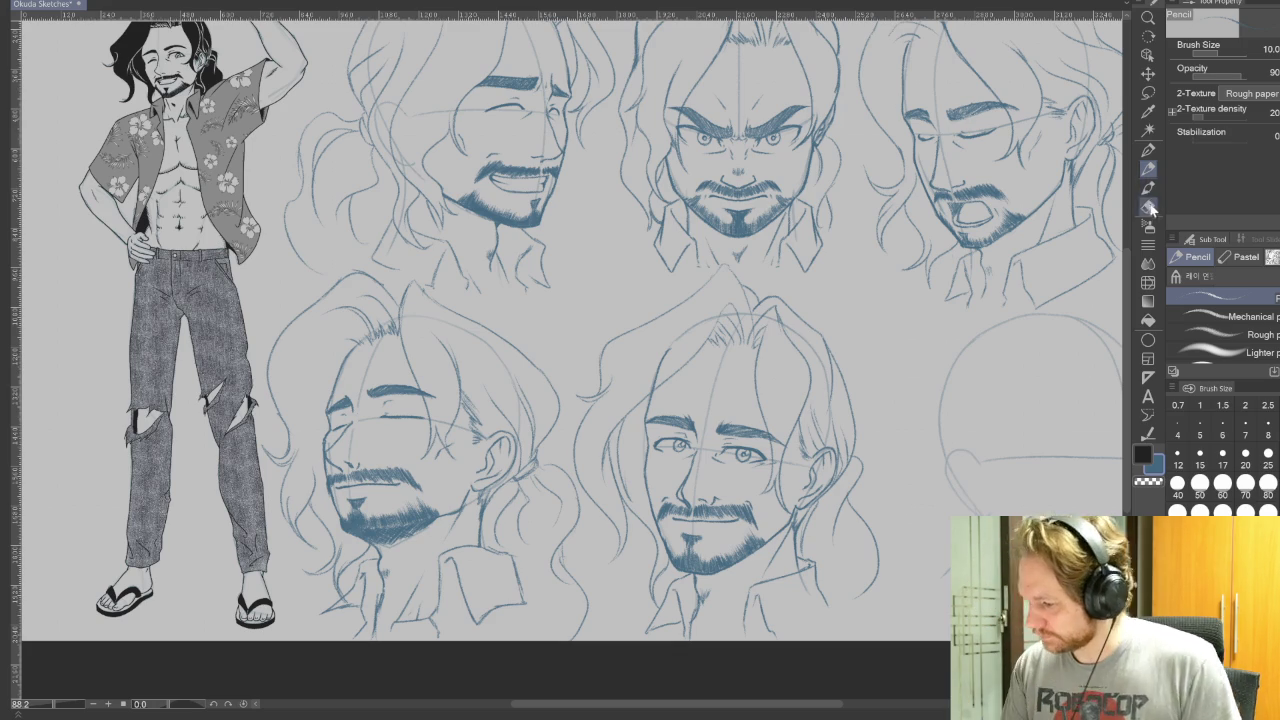
left_click(1148, 193)
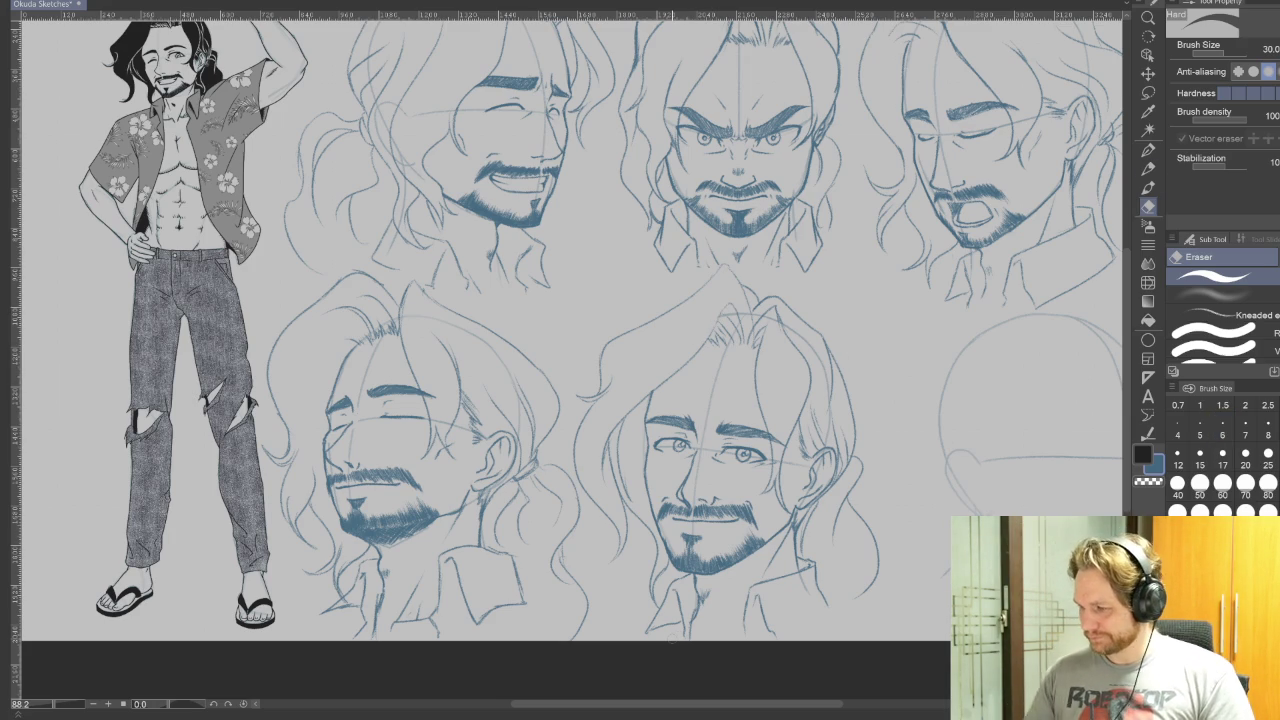
key("p")
mouse_move(882, 606)
left_mouse_down()
mouse_move(895, 557)
mouse_move(813, 505)
left_mouse_up()
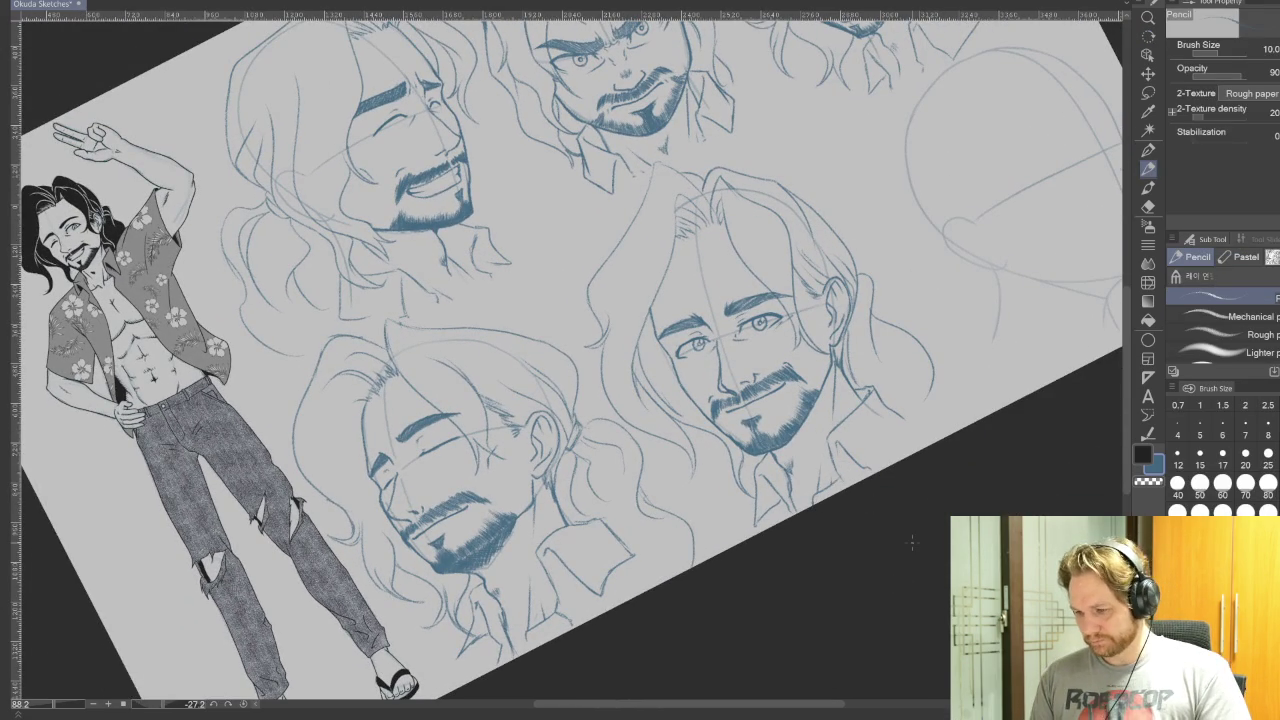
Reset the canvas rotation upright, then zoom and pan across all five heads and the figure.
key("ctrl+@")
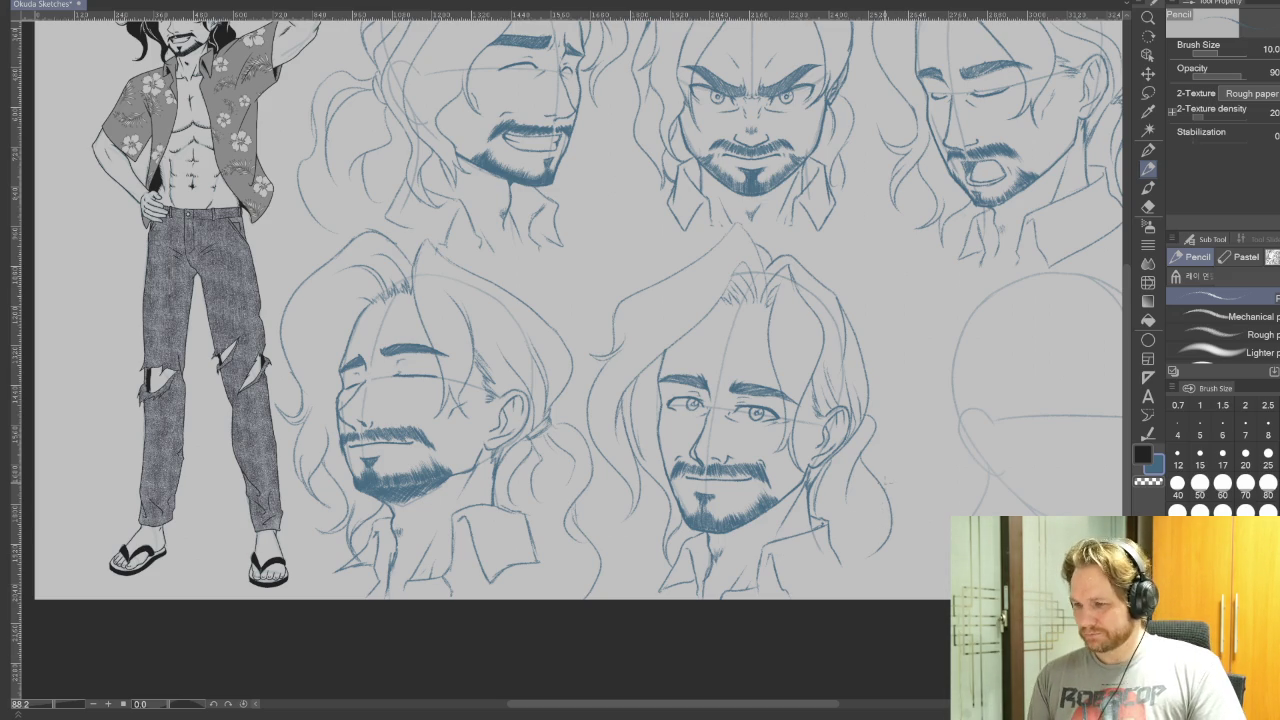
scroll(900, 590, "down", 2)
scroll(894, 563, "up", 2)
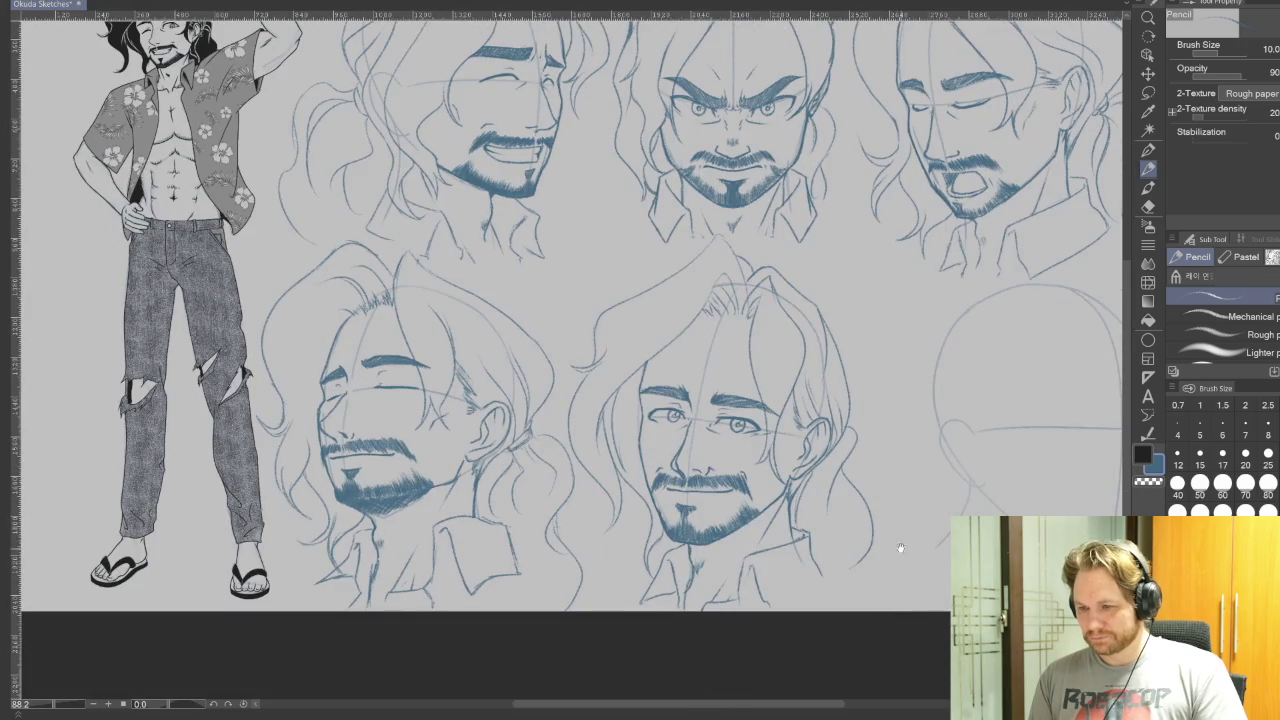
left_click_drag(928, 603, 907, 625)
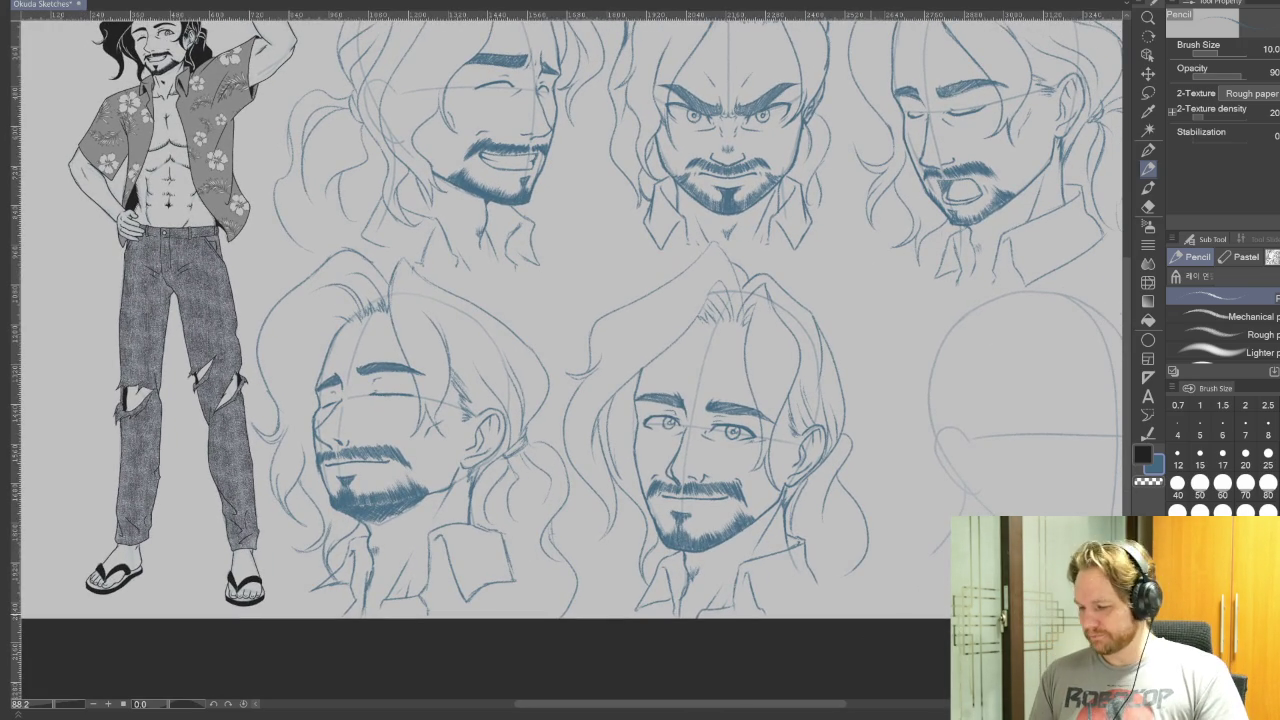
mouse_move(908, 512)
left_mouse_down()
mouse_move(875, 590)
mouse_move(887, 537)
mouse_move(889, 644)
mouse_move(877, 594)
left_mouse_up()
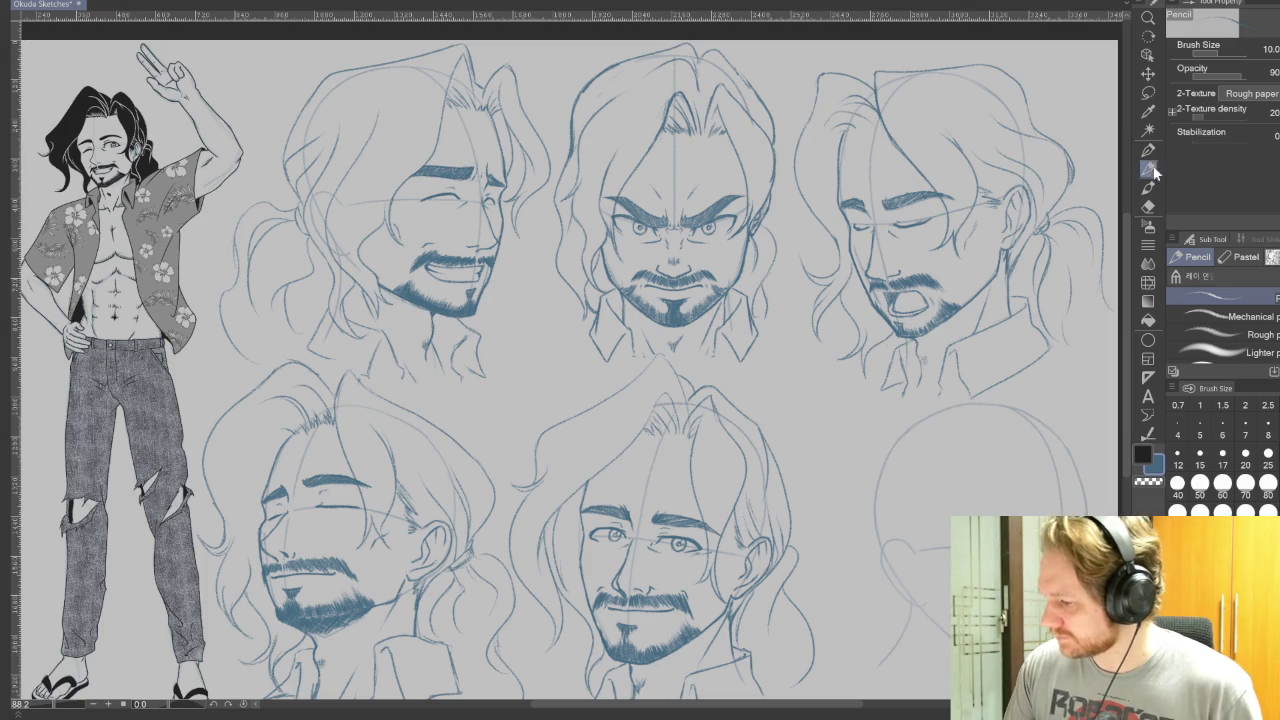
Lasso the angry head's nose and moustache, reposition them with Scale/Rotate, then deselect.
key("m")
scroll(678, 292, "up", 2)
scroll(665, 286, "up", 2)
scroll(650, 280, "up", 2)
left_click_drag(646, 228, 686, 259)
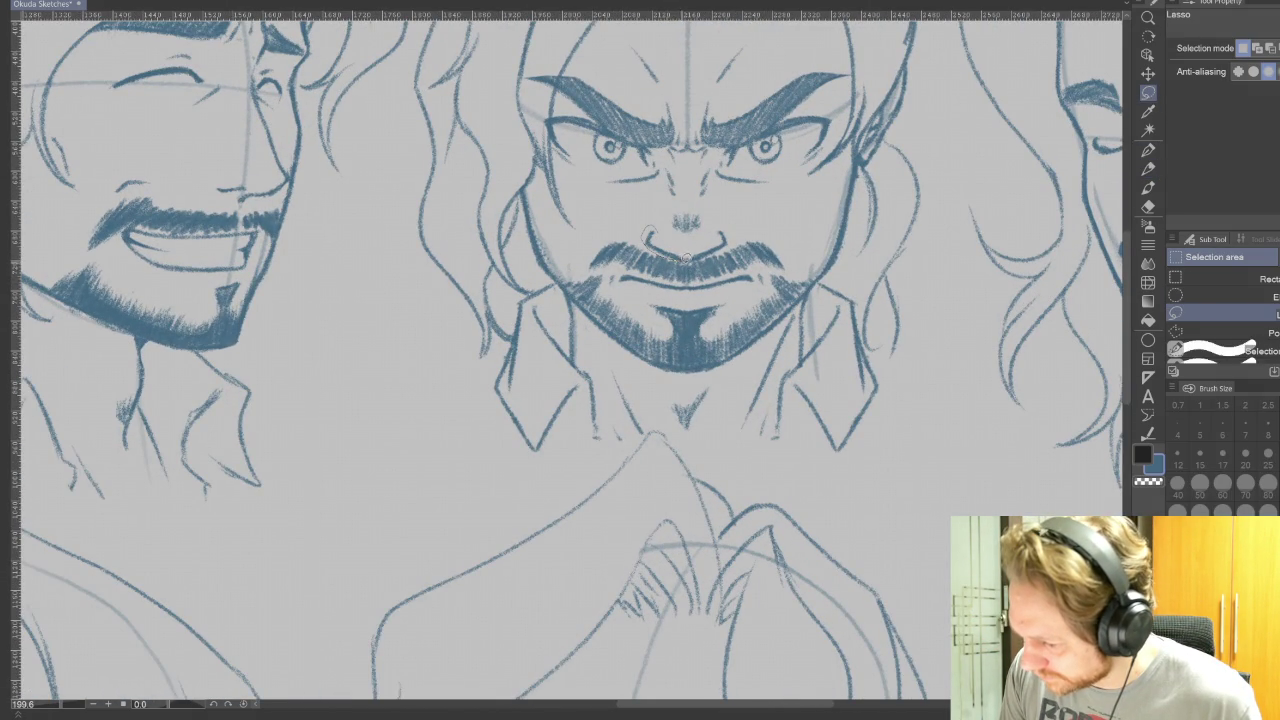
left_click_drag(723, 219, 686, 250)
left_click(745, 292)
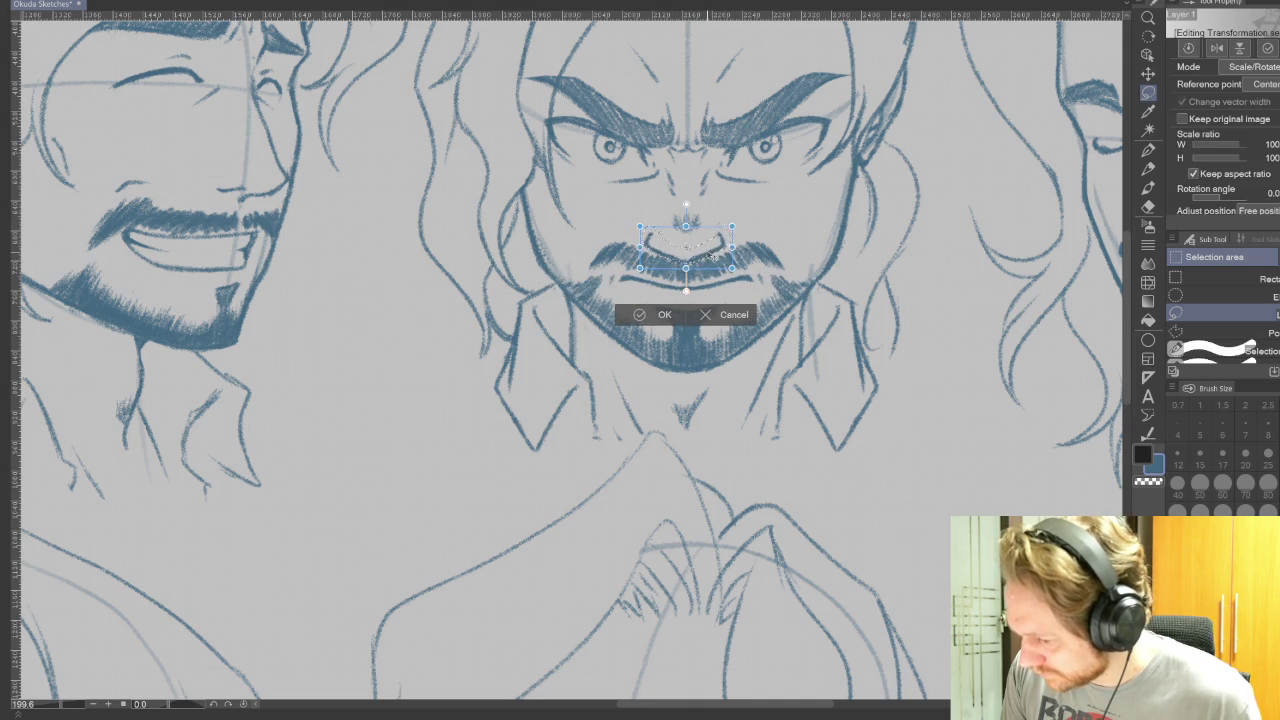
left_click(655, 318)
left_click(572, 294)
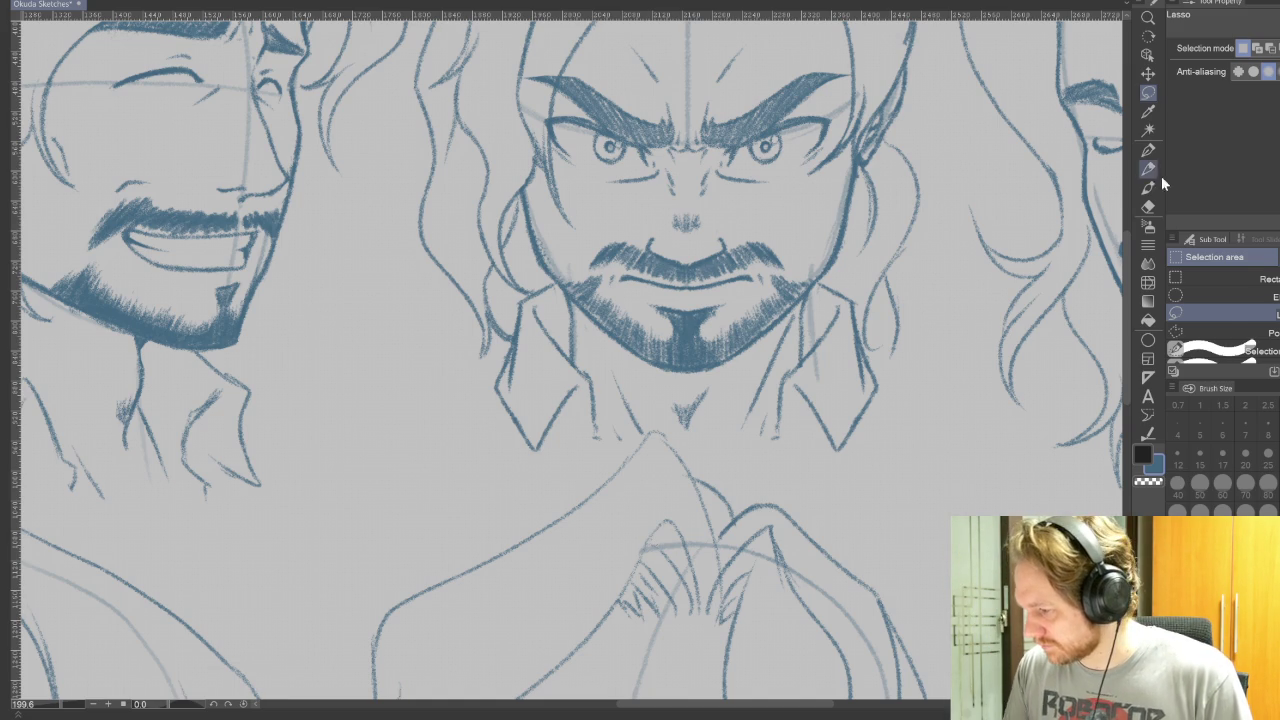
left_click(1148, 168)
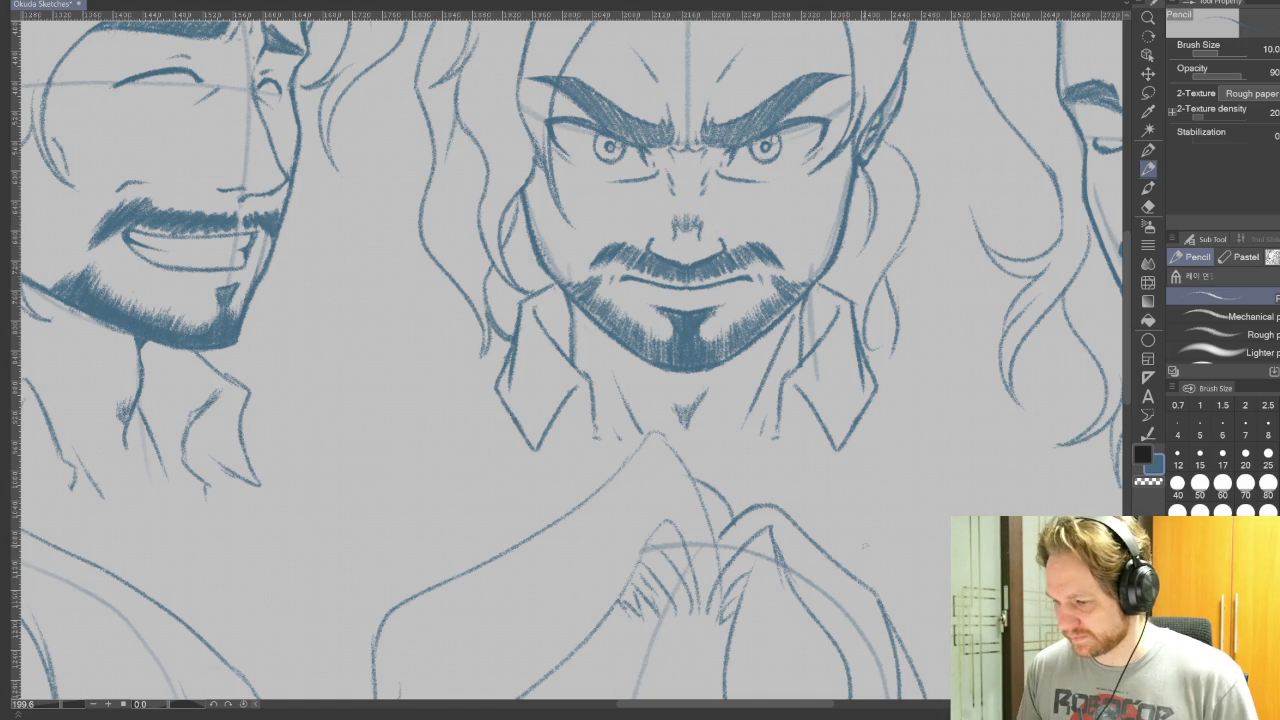
Draw a faint centre line down from the angry head on a temporarily rotated canvas.
mouse_move(815, 553)
left_mouse_down()
mouse_move(860, 186)
mouse_move(822, 135)
left_mouse_up()
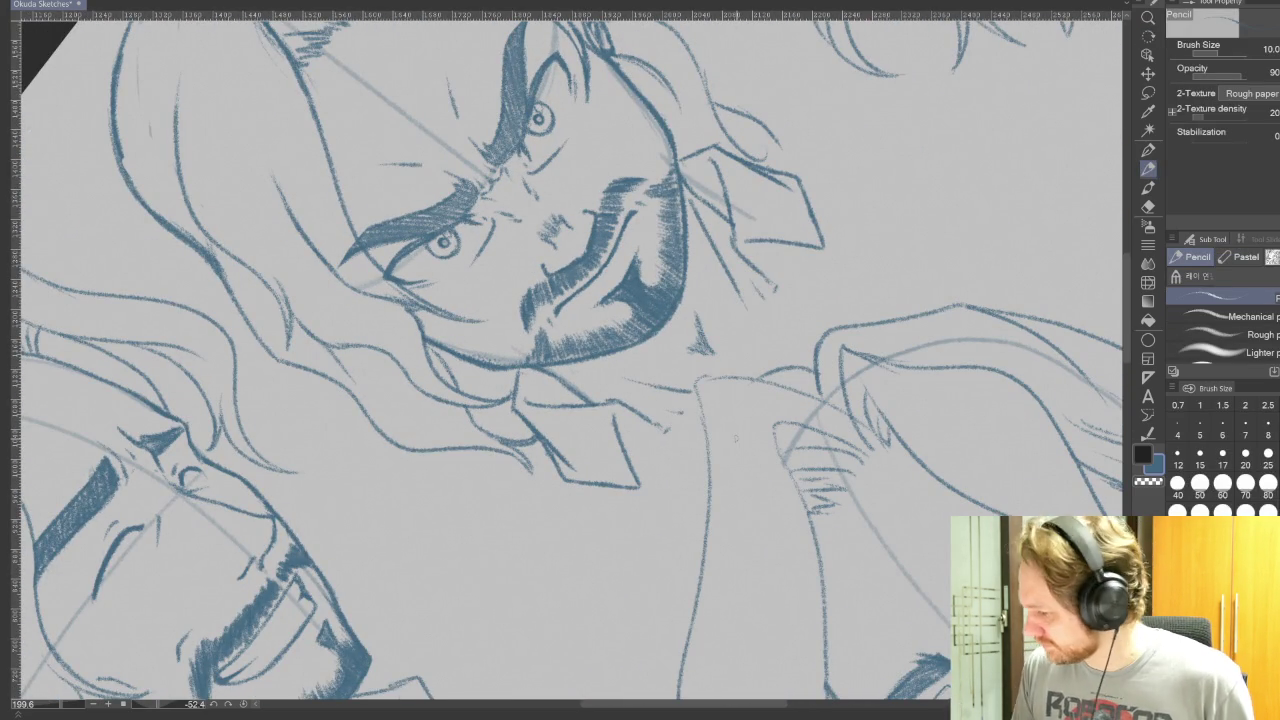
left_click_drag(700, 320, 948, 513)
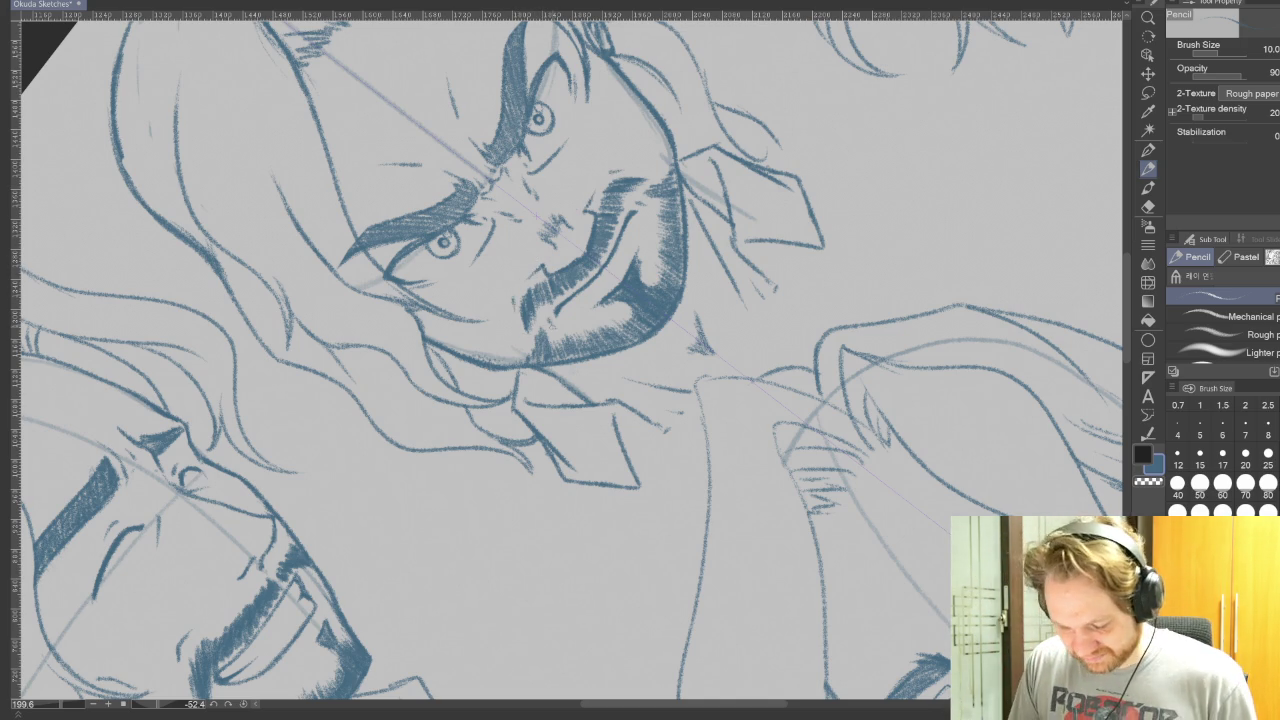
key("ctrl+@")
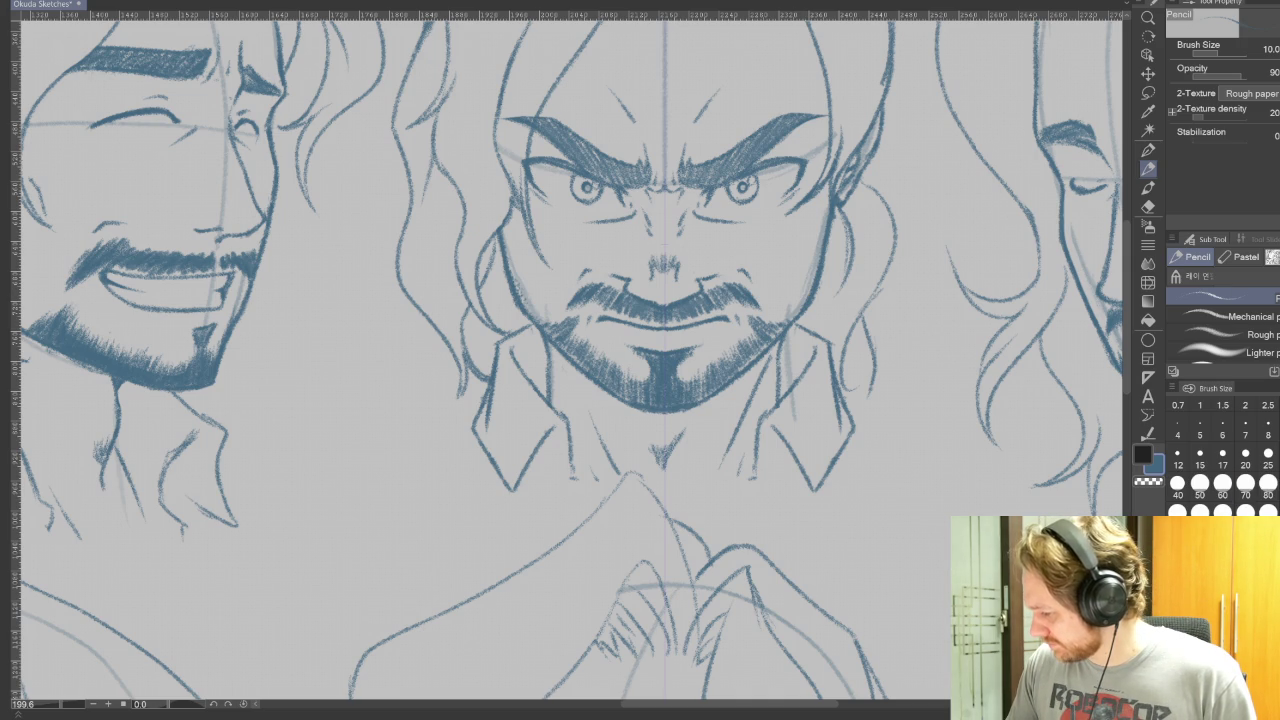
Zoom out and pan past the full-body figure onto the lower row of heads.
scroll(868, 461, "down", 2)
scroll(868, 461, "down", 1)
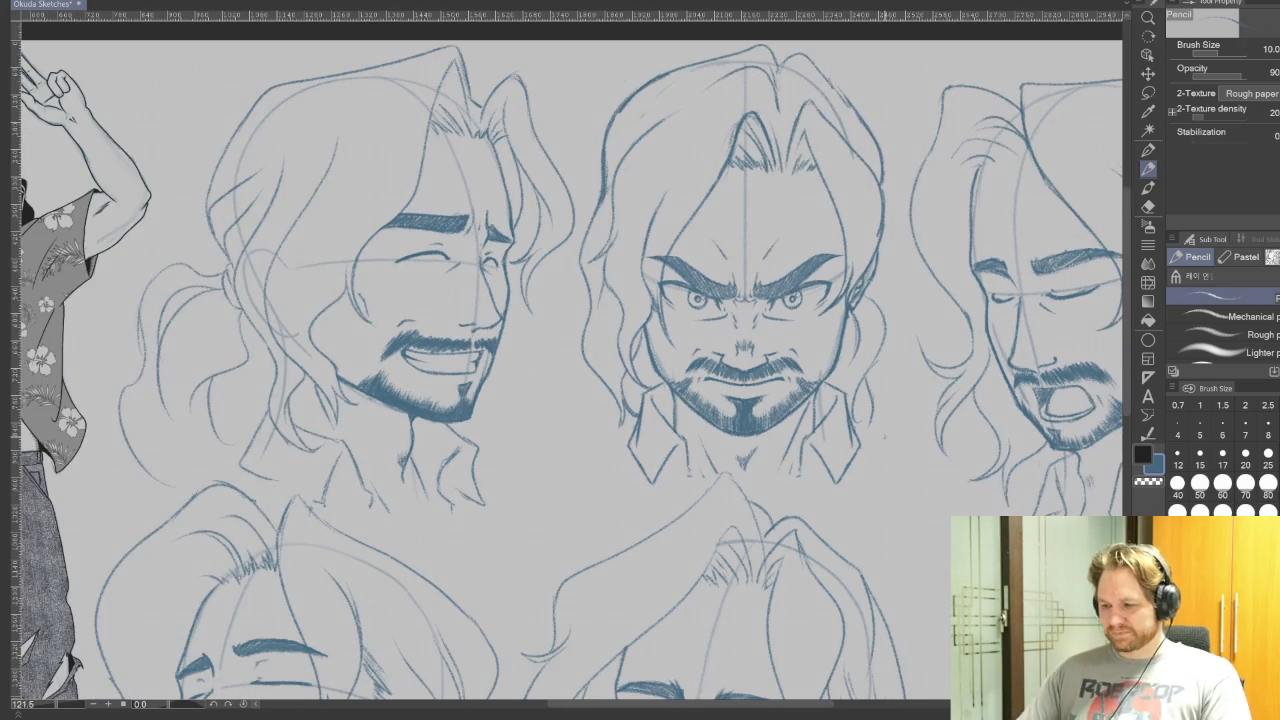
mouse_move(855, 597)
left_mouse_down()
mouse_move(924, 578)
mouse_move(955, 537)
left_mouse_up()
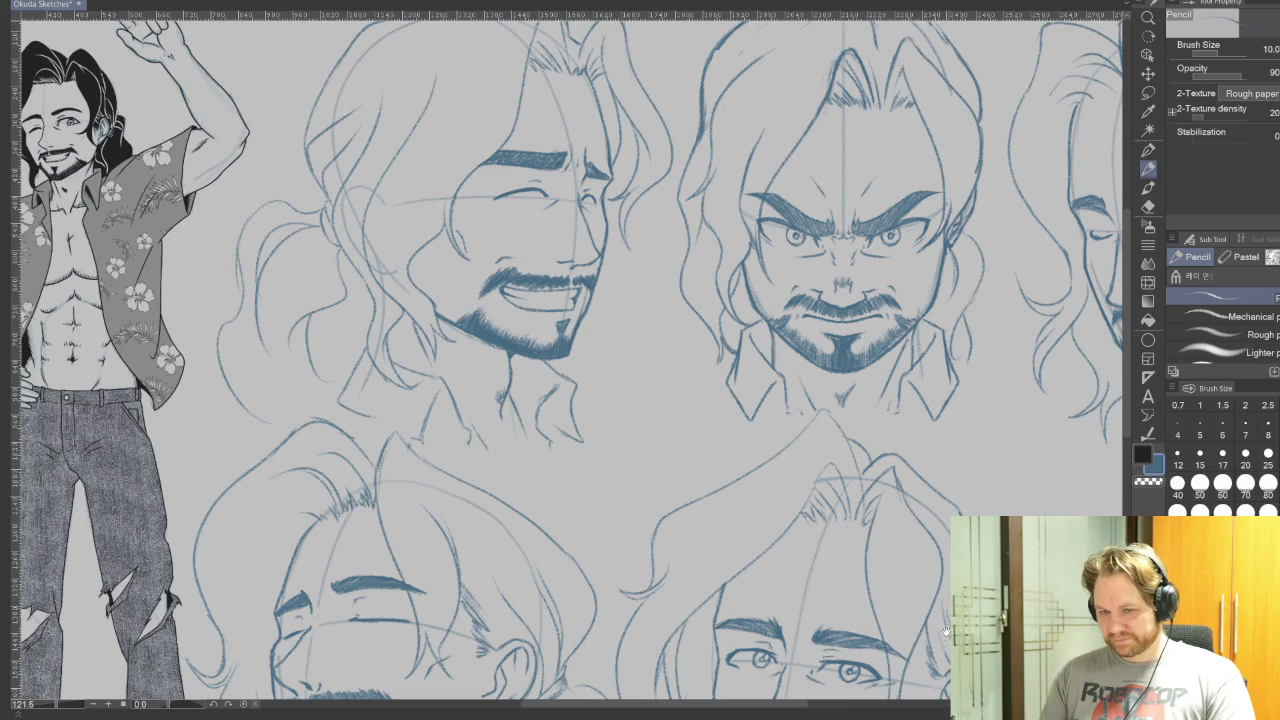
left_click_drag(946, 622, 872, 518)
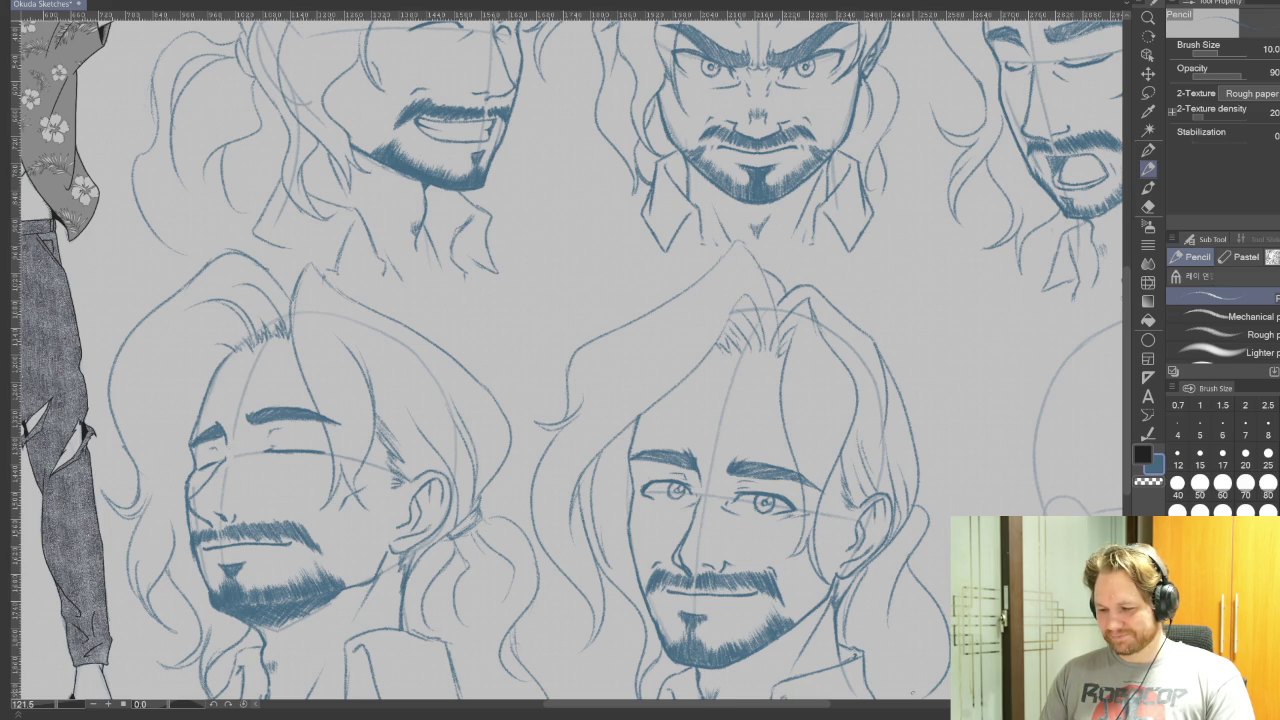
left_click_drag(600, 400, 475, 295)
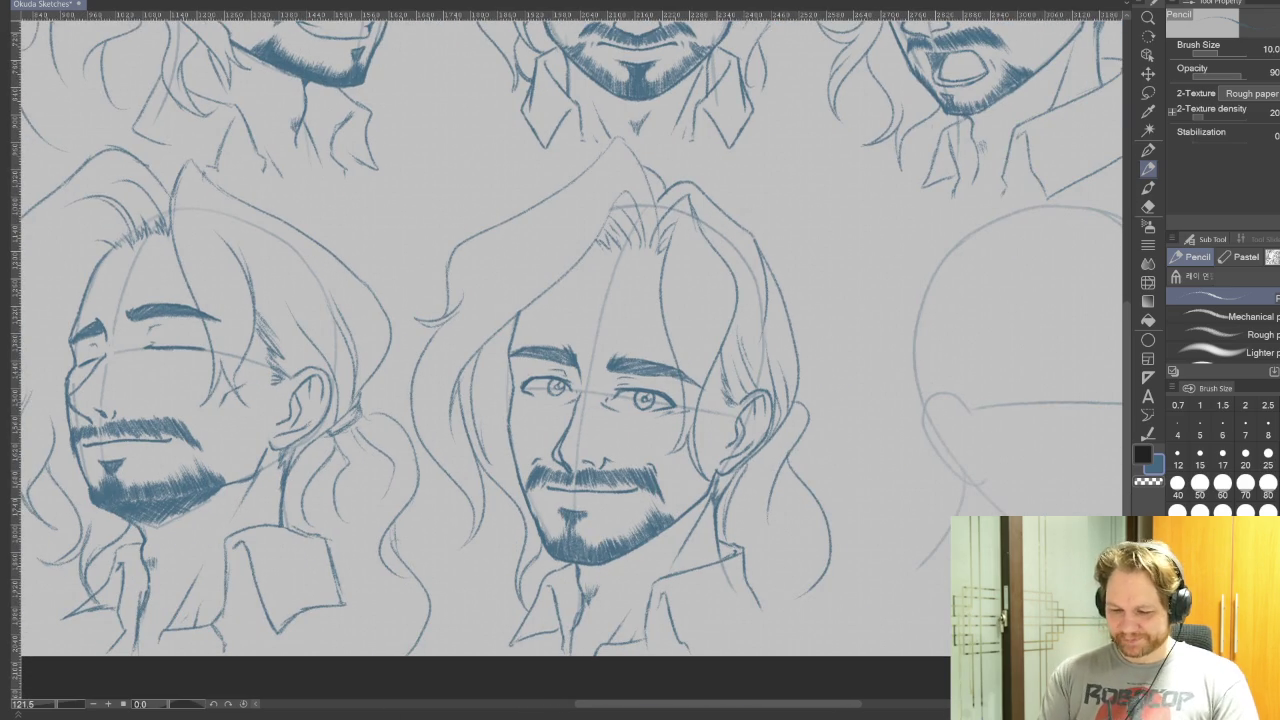
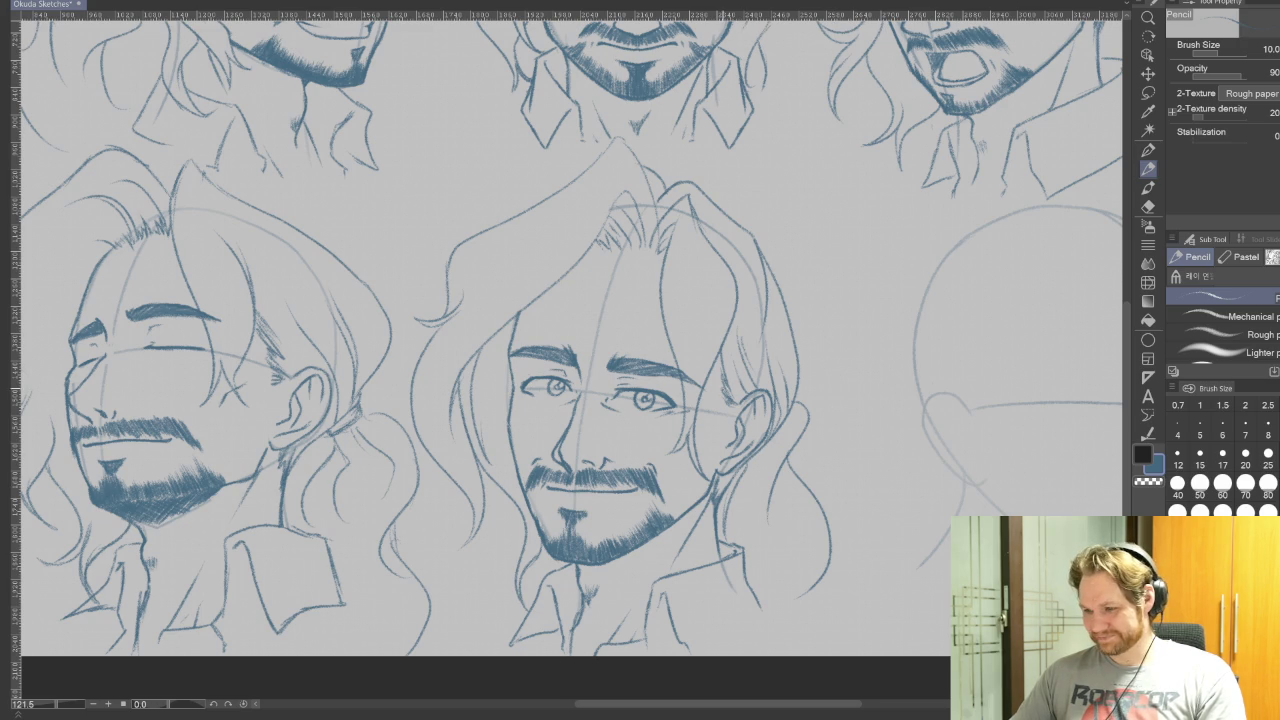
Zoom out, pan to the lower heads, and zoom to about 165% on the blank sixth head outline.
scroll(695, 373, "down", 5)
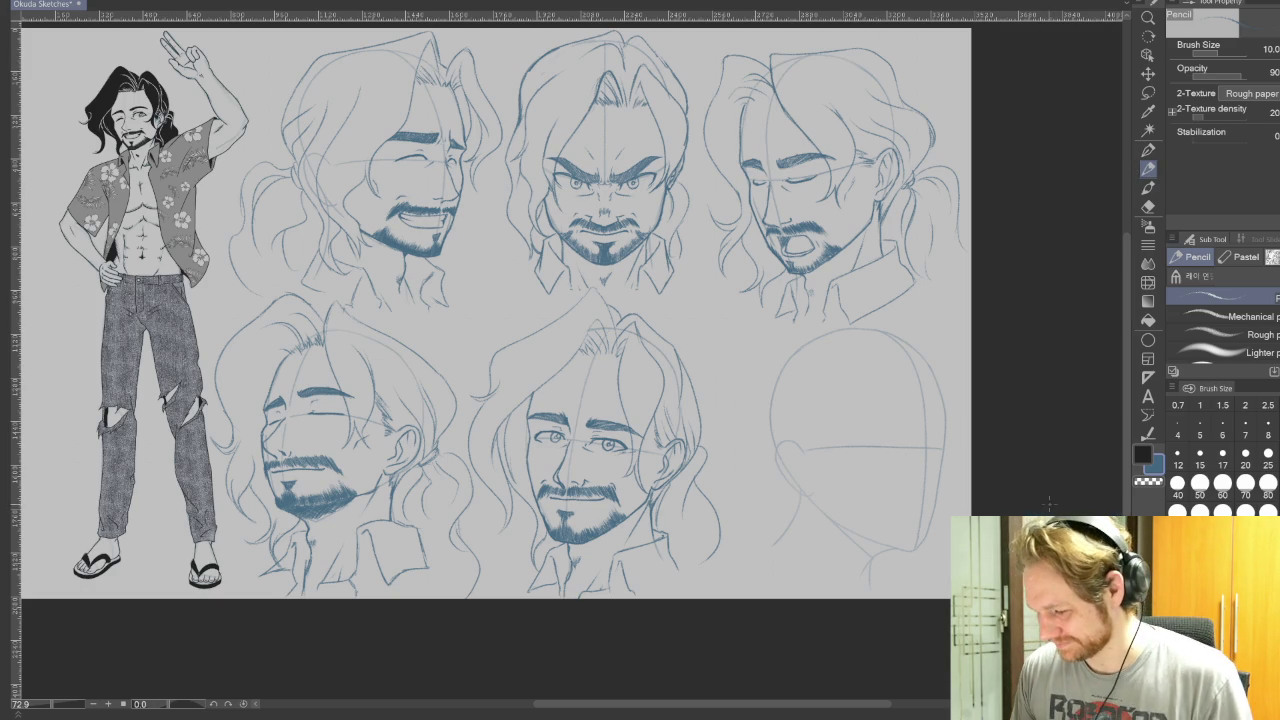
left_click_drag(925, 532, 891, 437)
scroll(890, 432, "up", 5)
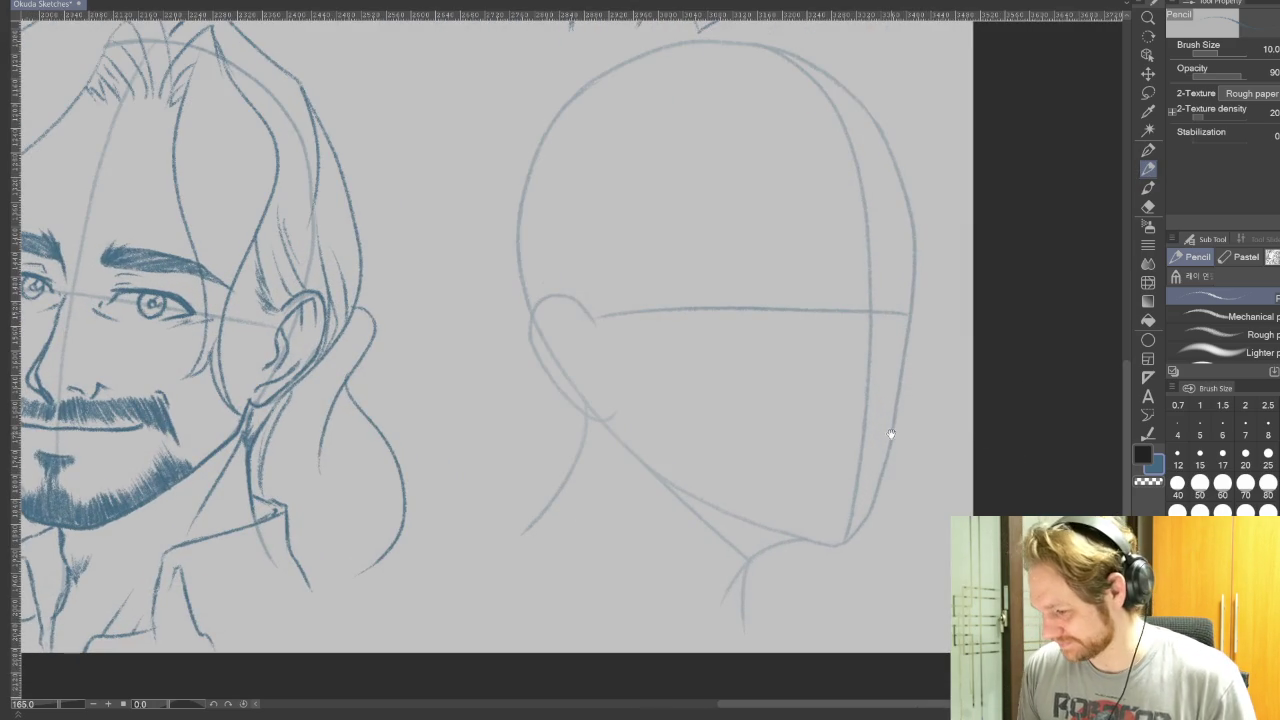
scroll(891, 437, "up", 1)
left_click_drag(913, 490, 834, 243)
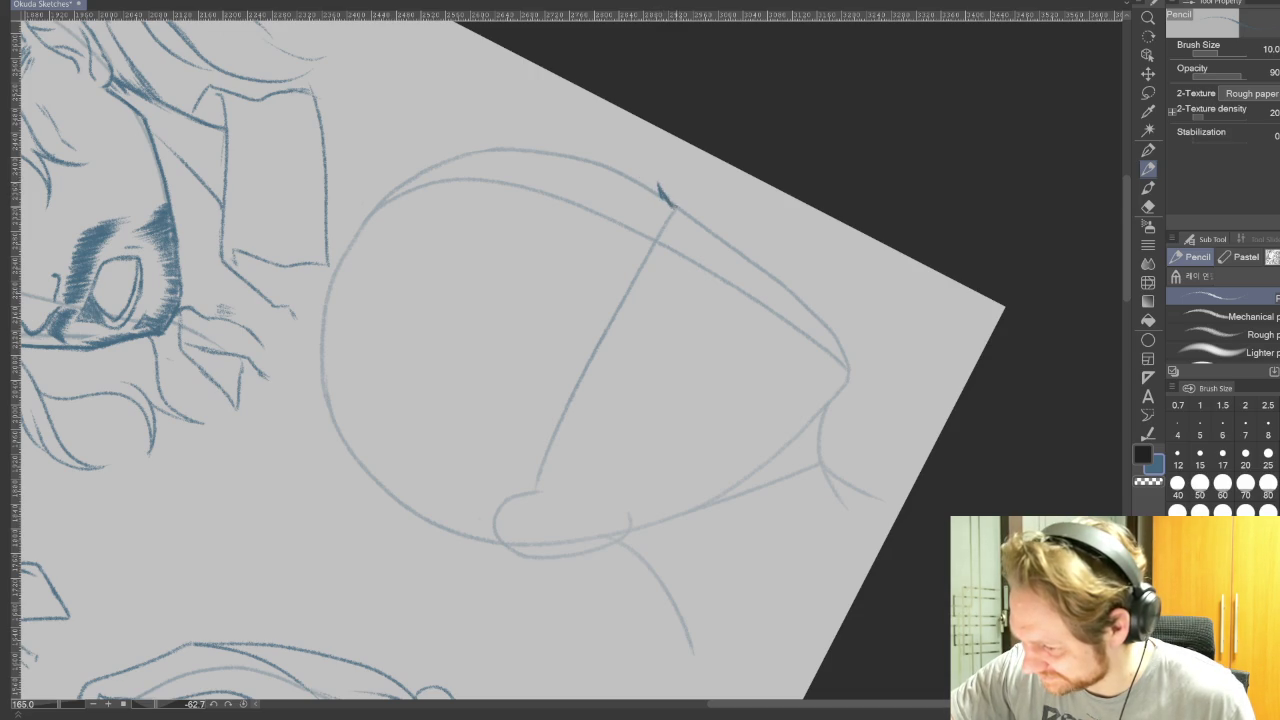
Ink the sixth head's forehead-to-nose profile line, rotating the canvas to follow the curve.
mouse_move(697, 207)
left_mouse_down()
mouse_move(726, 224)
mouse_move(633, 283)
mouse_move(576, 408)
mouse_move(572, 450)
left_mouse_up()
left_click_drag(578, 402, 572, 418)
left_click_drag(604, 328, 584, 384)
mouse_move(618, 302)
left_mouse_down()
mouse_move(440, 590)
mouse_move(500, 380)
left_mouse_up()
key("r")
key("p")
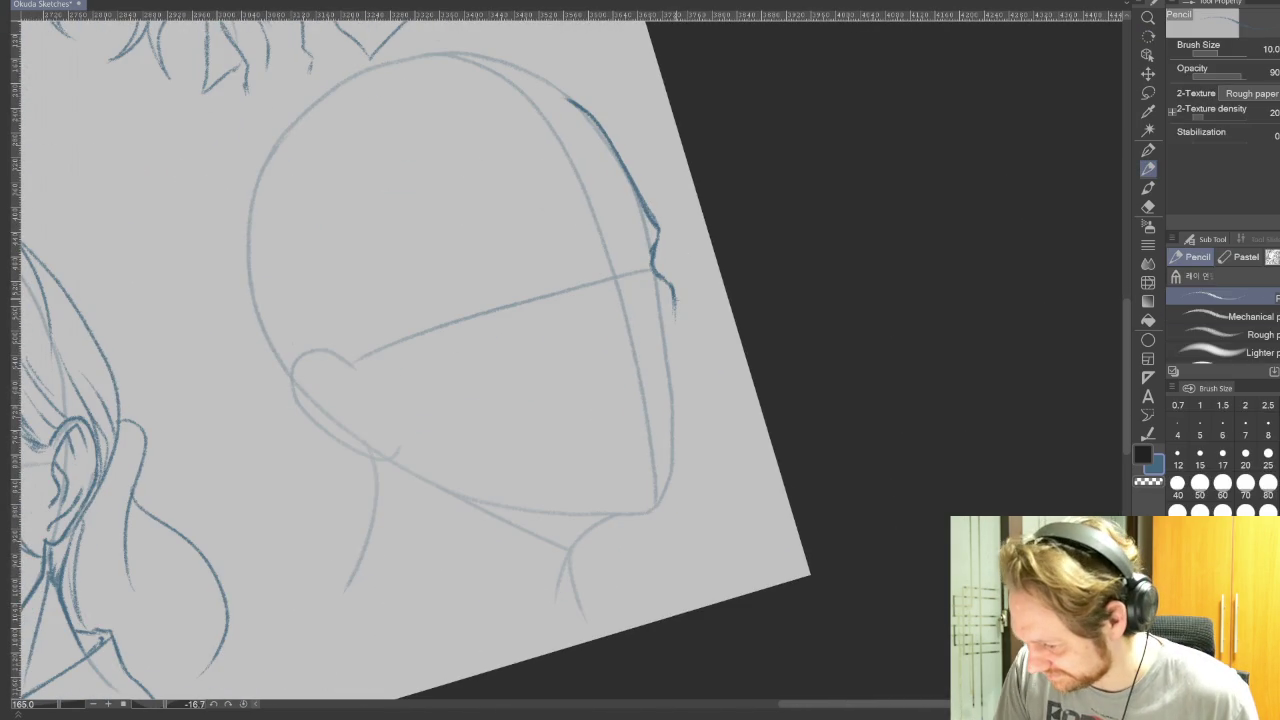
left_click_drag(674, 300, 682, 396)
key("r")
left_click_drag(875, 485, 771, 163)
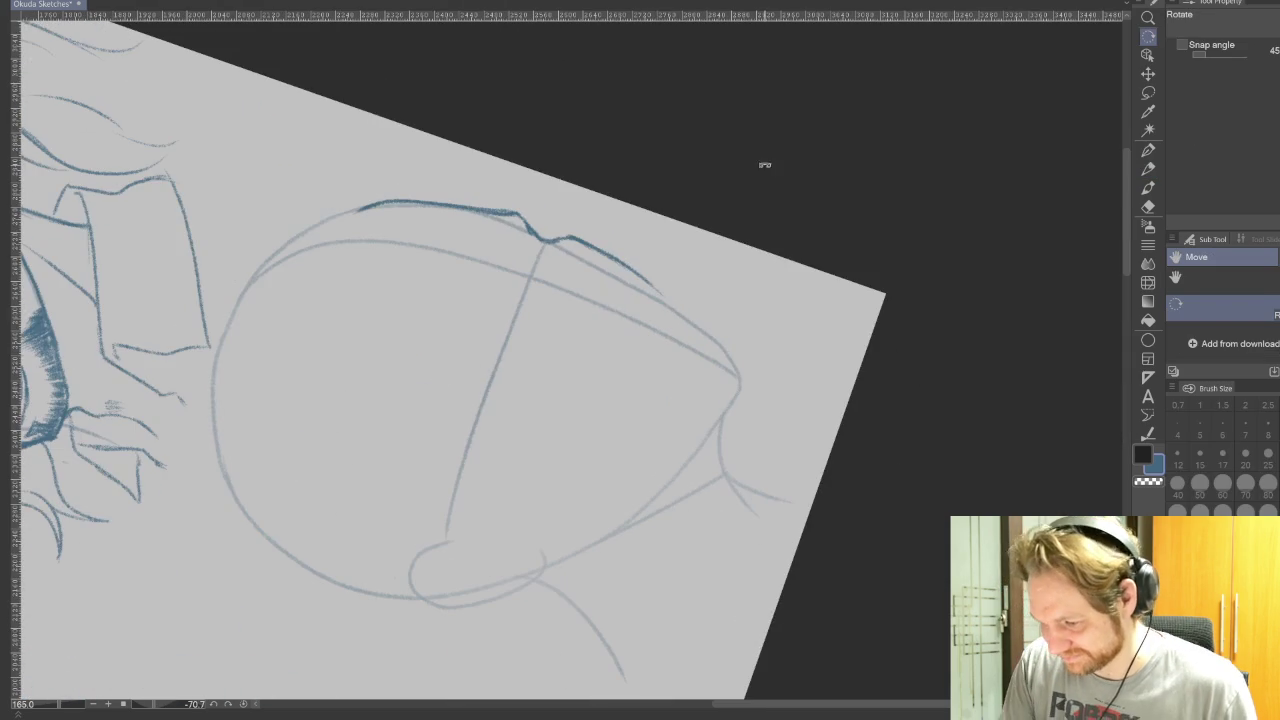
key("p")
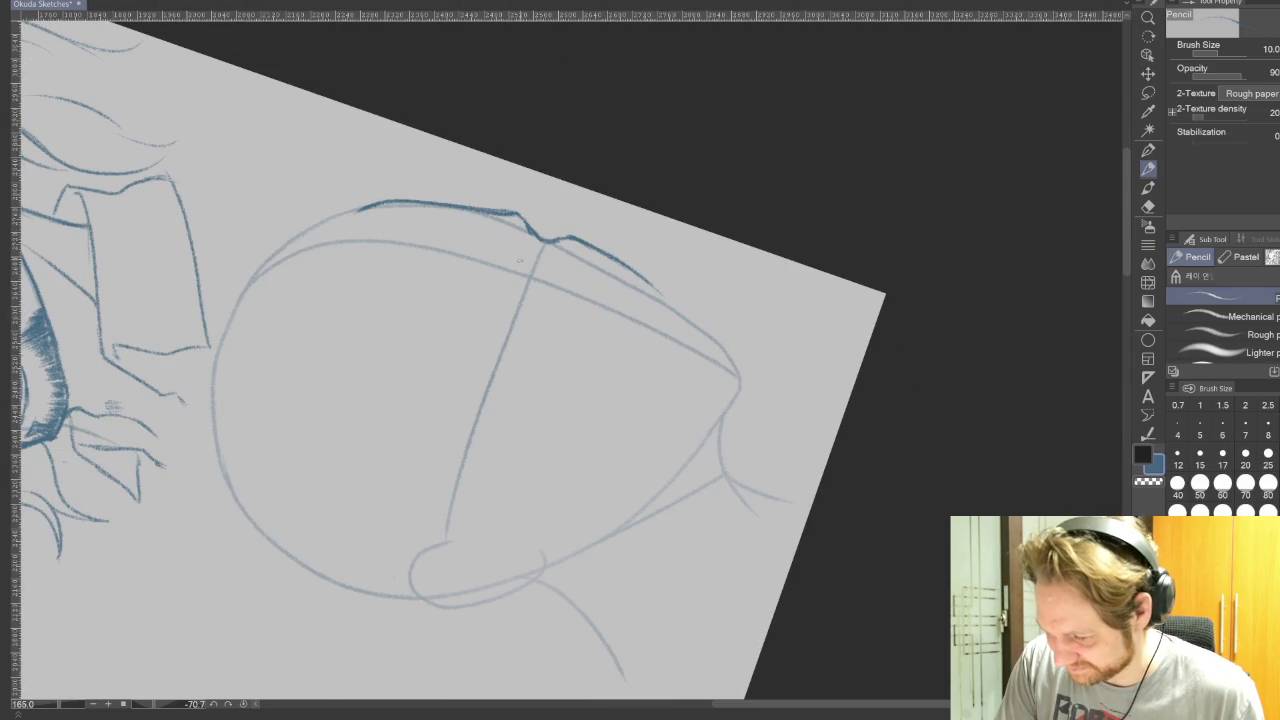
key("r")
left_click_drag(516, 240, 638, 268)
key("p")
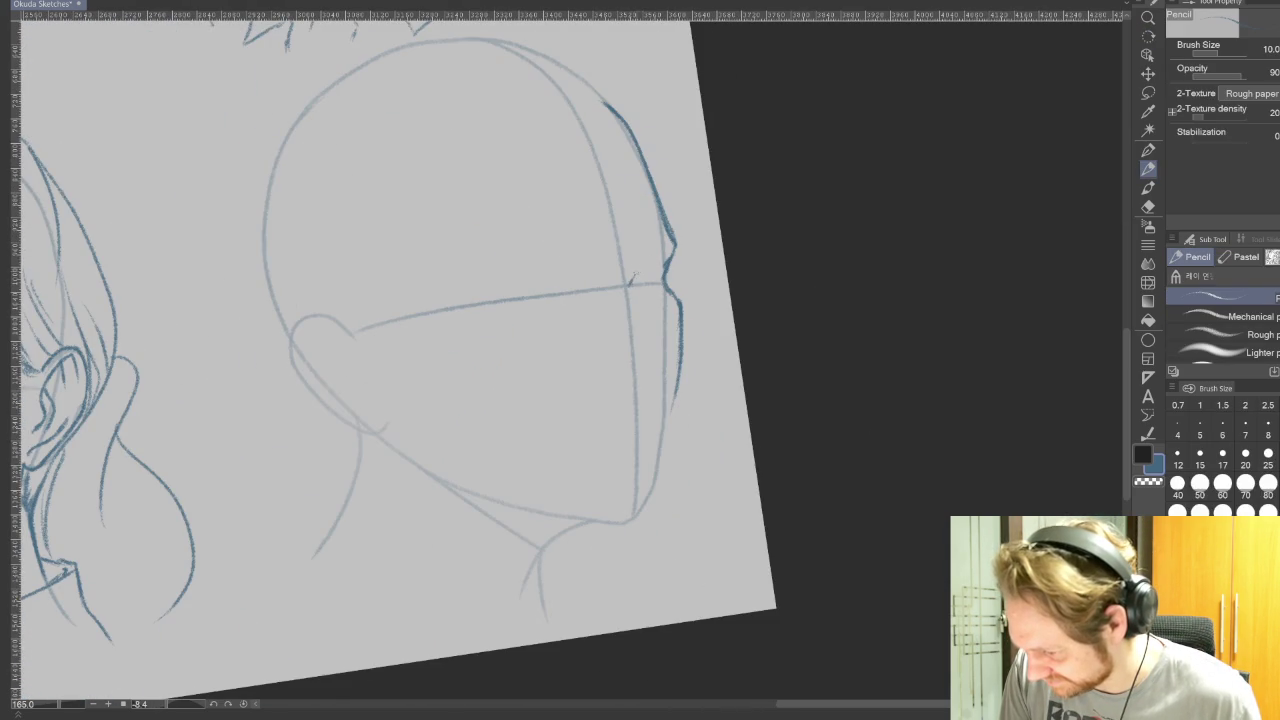
Sketch the eyelashes and the eye's inner-corner stroke, redrawing that stroke once.
mouse_move(634, 264)
left_mouse_down()
mouse_move(631, 244)
mouse_move(657, 250)
mouse_move(634, 236)
mouse_move(658, 243)
left_mouse_up()
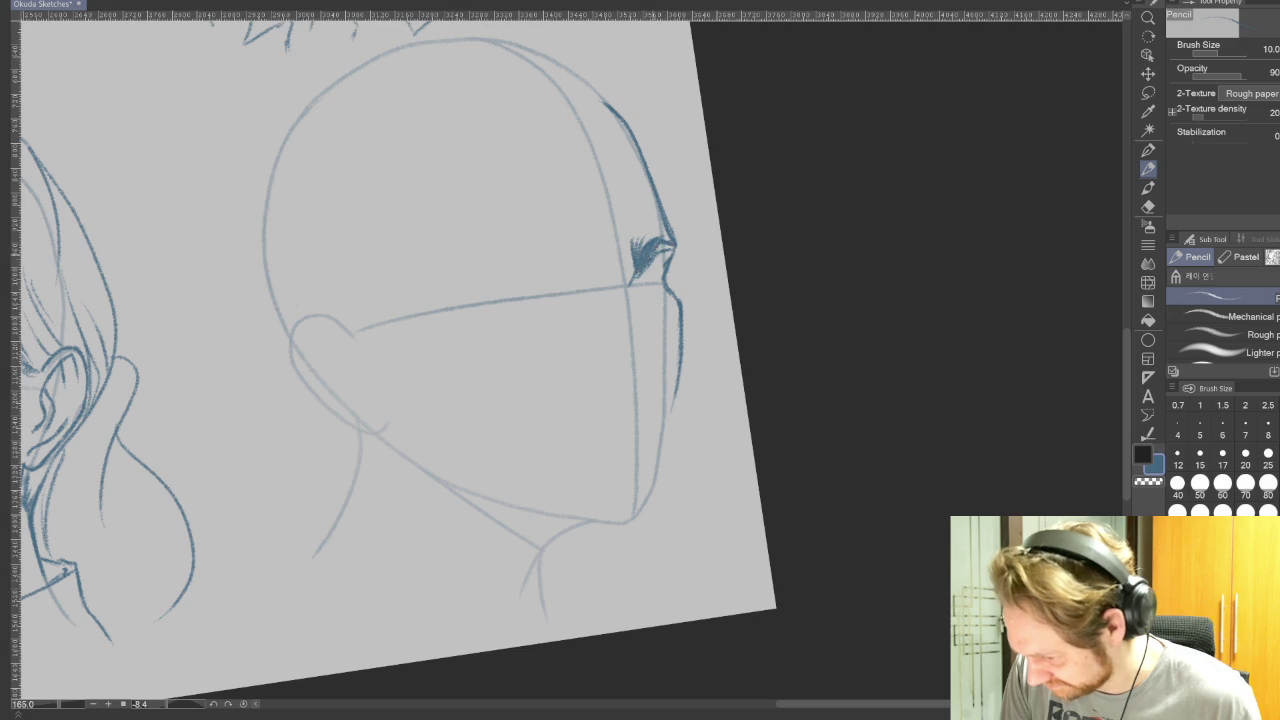
key("r")
mouse_move(834, 534)
left_mouse_down()
mouse_move(915, 377)
mouse_move(546, 126)
left_mouse_up()
key("p")
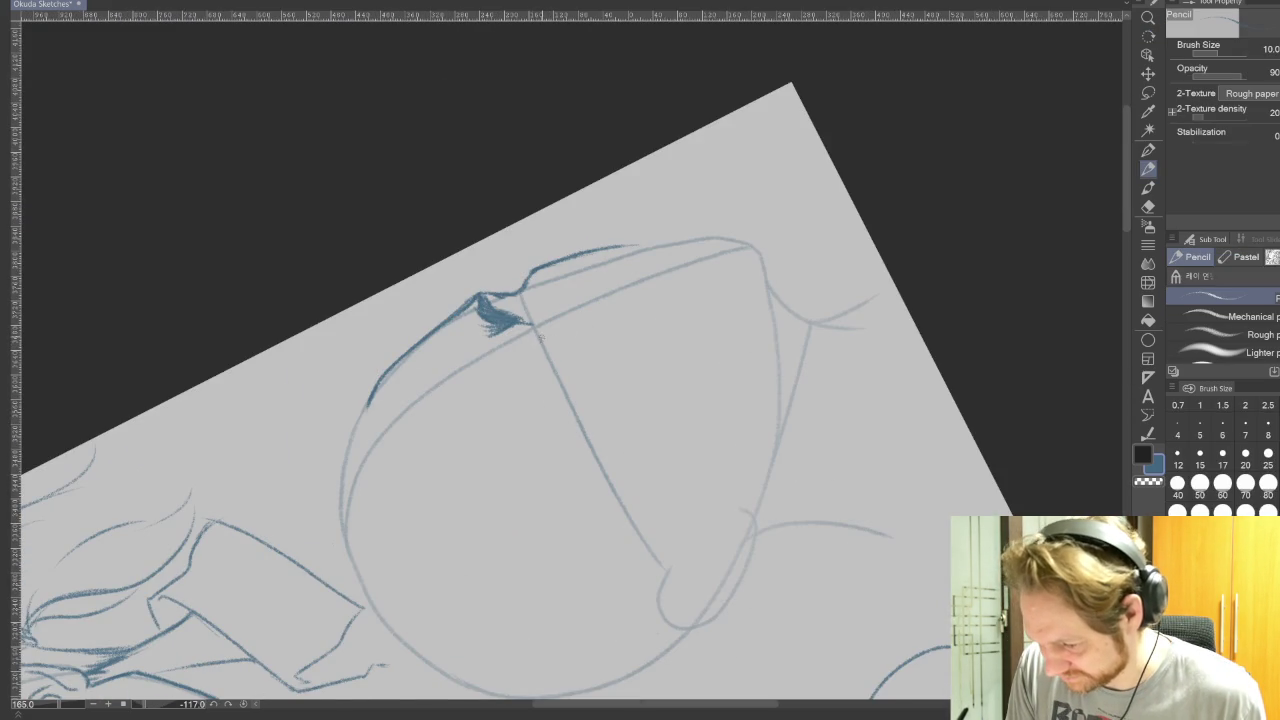
key("r")
mouse_move(800, 450)
left_mouse_down()
mouse_move(506, 617)
mouse_move(560, 650)
left_mouse_up()
key("p")
left_click_drag(605, 320, 603, 340)
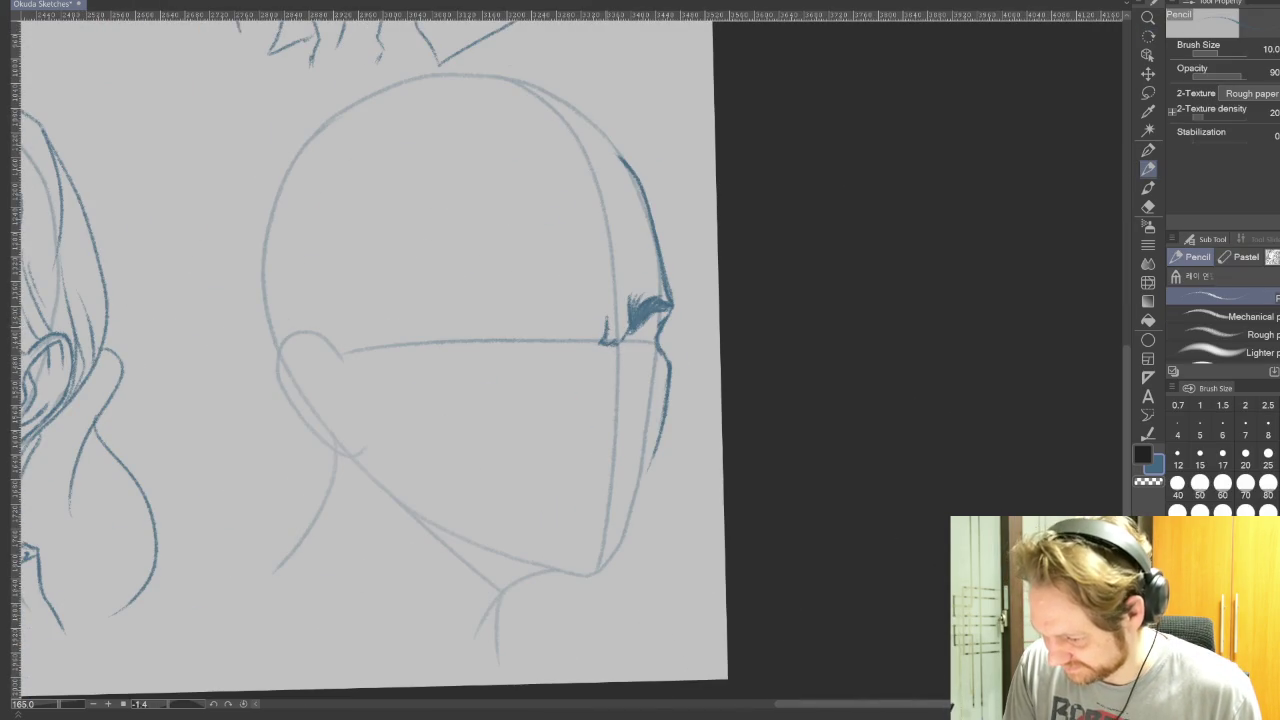
key("ctrl+z")
left_click_drag(597, 304, 604, 328)
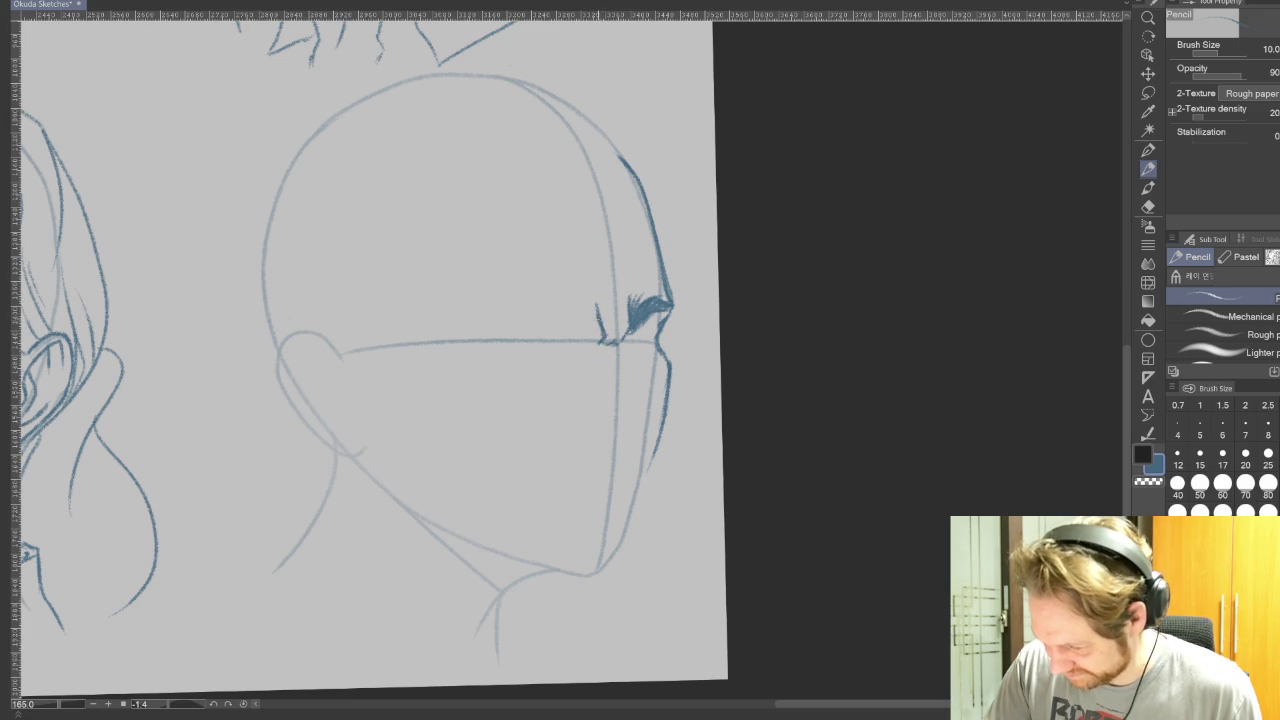
Draw a thick, dark eyebrow below the forehead line.
mouse_move(794, 489)
left_mouse_down()
mouse_move(579, 138)
mouse_move(529, 475)
mouse_move(548, 349)
mouse_move(521, 442)
mouse_move(545, 340)
mouse_move(519, 357)
mouse_move(524, 410)
left_mouse_up()
left_click_drag(533, 362, 516, 450)
left_click_drag(525, 432, 526, 464)
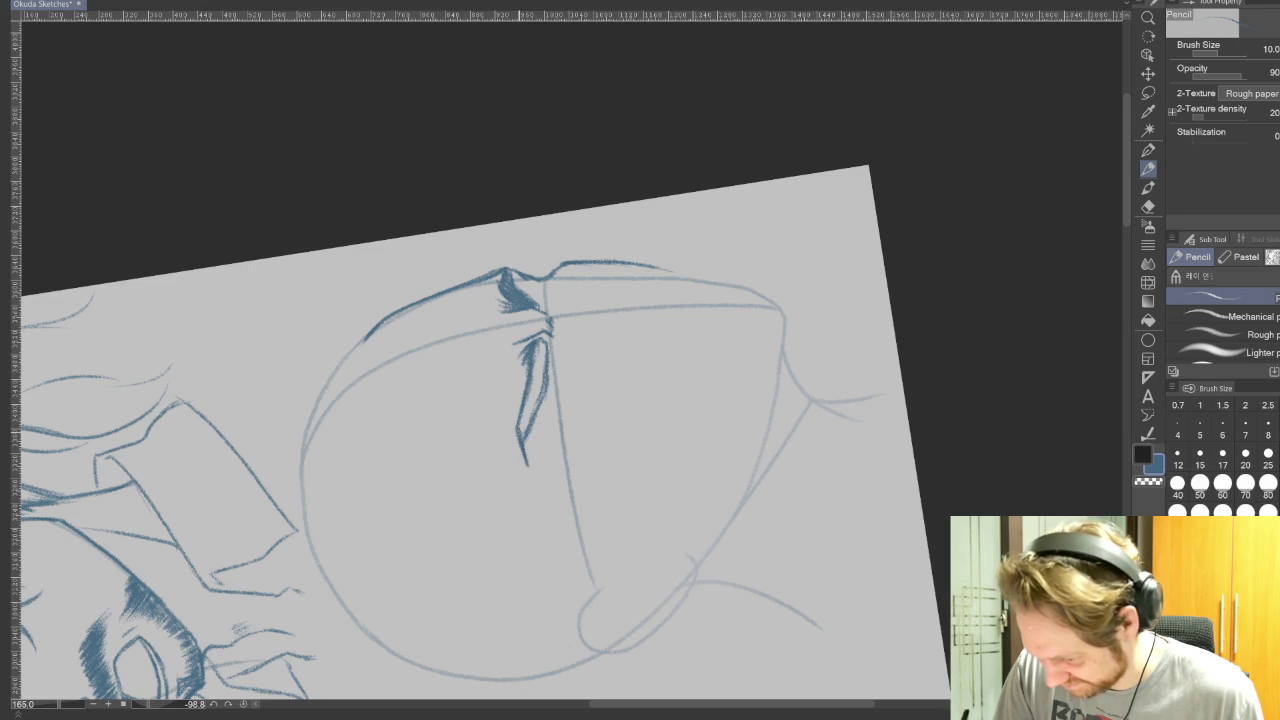
left_click_drag(535, 356, 516, 436)
left_click_drag(540, 388, 524, 438)
left_click_drag(545, 366, 530, 422)
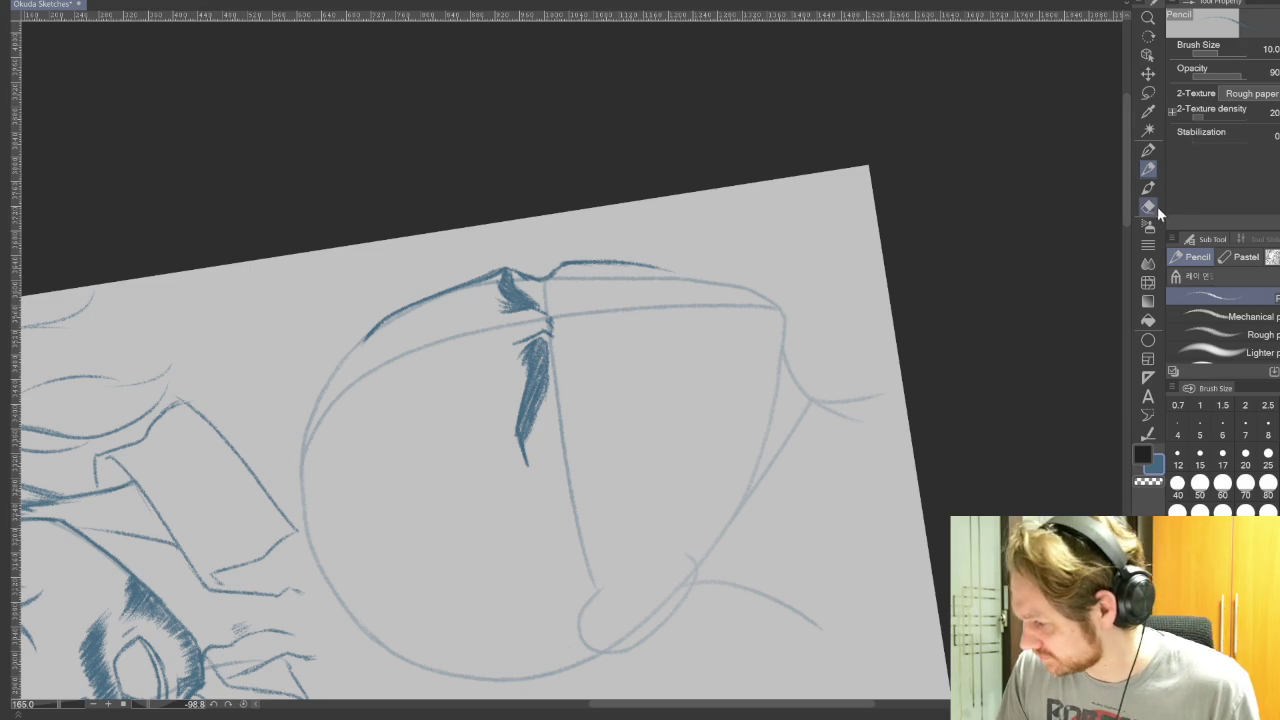
Set the eraser size to 15, then thicken the eyebrow further with the pencil.
left_click(1148, 206)
left_click(1200, 455)
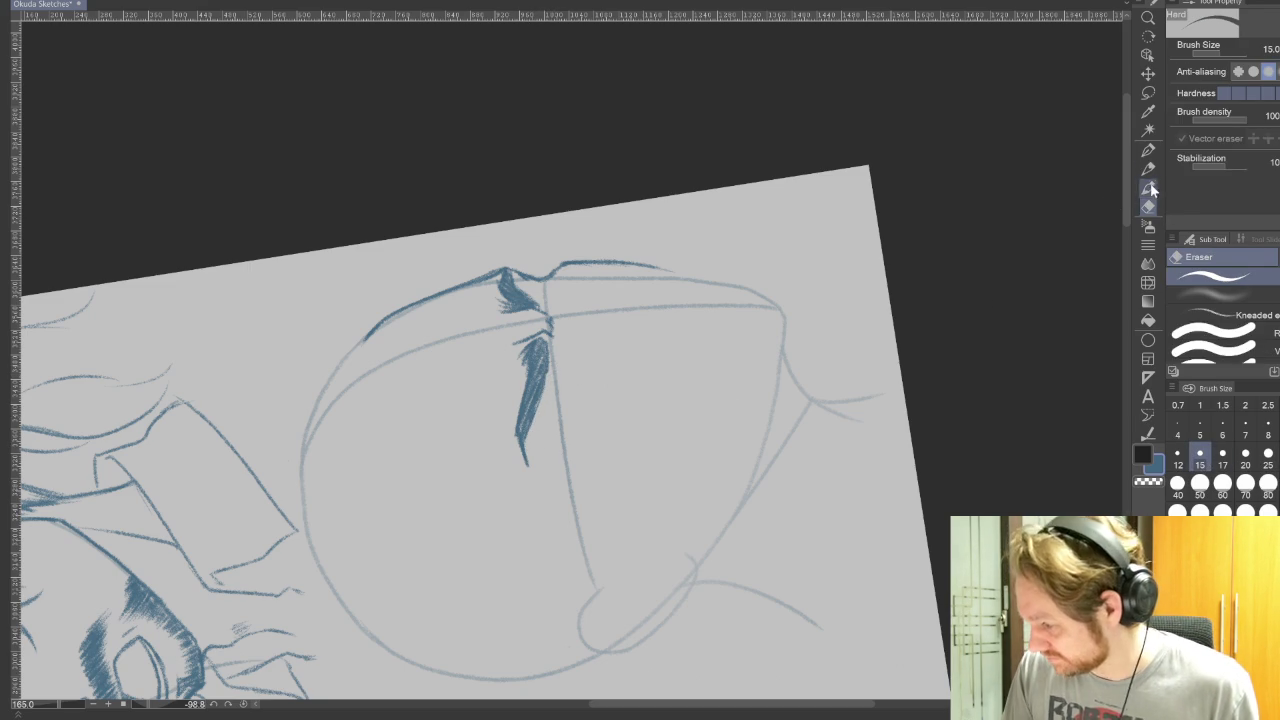
left_click(1148, 168)
left_click_drag(545, 380, 526, 445)
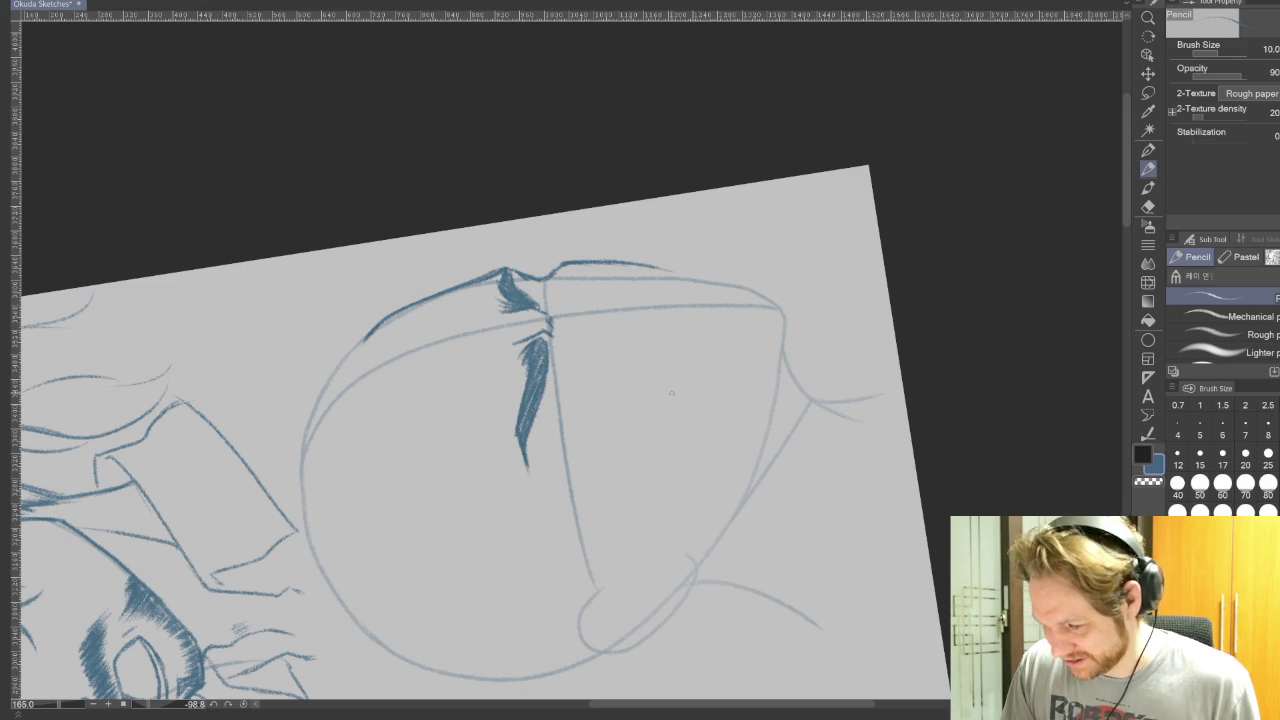
Level the canvas and extend the eyebrow toward the back of the head.
key("r")
mouse_move(960, 463)
left_mouse_down()
mouse_move(377, 636)
mouse_move(677, 629)
left_mouse_up()
key("p")
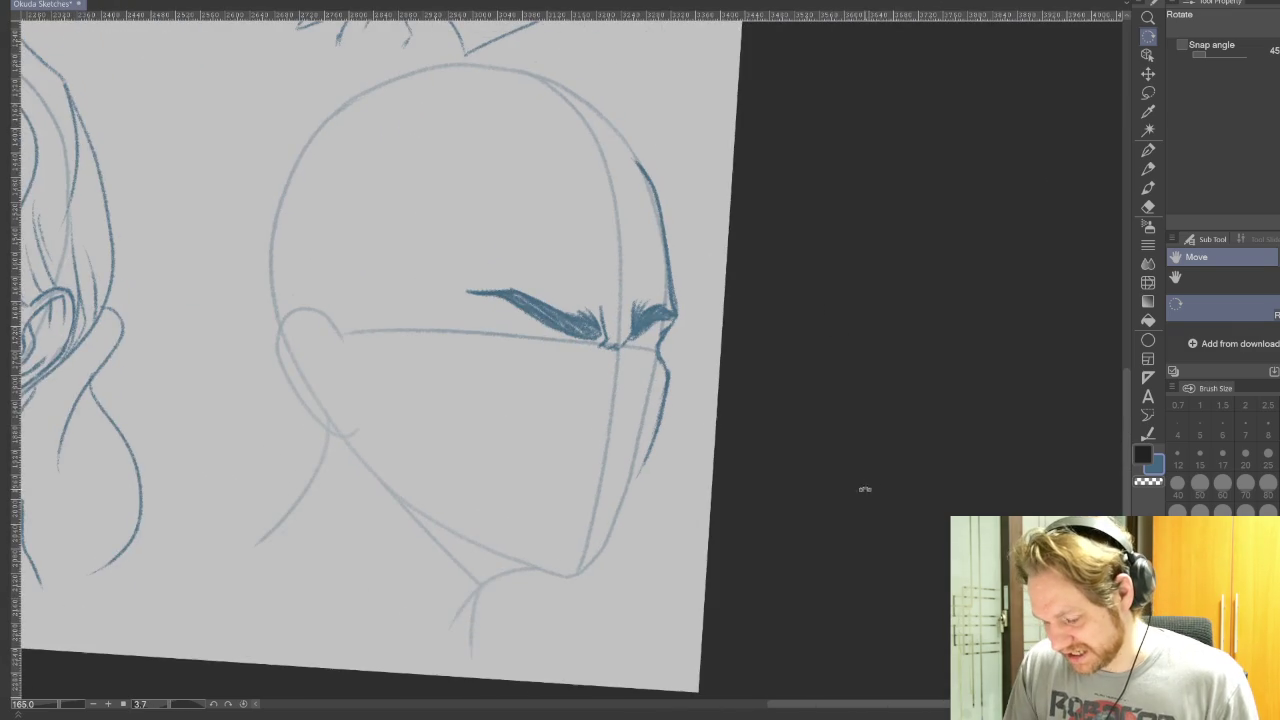
left_click_drag(552, 667, 536, 666)
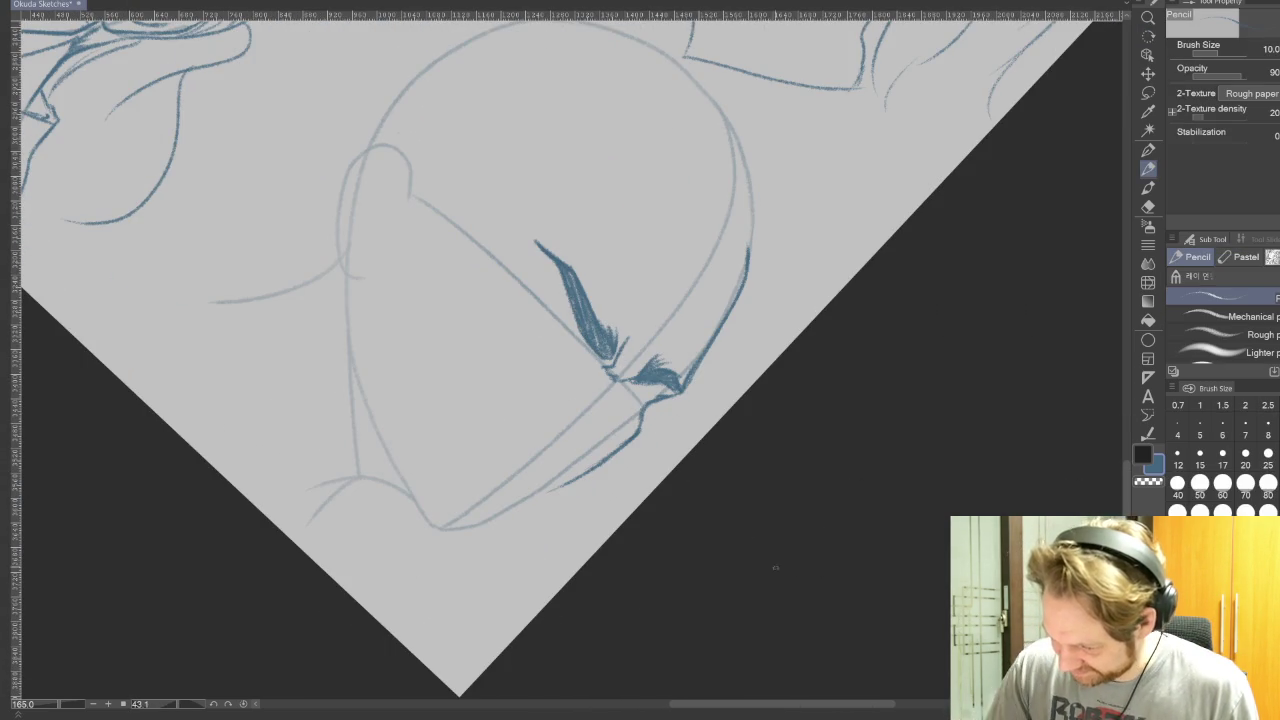
left_click_drag(880, 549, 714, 209)
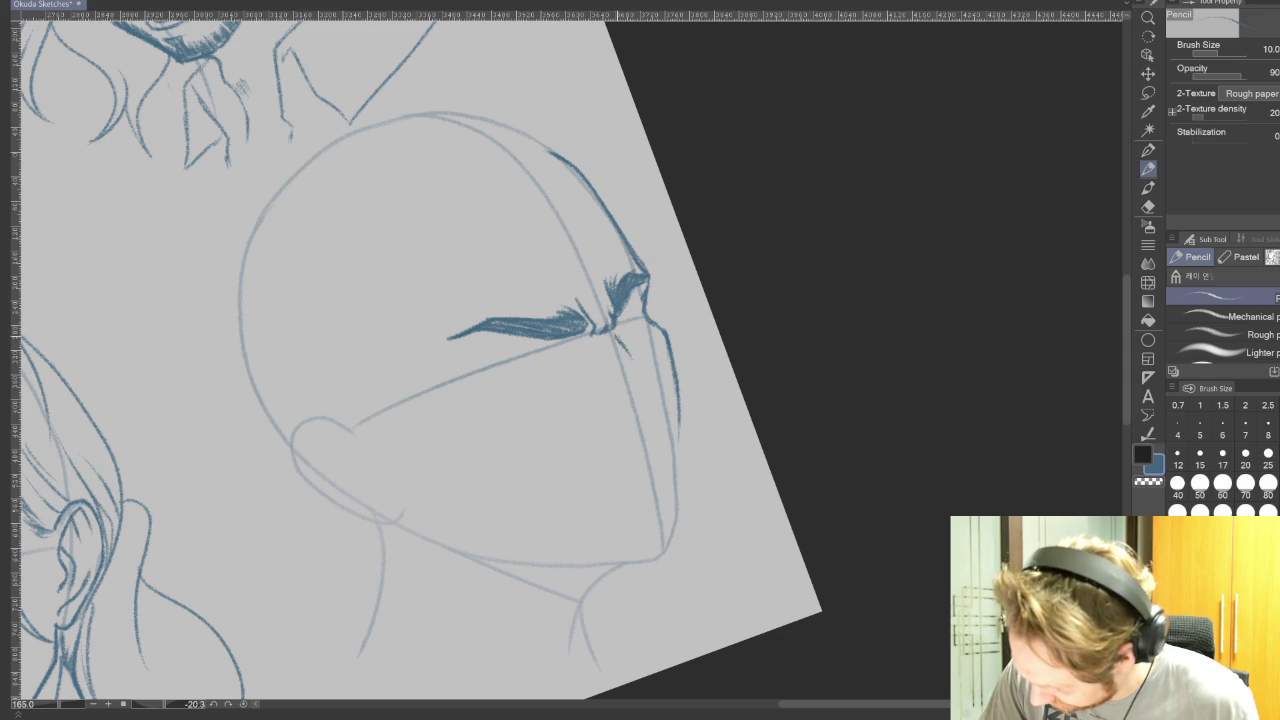
left_click_drag(634, 362, 642, 370)
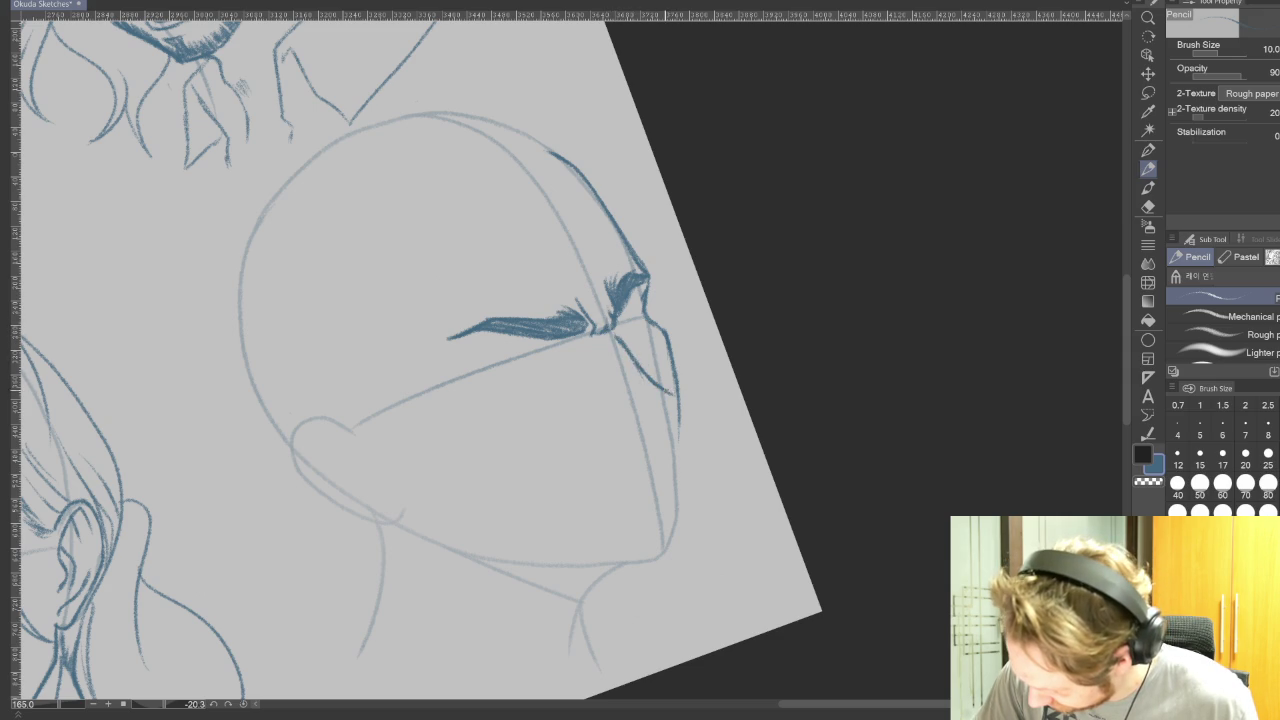
Add a short line at the eye's corner and a stroke near the chin line.
left_click_drag(823, 474, 726, 206)
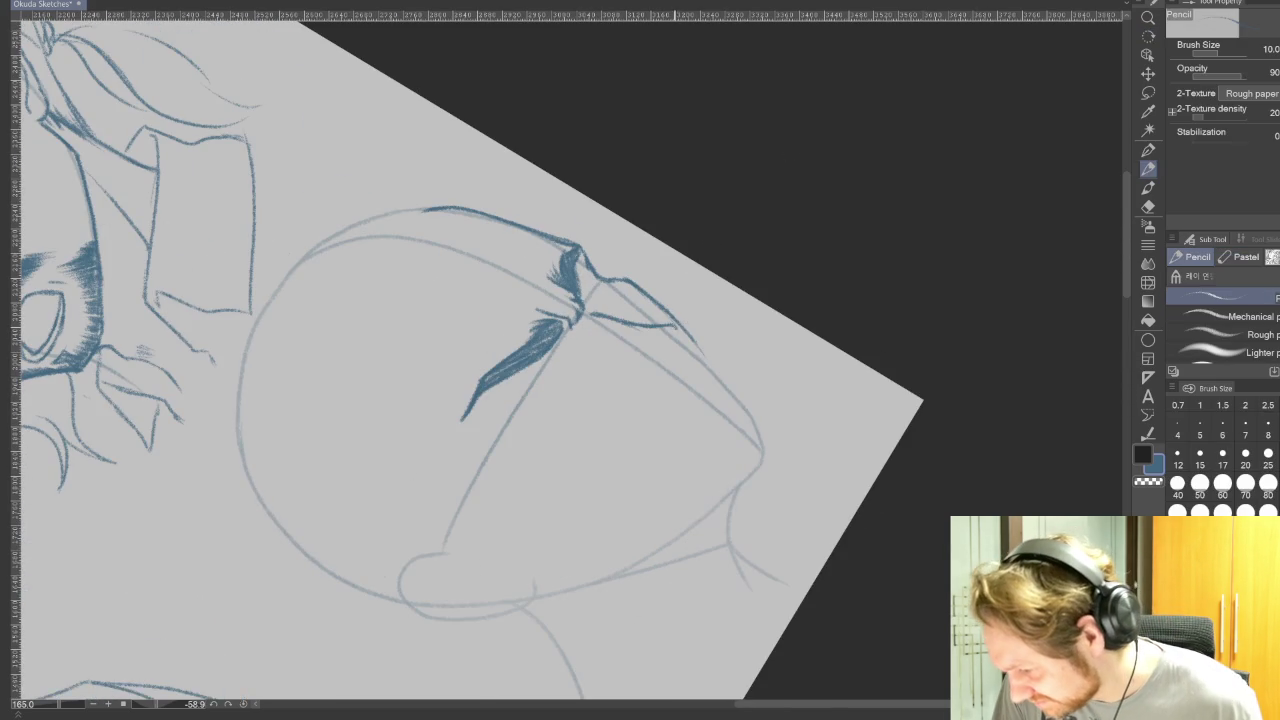
left_click_drag(681, 325, 675, 372)
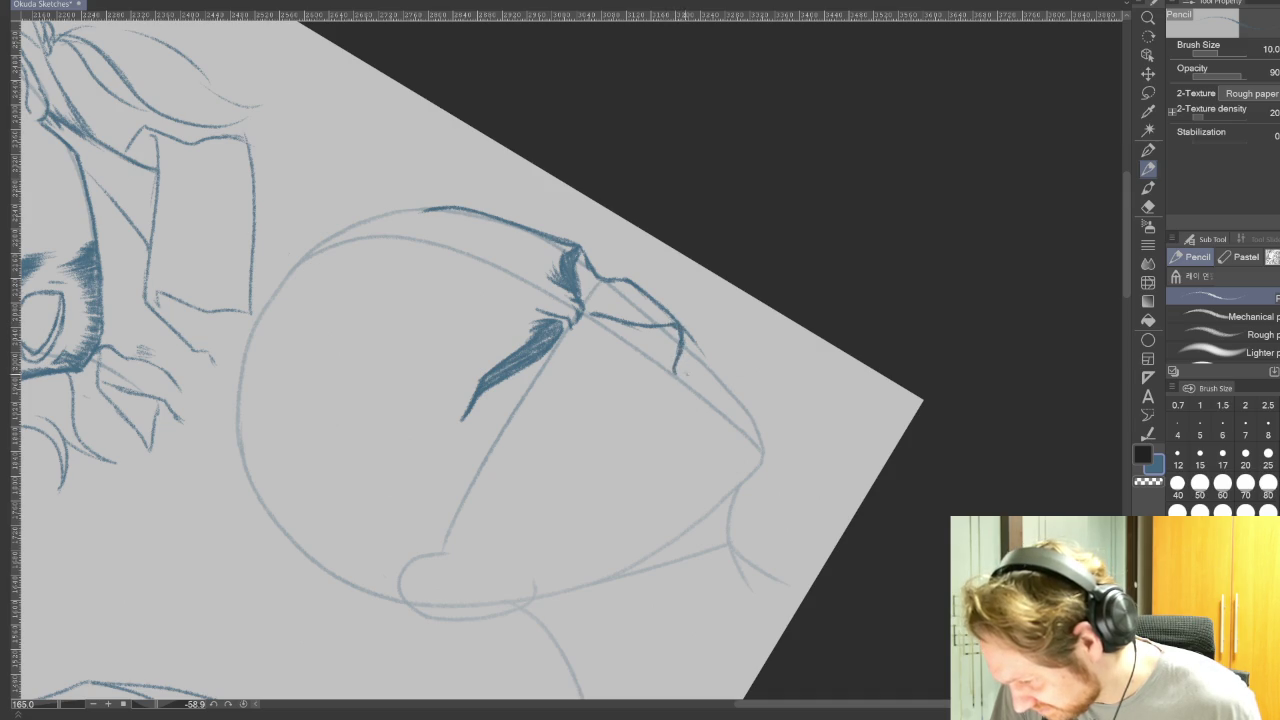
left_click_drag(700, 603, 586, 589)
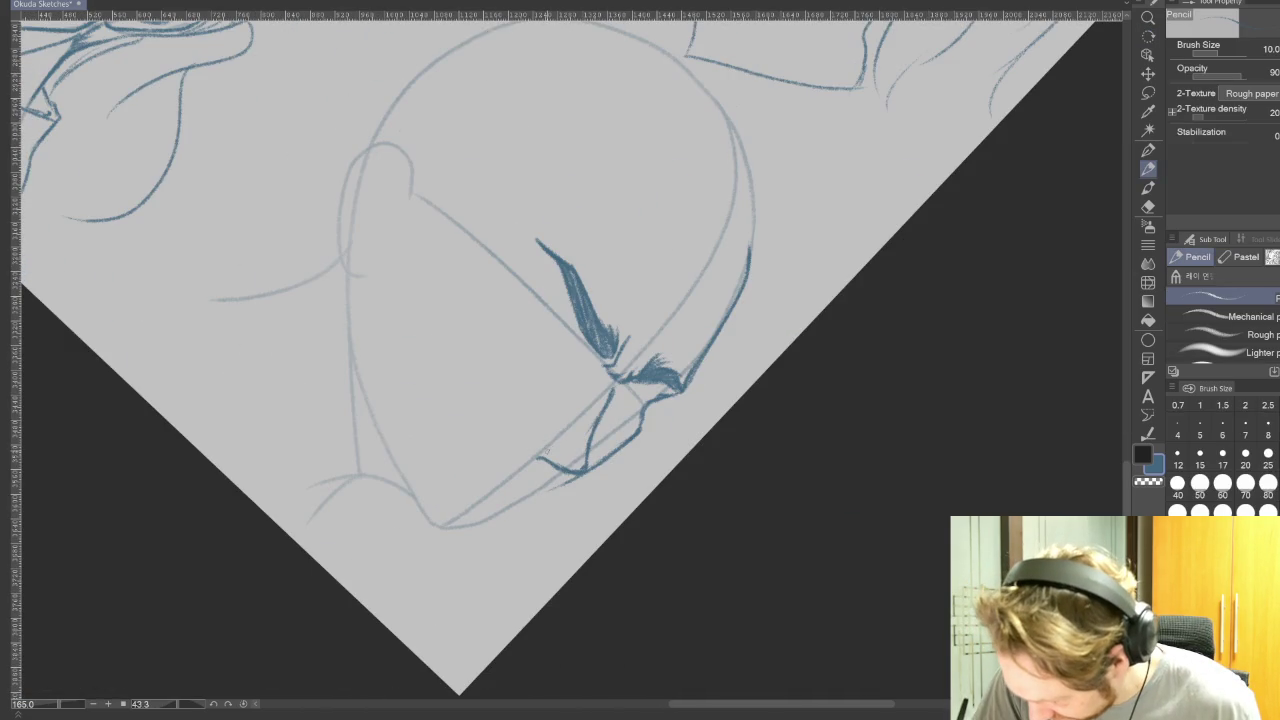
left_click_drag(541, 448, 521, 434)
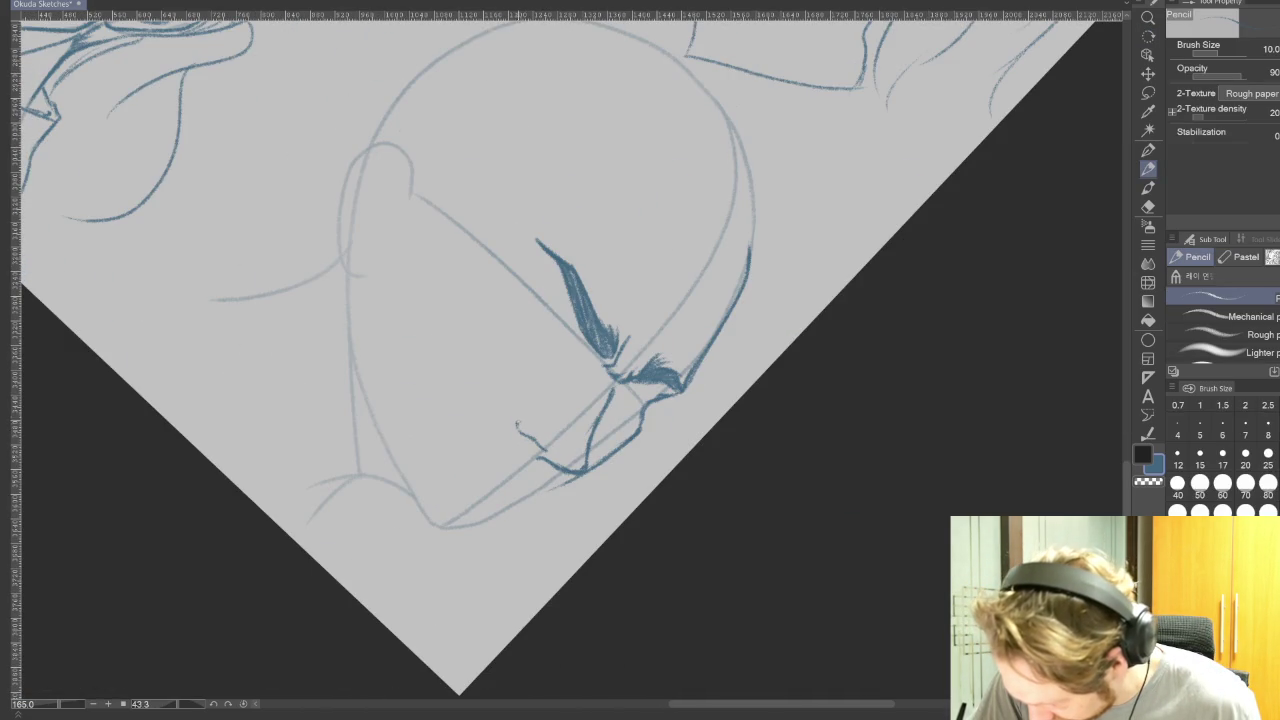
left_click_drag(857, 563, 800, 271)
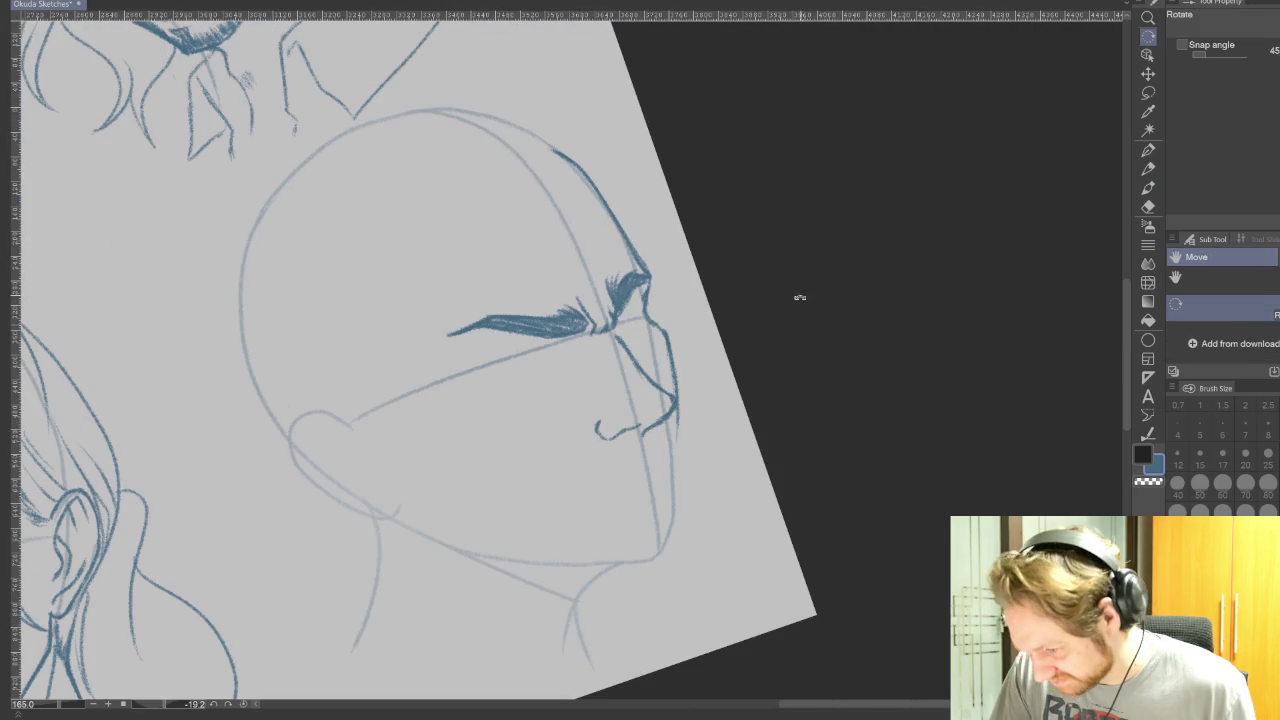
Undo the mouth and lower nose strokes, redraw the nose line, and mark the jaw's end.
key("ctrl+z")
key("ctrl+z")
key("ctrl+z")
key("ctrl+z")
key("ctrl+z")
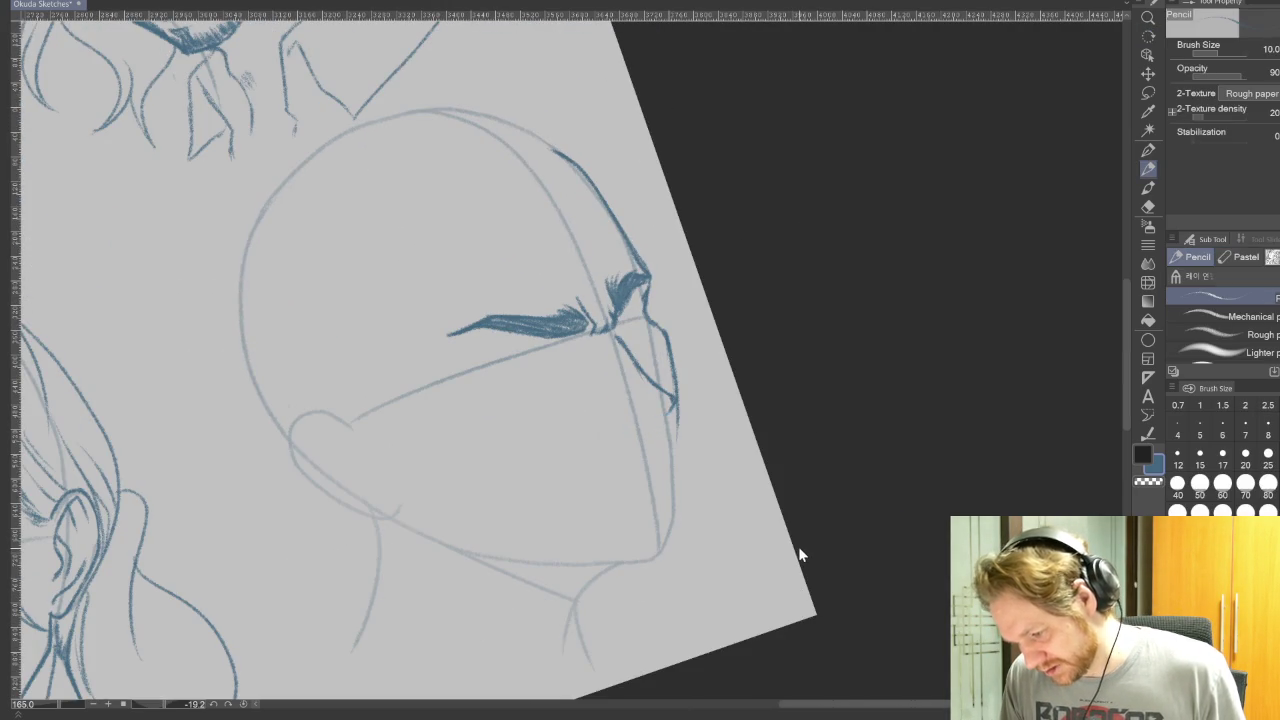
key("ctrl+z")
key("ctrl+z")
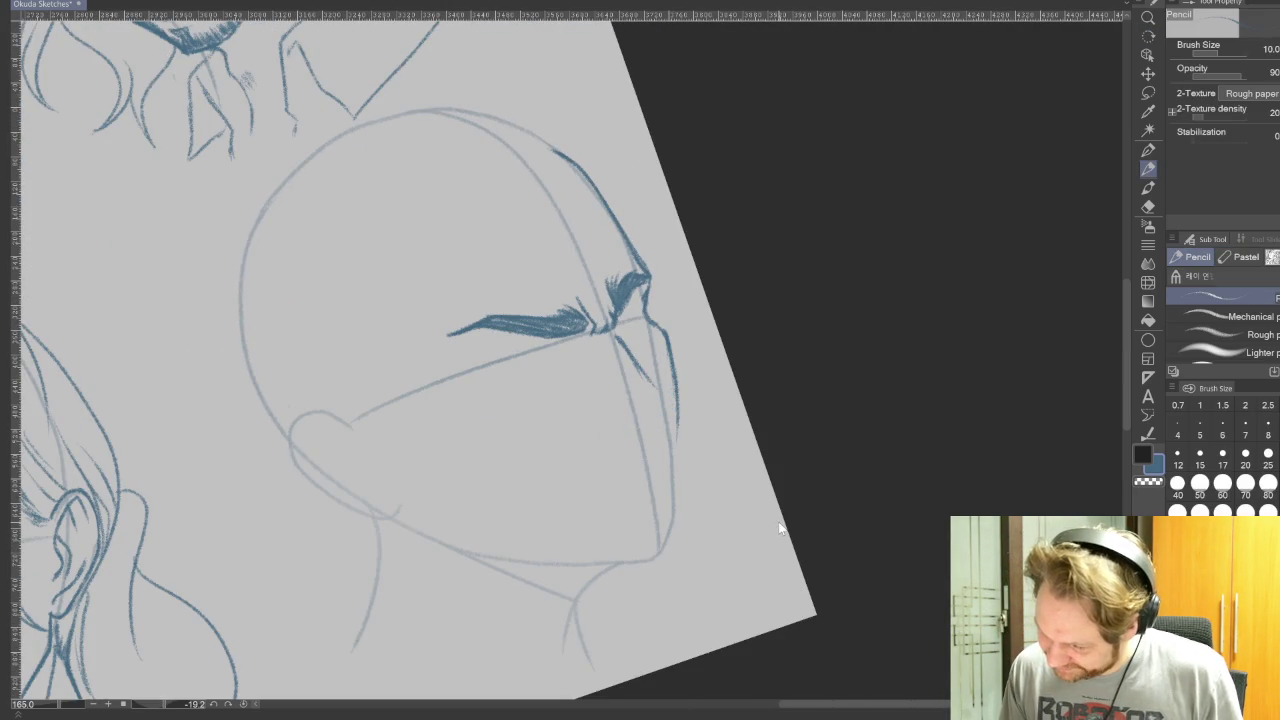
key("ctrl+z")
key("ctrl+z")
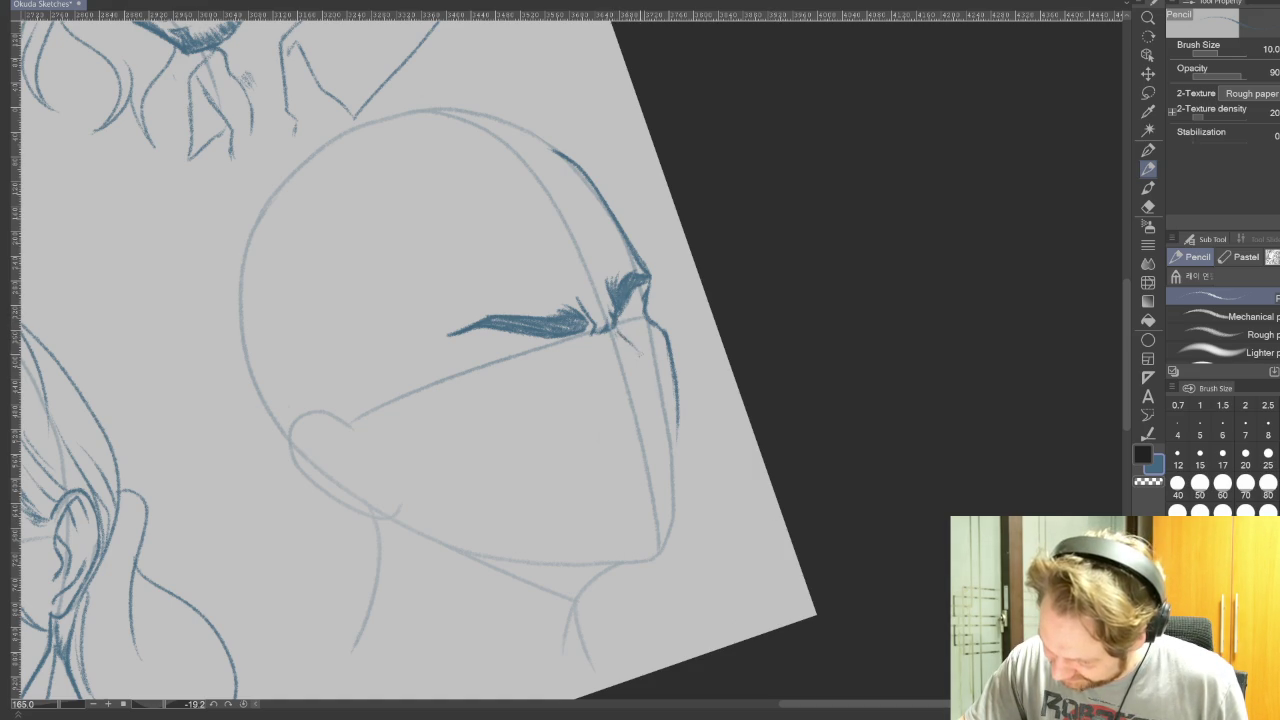
left_click_drag(648, 370, 668, 396)
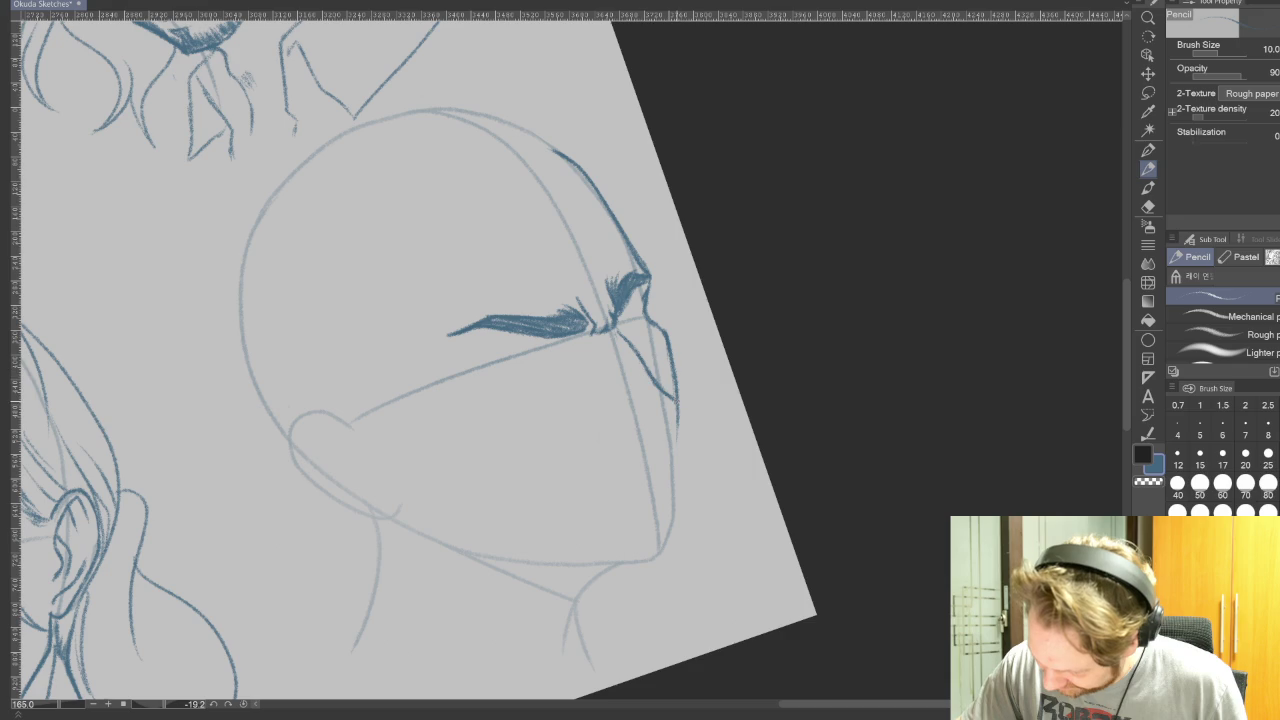
left_click_drag(700, 400, 600, 300)
mouse_move(520, 455)
left_mouse_down()
mouse_move(538, 466)
mouse_move(518, 458)
left_mouse_up()
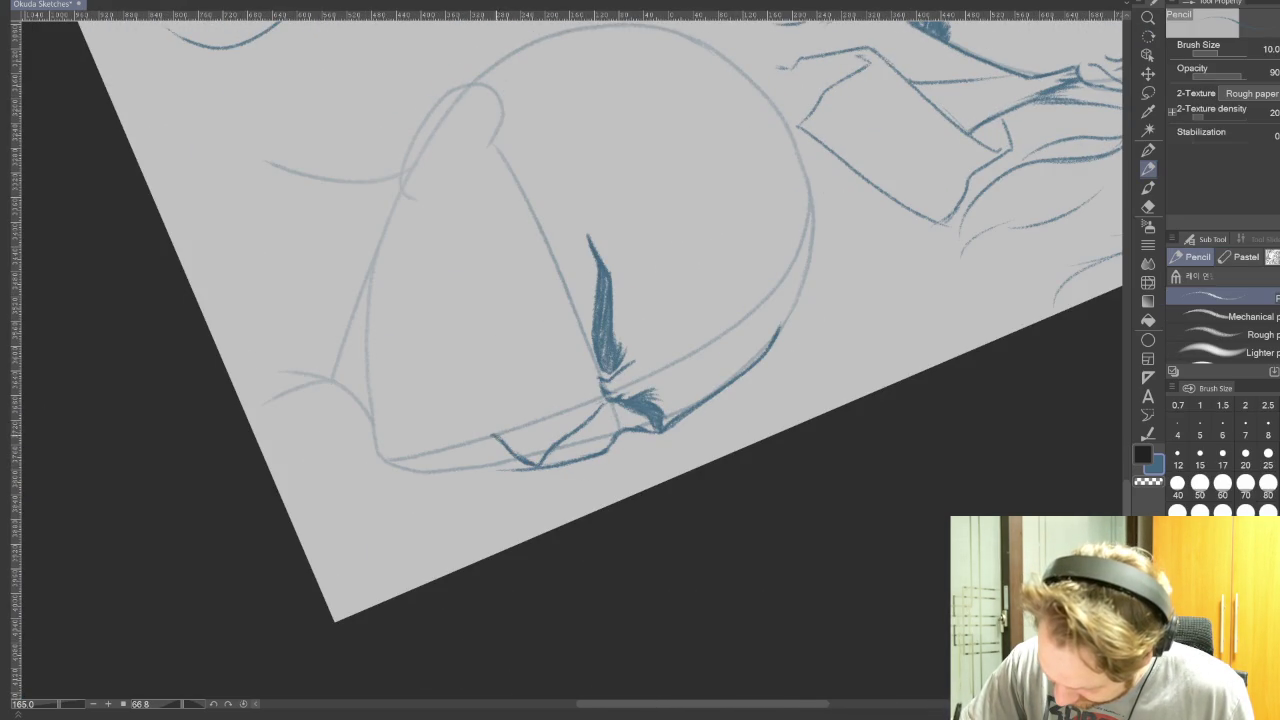
Darken the eyelash stroke, then bring the bearded front-facing head into view.
key("r")
mouse_move(900, 263)
left_mouse_down()
mouse_move(900, 409)
mouse_move(778, 148)
left_mouse_up()
key("p")
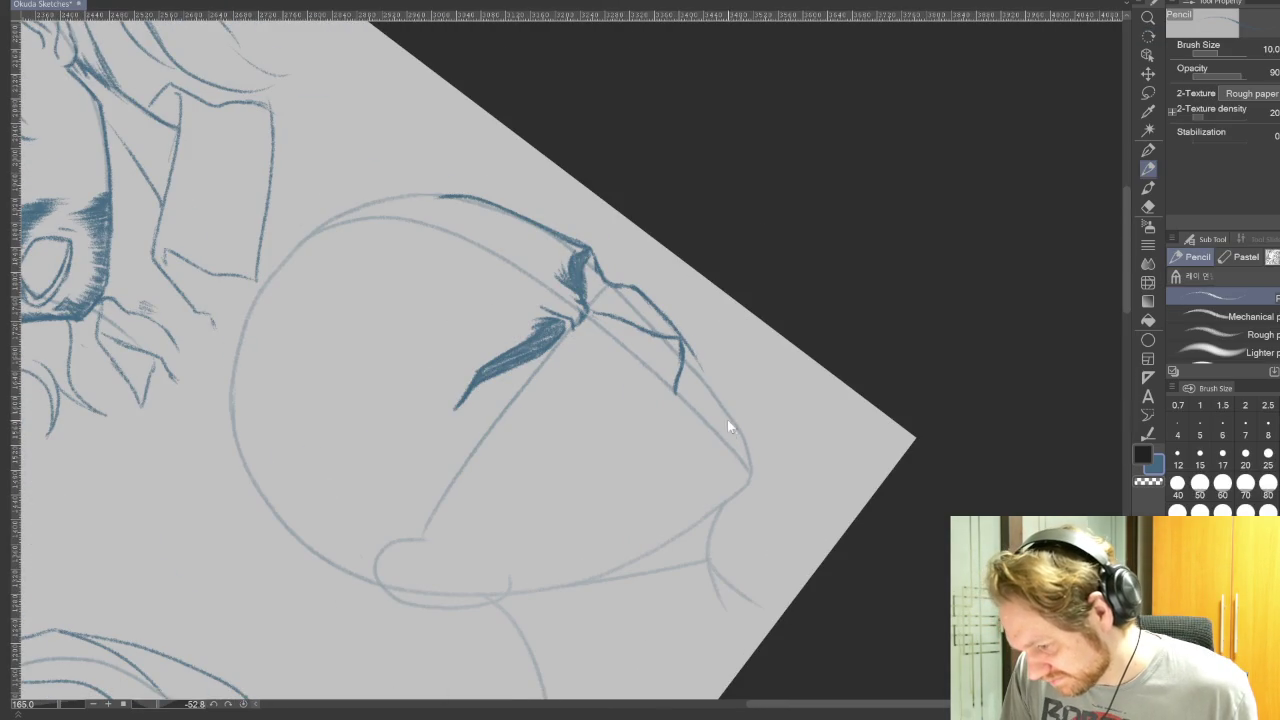
left_click_drag(682, 358, 674, 388)
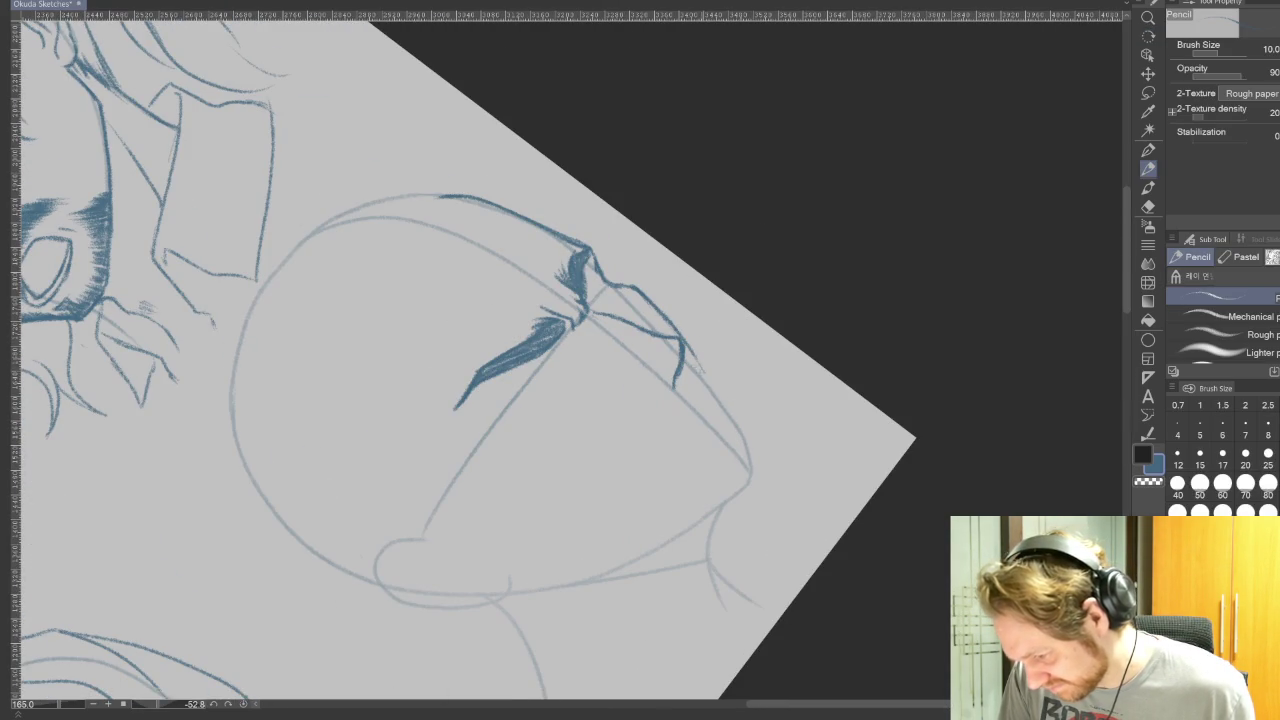
key("e")
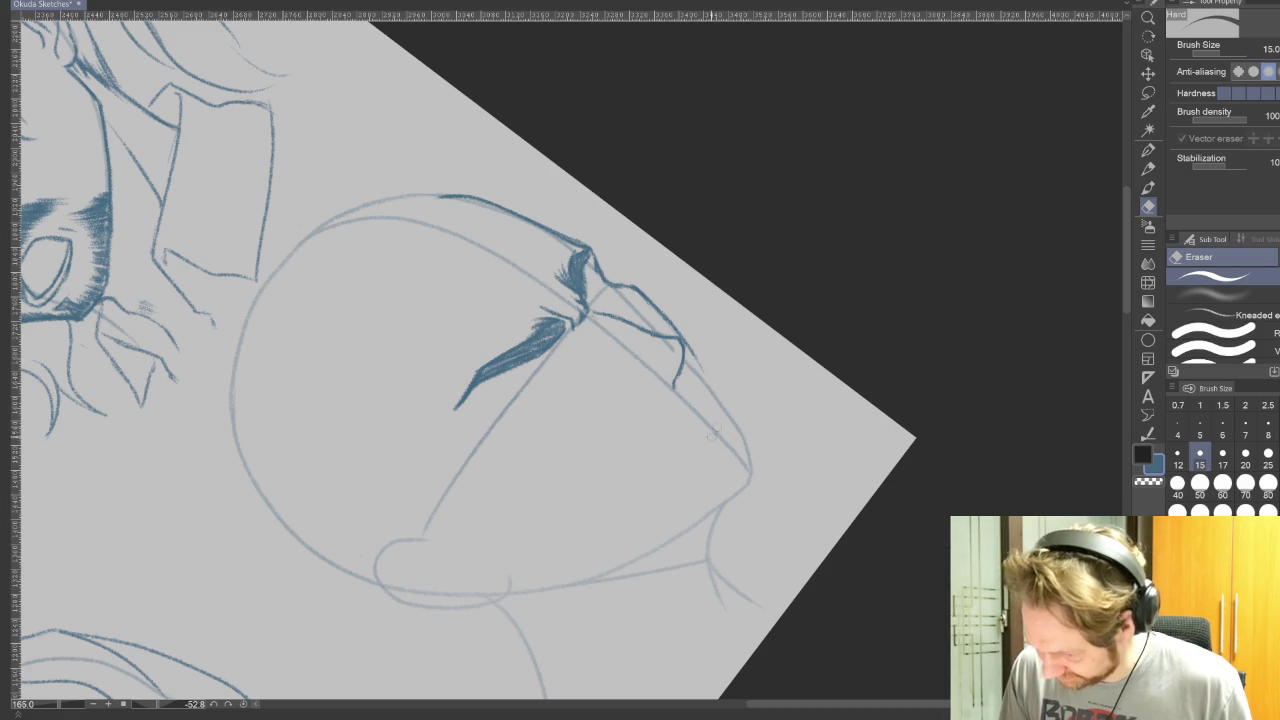
mouse_move(847, 552)
left_mouse_down()
mouse_move(846, 517)
mouse_move(971, 434)
mouse_move(880, 286)
left_mouse_up()
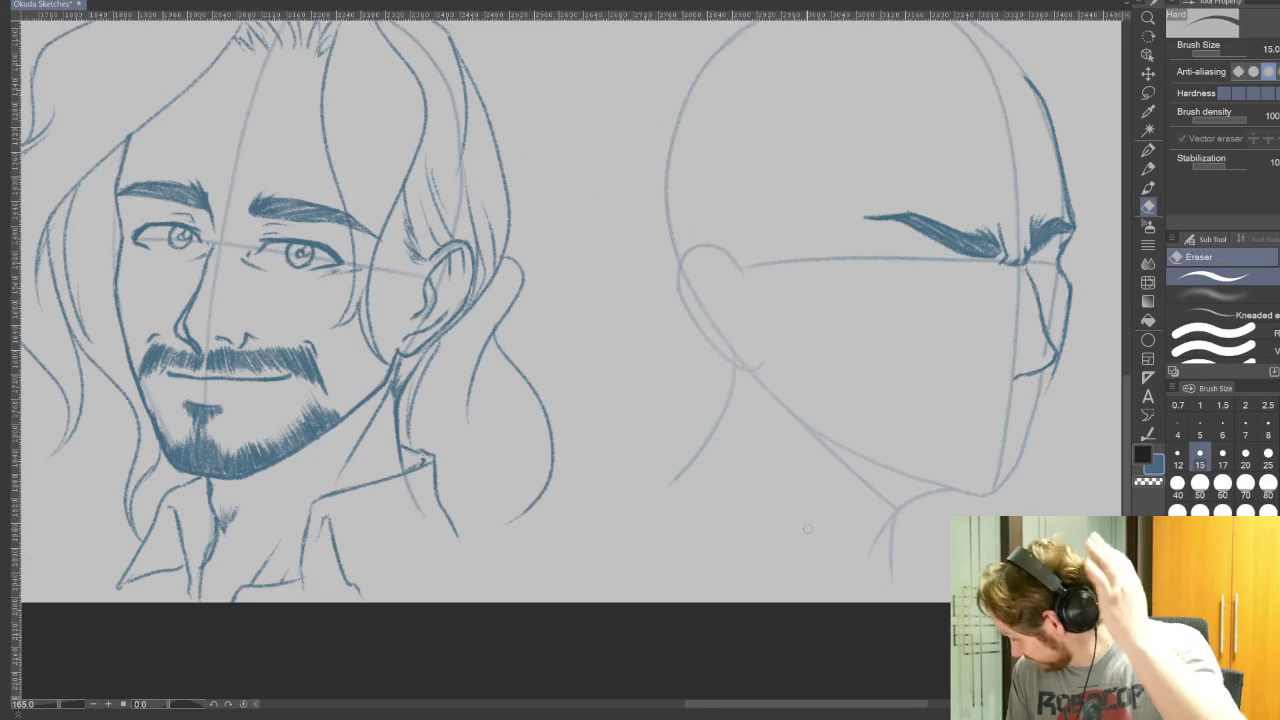
left_click_drag(600, 350, 556, 390)
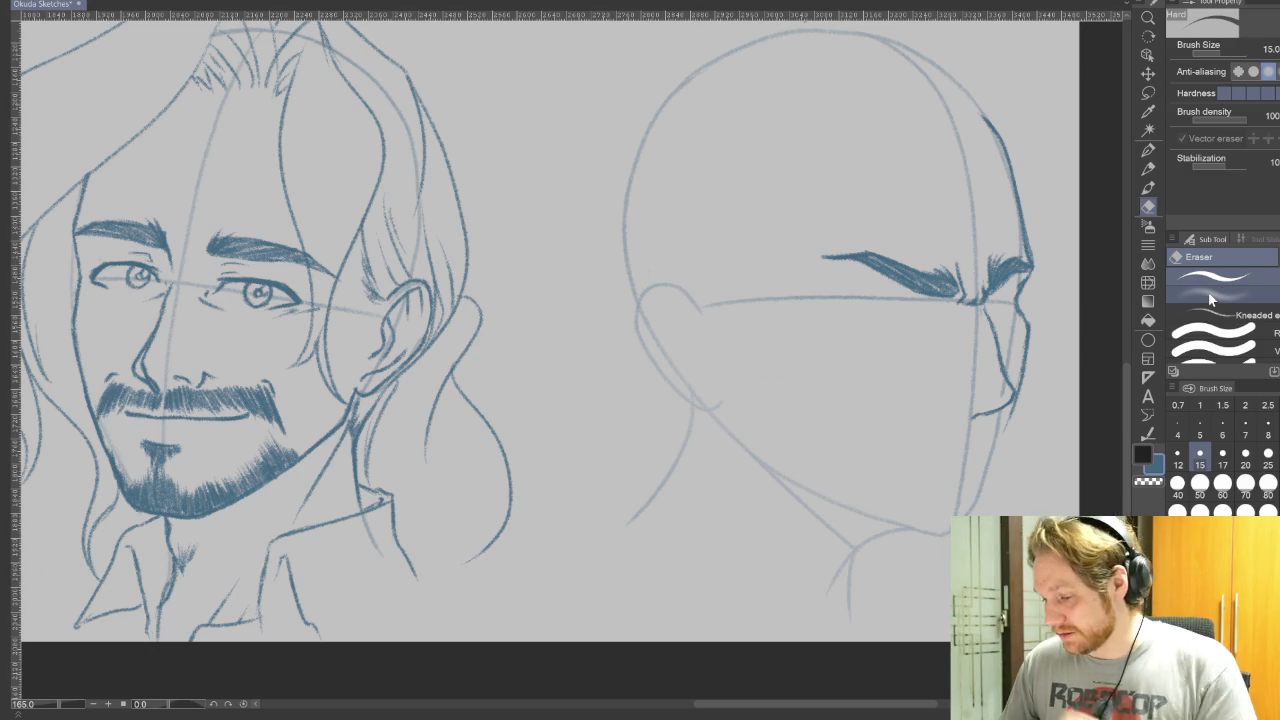
scroll(755, 340, "down", 2)
scroll(757, 347, "down", 1)
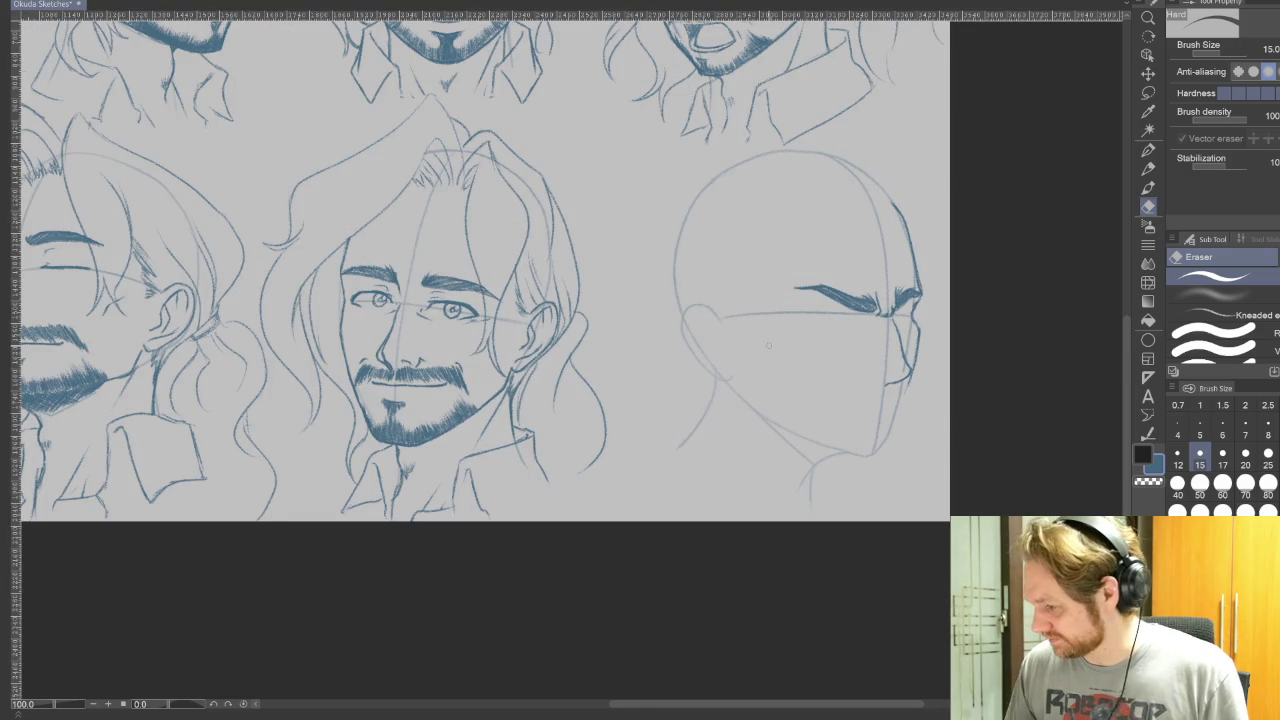
Letter 'DINNER' beside the profile head with the Real G-Pen at size 15.
left_click(1148, 150)
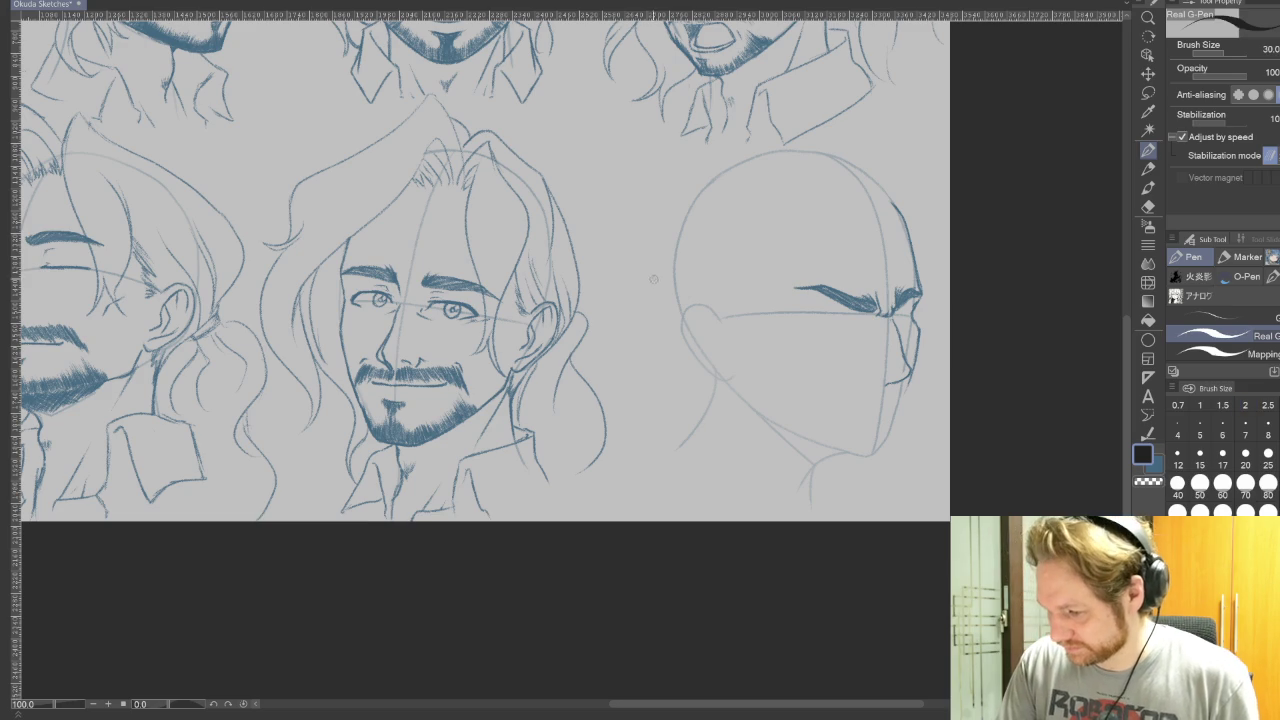
mouse_move(631, 229)
left_mouse_down()
mouse_move(652, 290)
mouse_move(660, 250)
mouse_move(652, 290)
left_mouse_up()
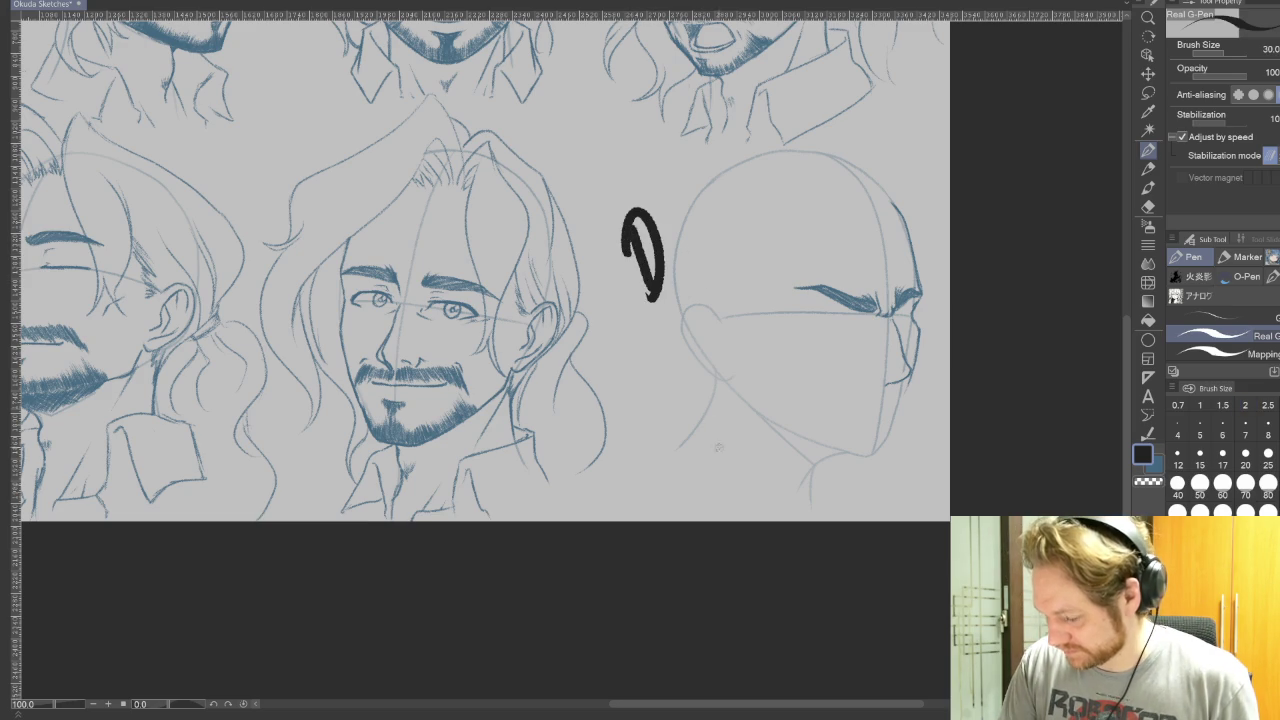
key("ctrl+z")
key("ctrl+z")
key("ctrl+z")
left_click(1200, 458)
mouse_move(624, 222)
left_mouse_down()
mouse_move(642, 294)
mouse_move(672, 262)
mouse_move(690, 205)
mouse_move(712, 194)
mouse_move(716, 222)
mouse_move(728, 198)
mouse_move(738, 212)
left_mouse_up()
left_click_drag(766, 176, 768, 204)
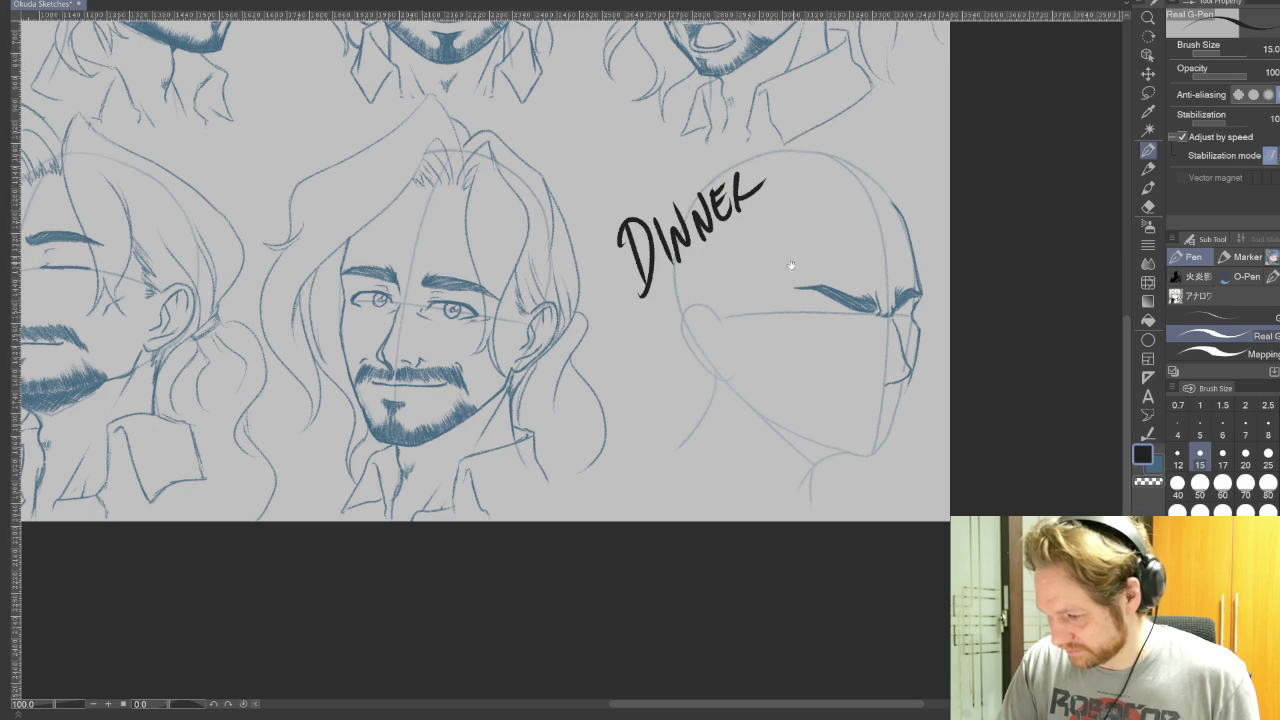
left_click_drag(629, 403, 802, 553)
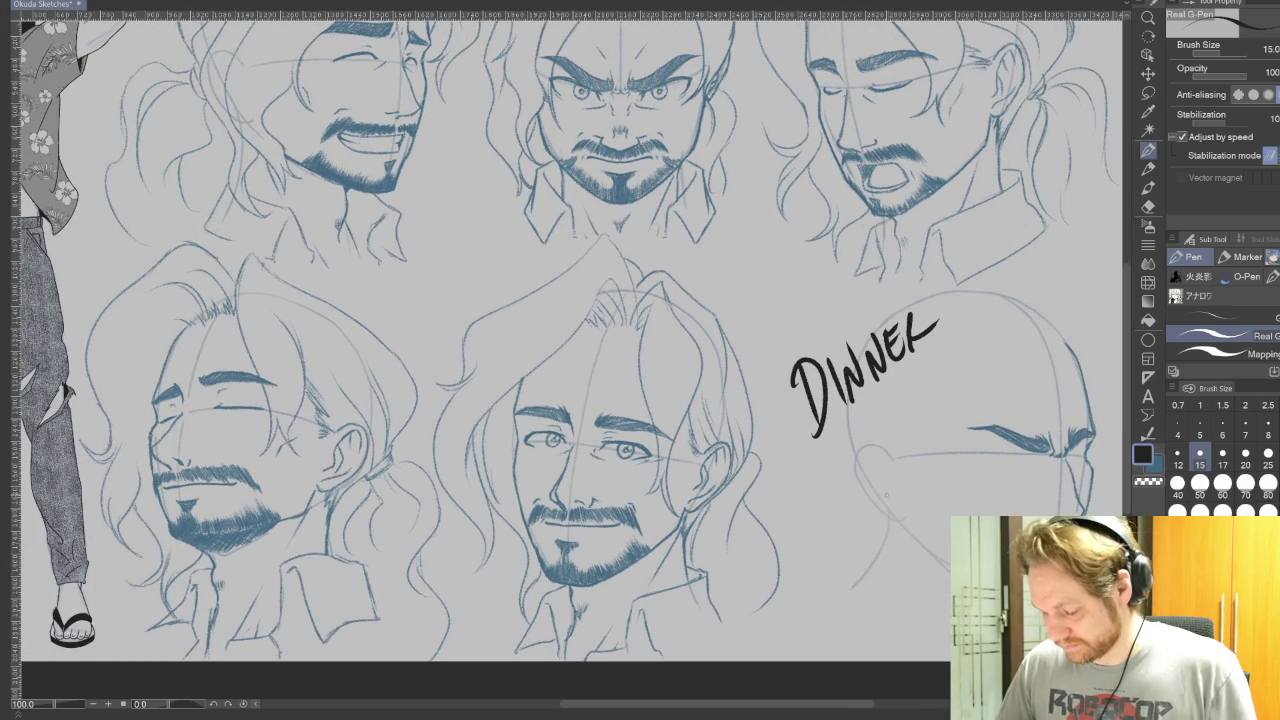
Reframe the view to the whole sheet and write '30 Min' under DINNER.
scroll(775, 456, "down", 2)
scroll(775, 456, "down", 1)
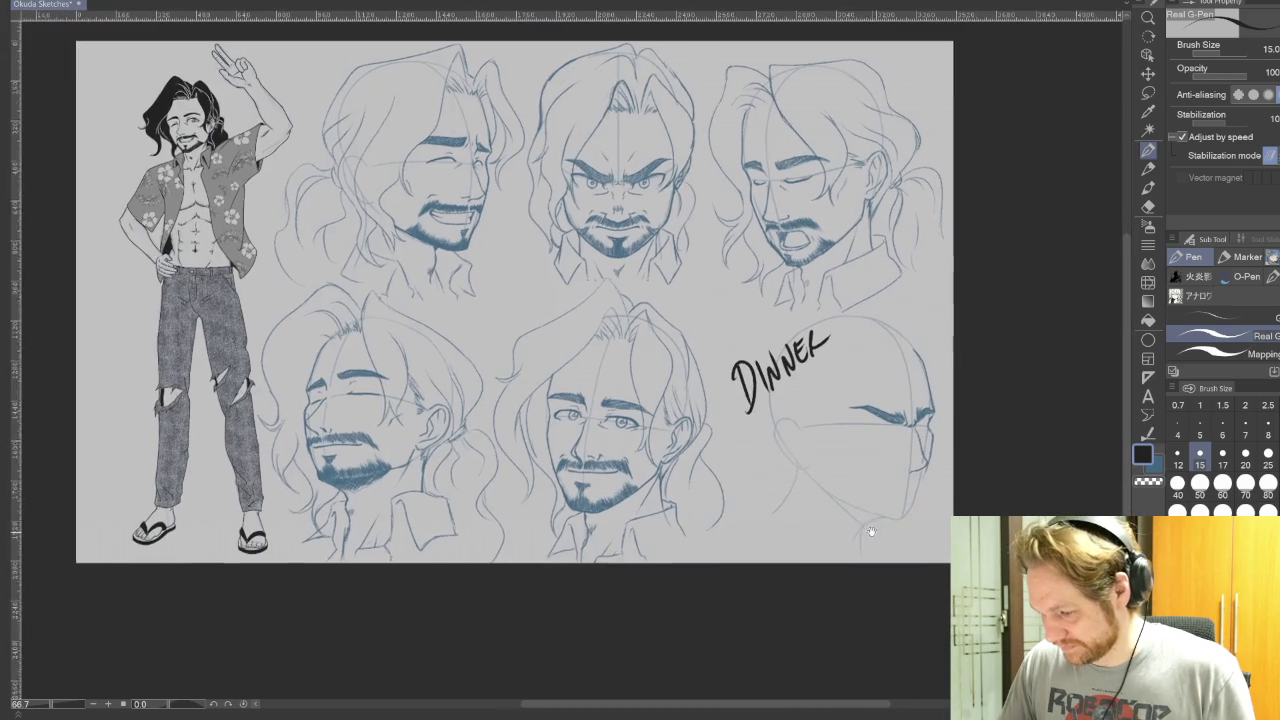
scroll(840, 490, "up", 2)
scroll(856, 489, "up", 1)
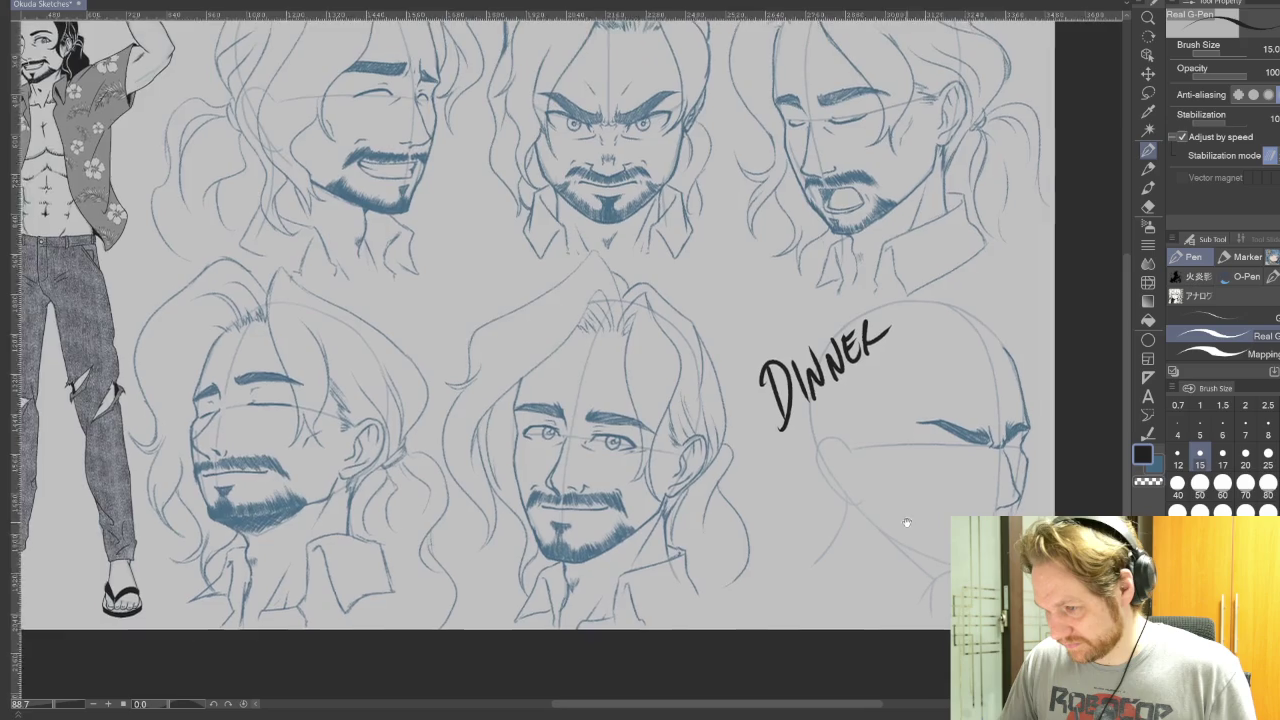
scroll(856, 489, "down", 2)
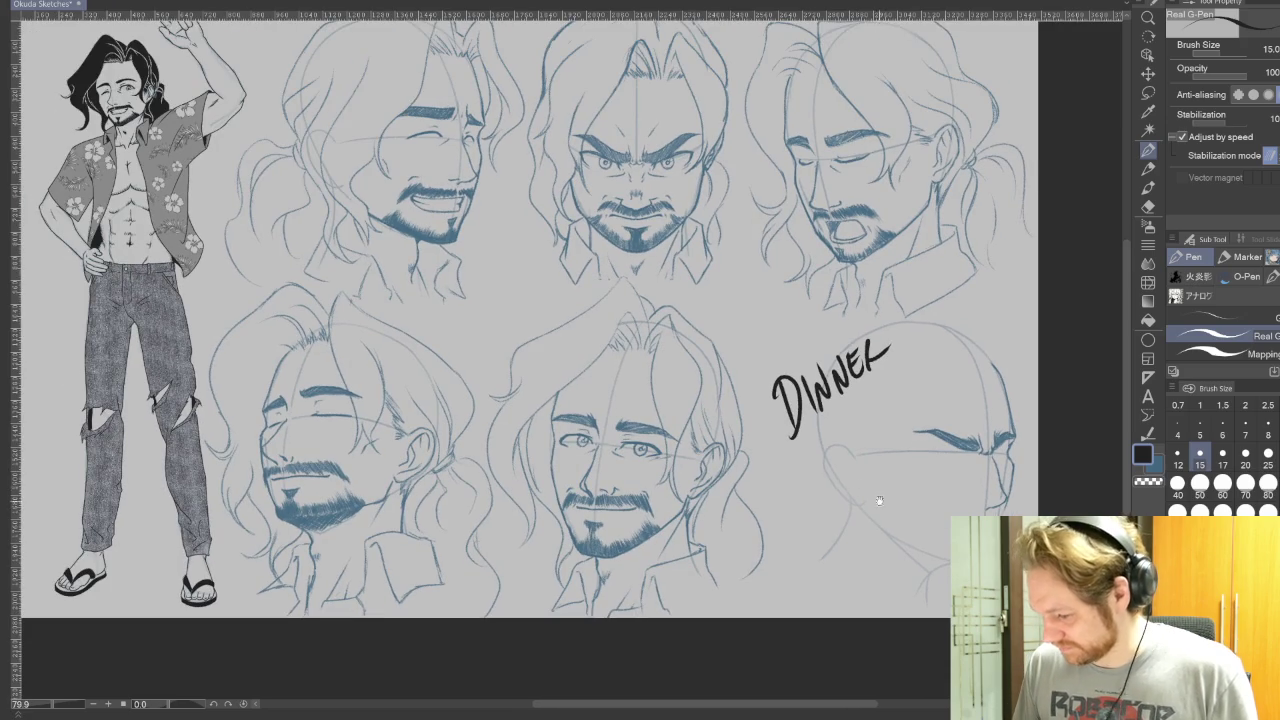
left_click_drag(908, 507, 968, 575)
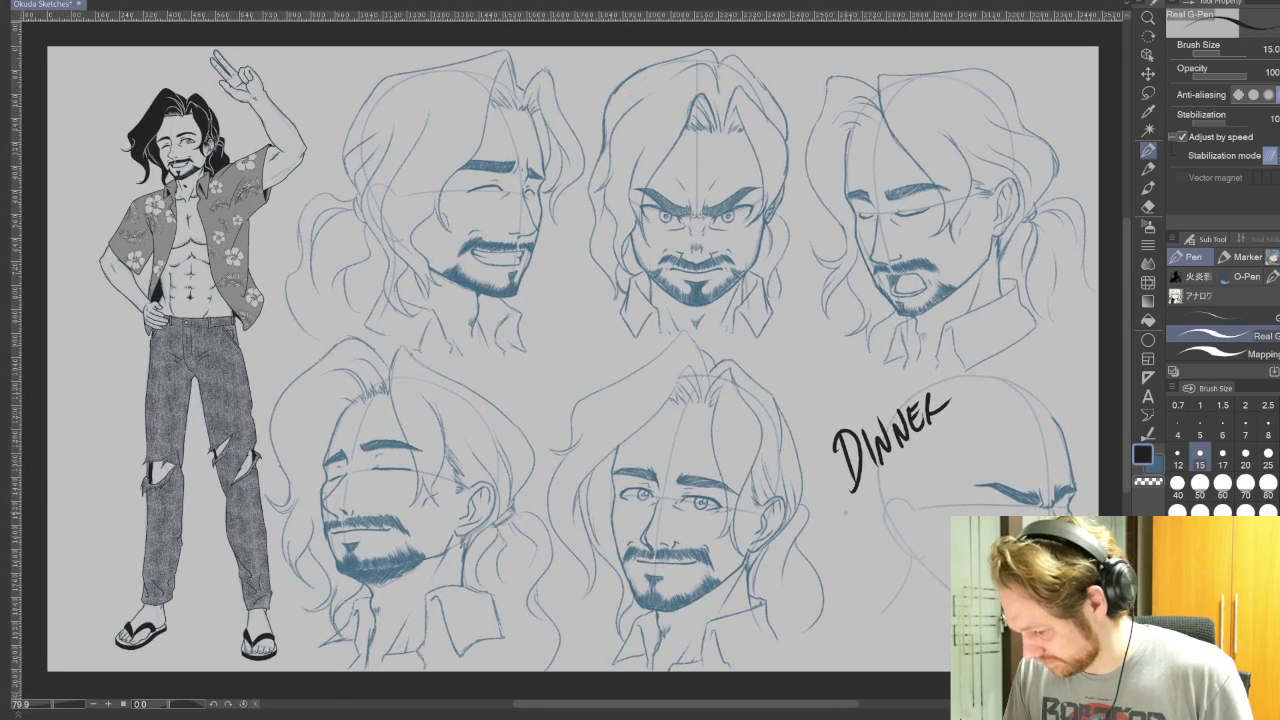
mouse_move(838, 507)
left_mouse_down()
mouse_move(846, 520)
mouse_move(882, 502)
left_mouse_up()
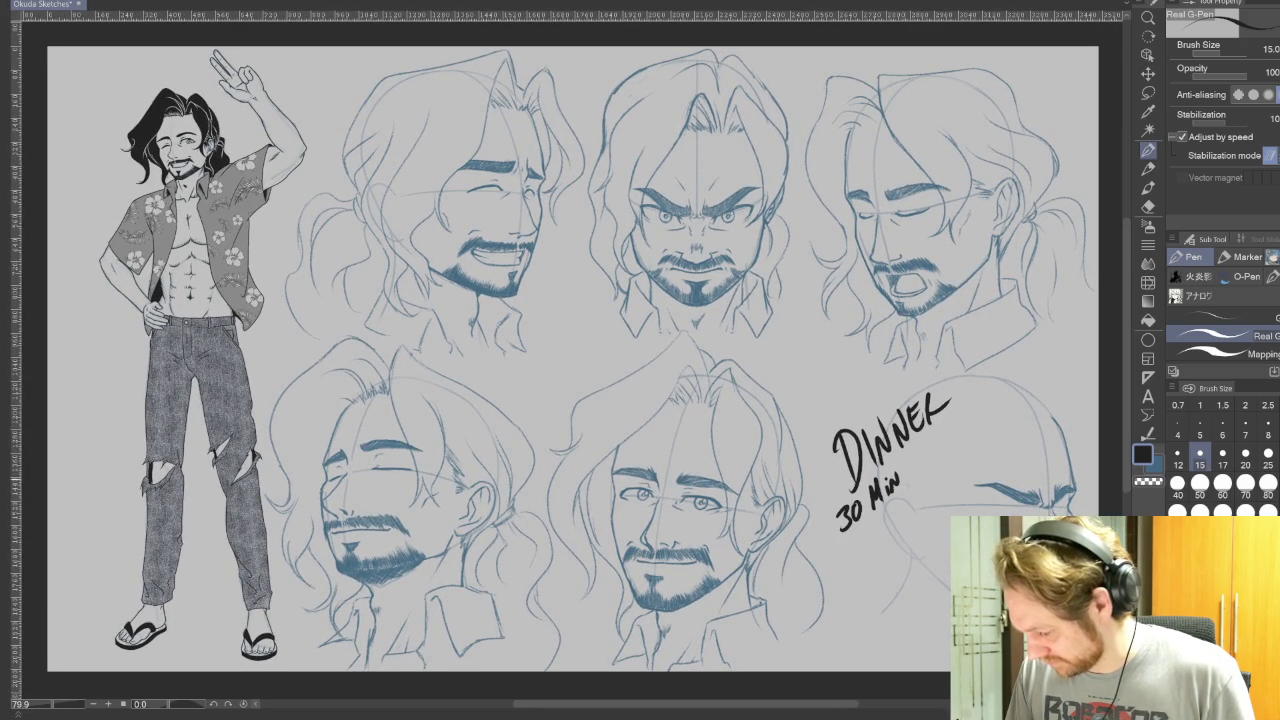